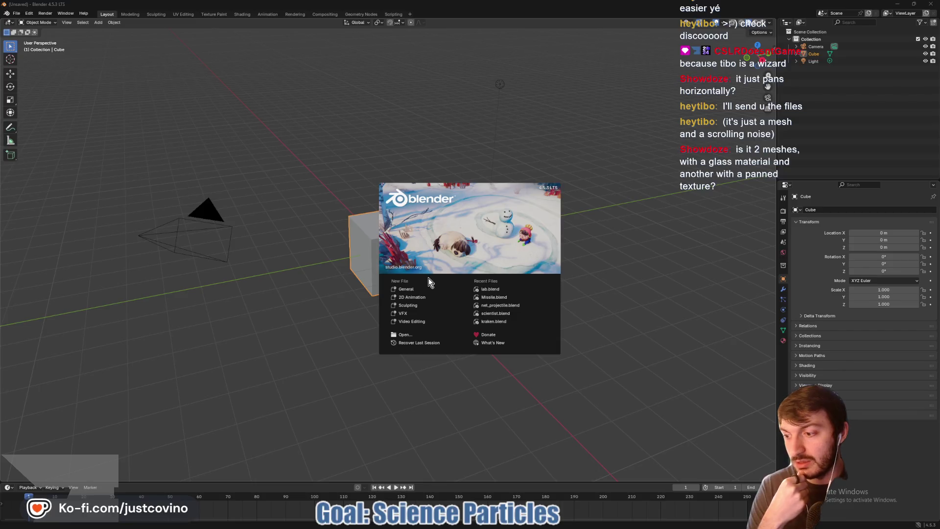
Step: Start a new General scene and delete the default camera, cube and light
left_click(433, 288)
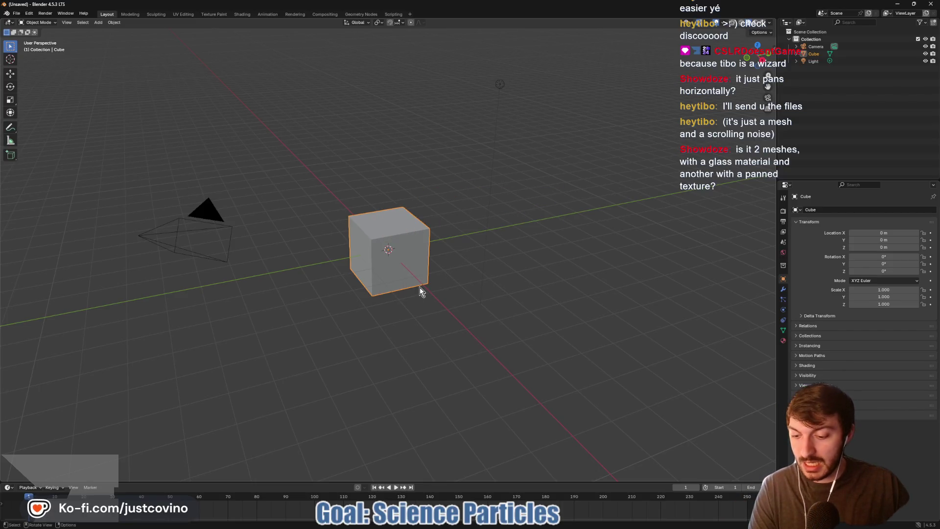
key("a")
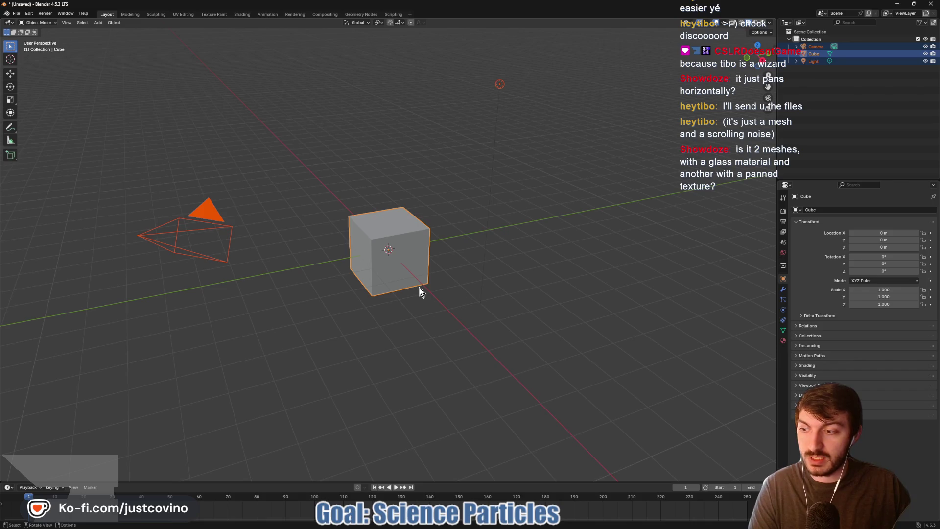
key("x")
left_click(419, 288)
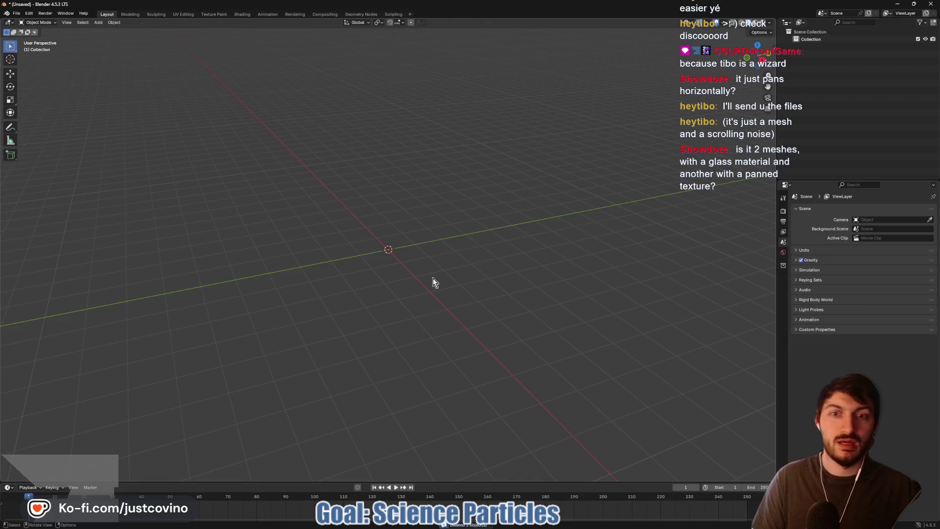
Step: Add a single plane mesh at the origin
mouse_move(432, 282)
left_mouse_down()
mouse_move(555, 271)
mouse_move(577, 280)
left_mouse_up()
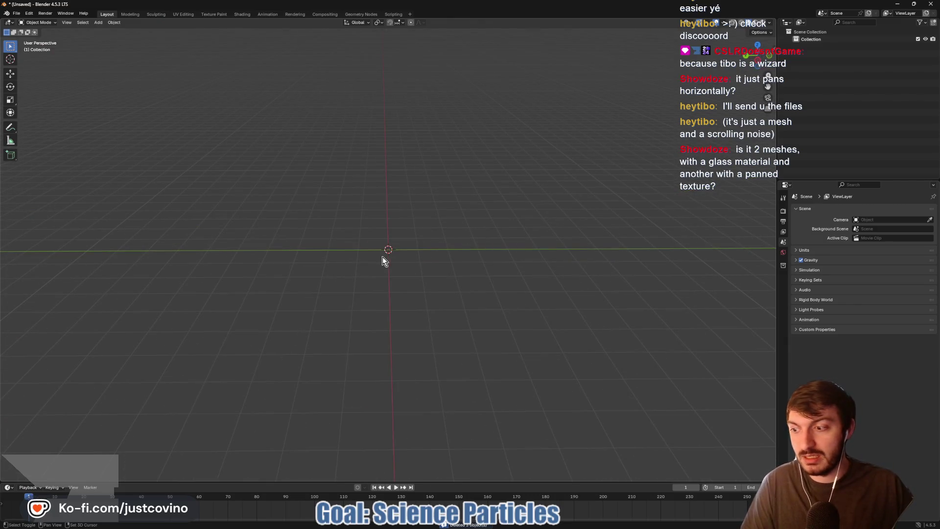
key("shift+a")
mouse_move(377, 269)
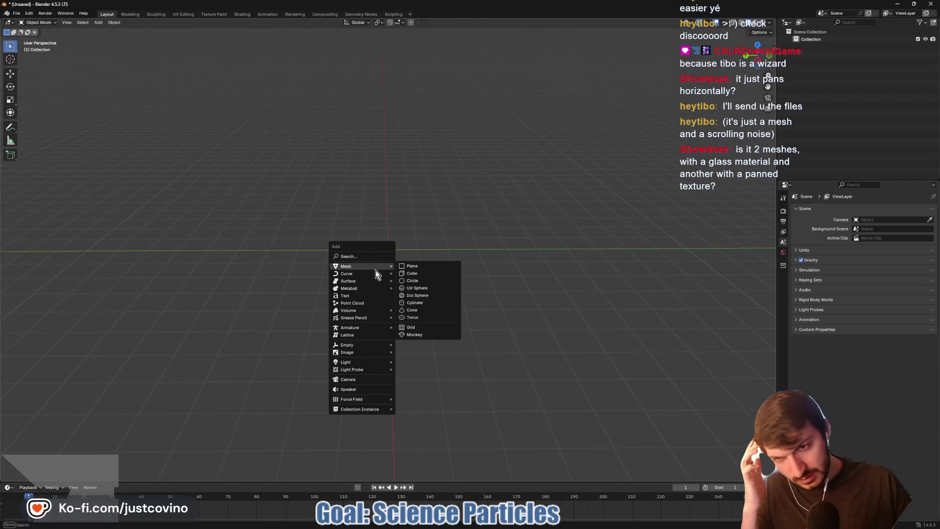
left_click(410, 265)
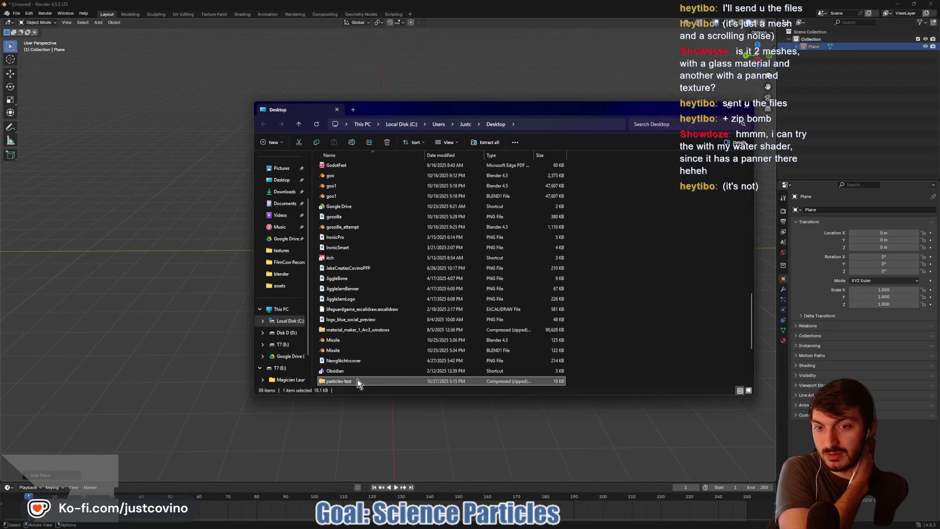
Step: Extract the particles-test zip archive to the Desktop
double_click(358, 381)
double_click(358, 166)
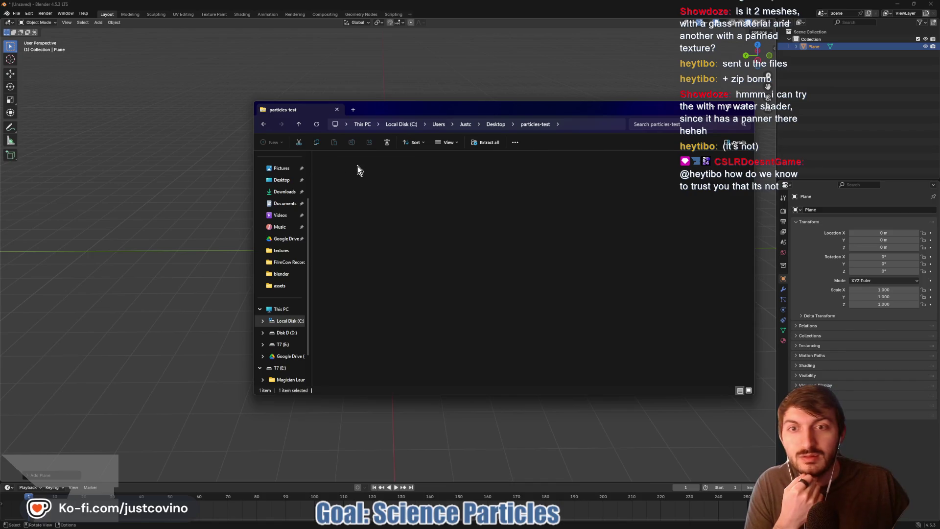
left_click(298, 123)
left_click(481, 143)
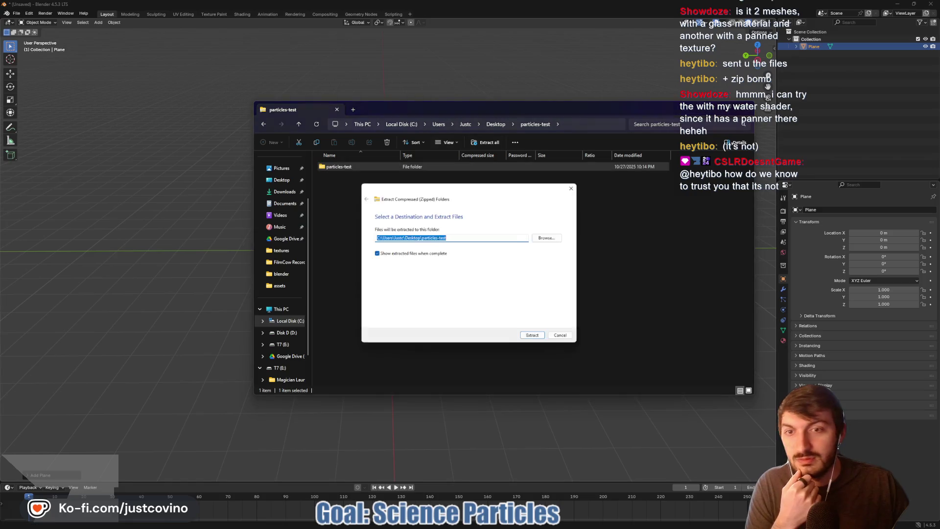
left_click(410, 237)
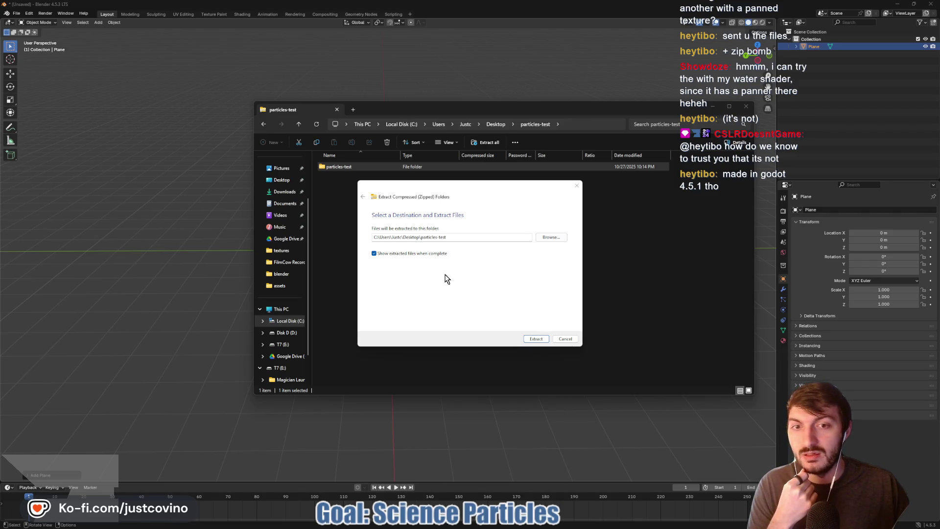
left_click(536, 339)
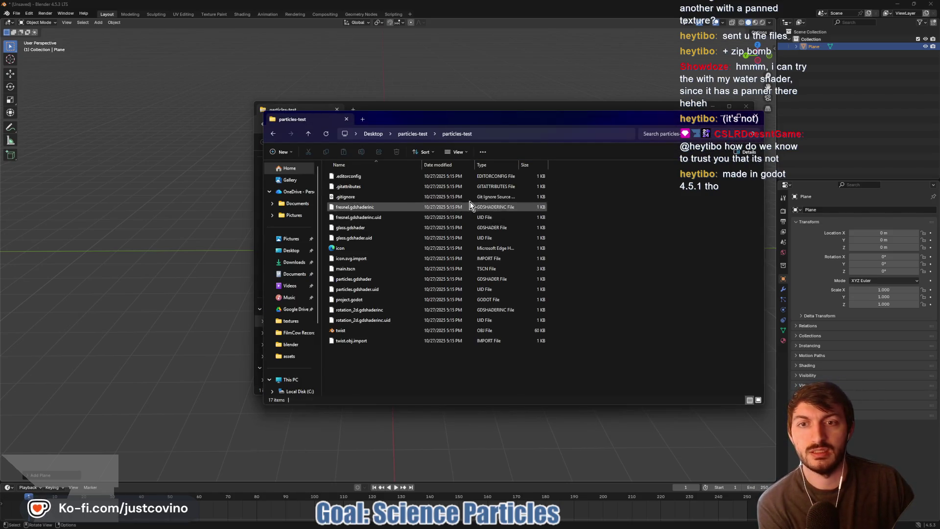
Step: Open twist.obj, then return to the extracted particles-test folder
double_click(388, 330)
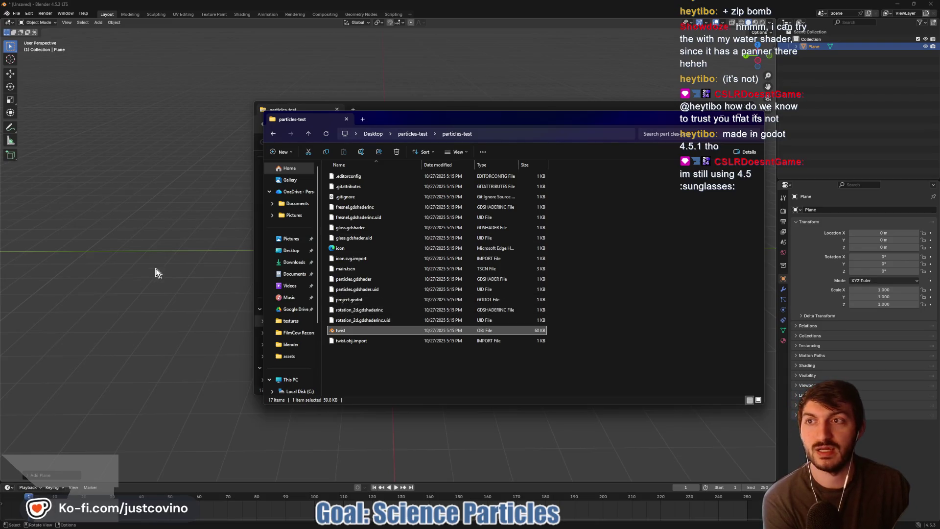
left_click(156, 272)
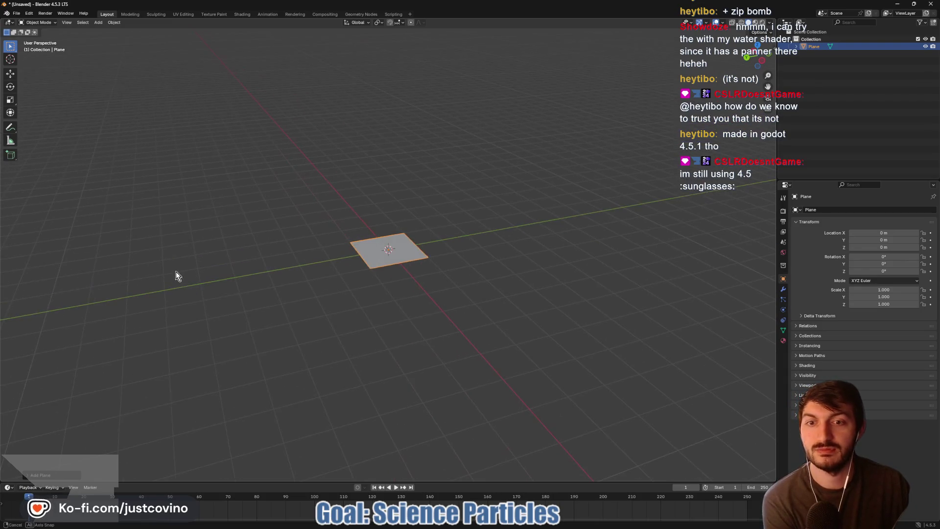
mouse_move(584, 526)
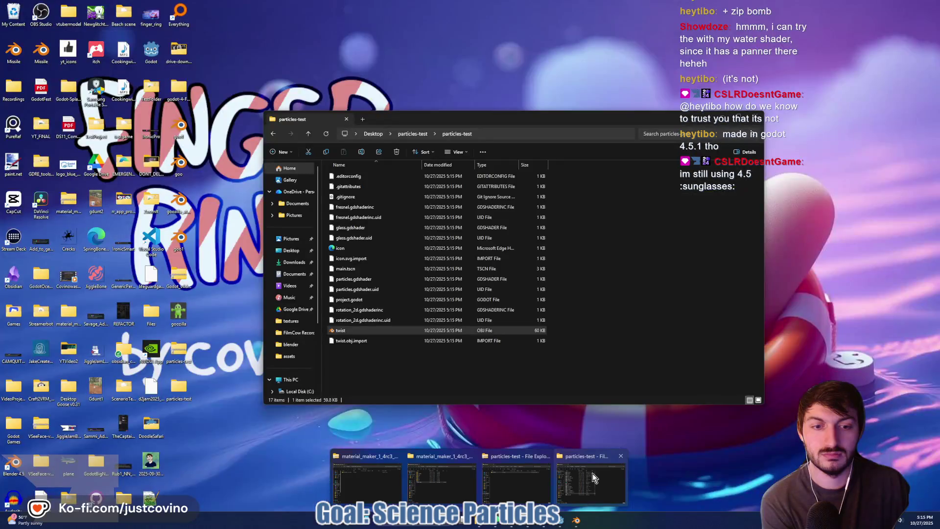
left_click(593, 473)
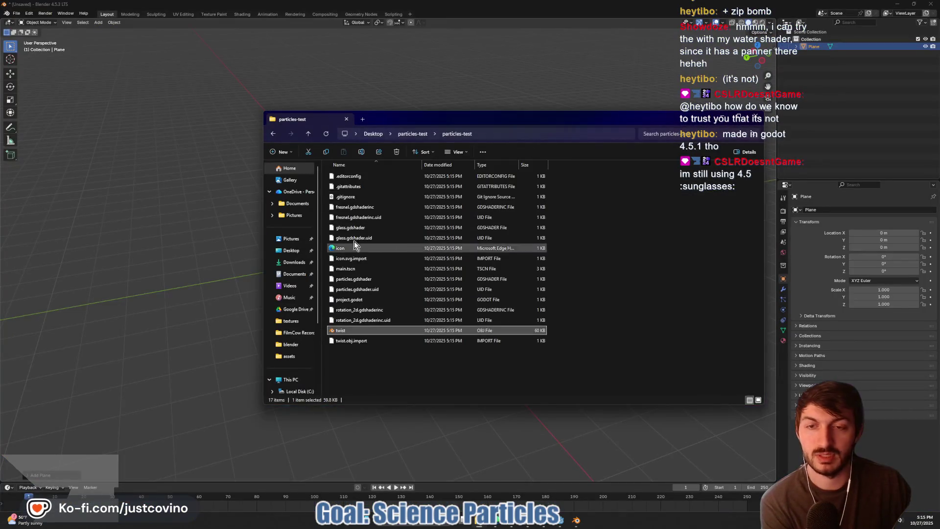
left_click(309, 136)
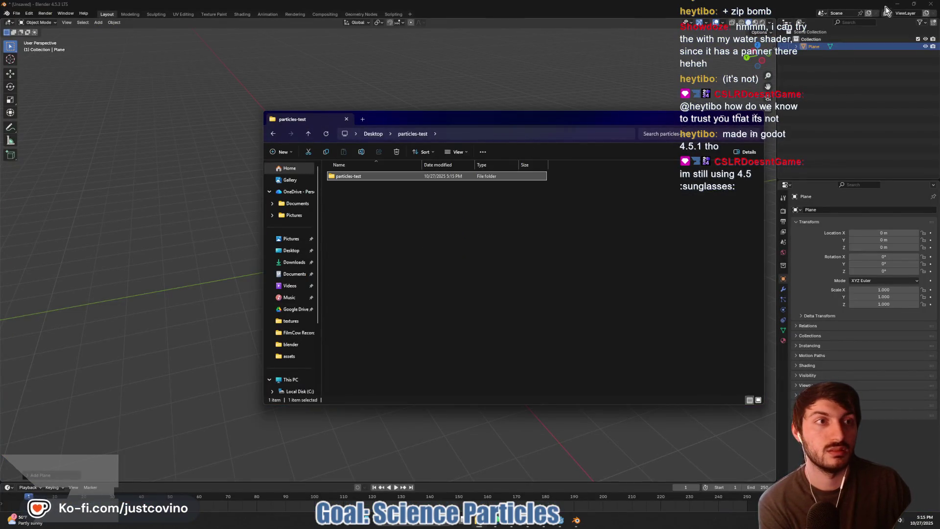
left_click(886, 7)
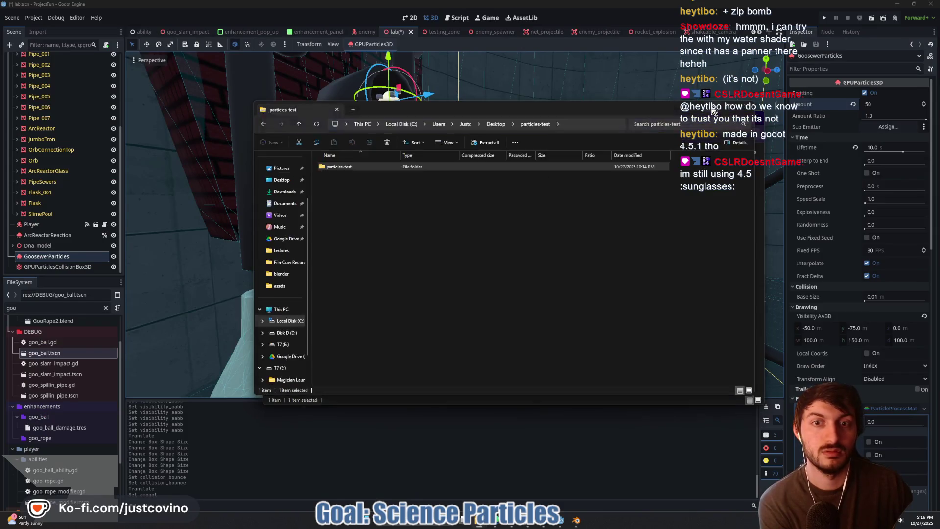
Step: Close the spare material_maker Explorer windows, keeping the particles-test folder window
left_click(720, 122)
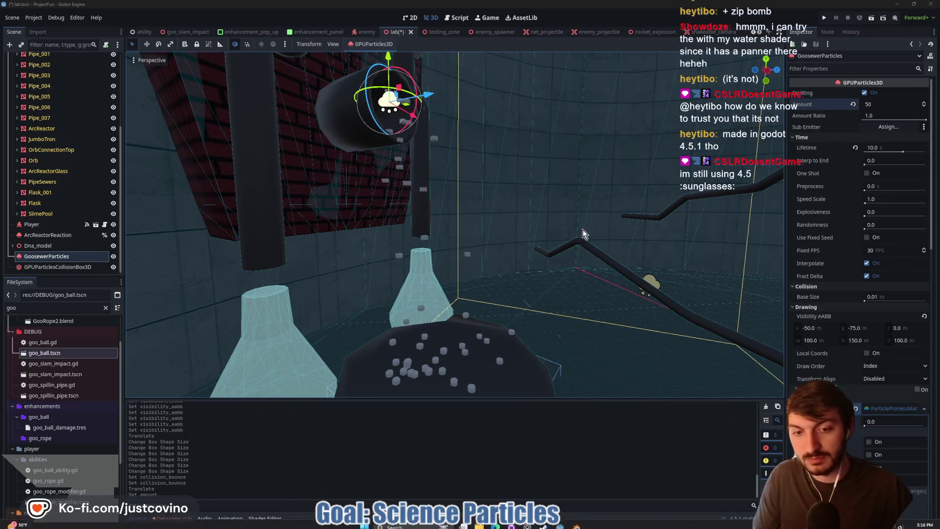
mouse_move(494, 520)
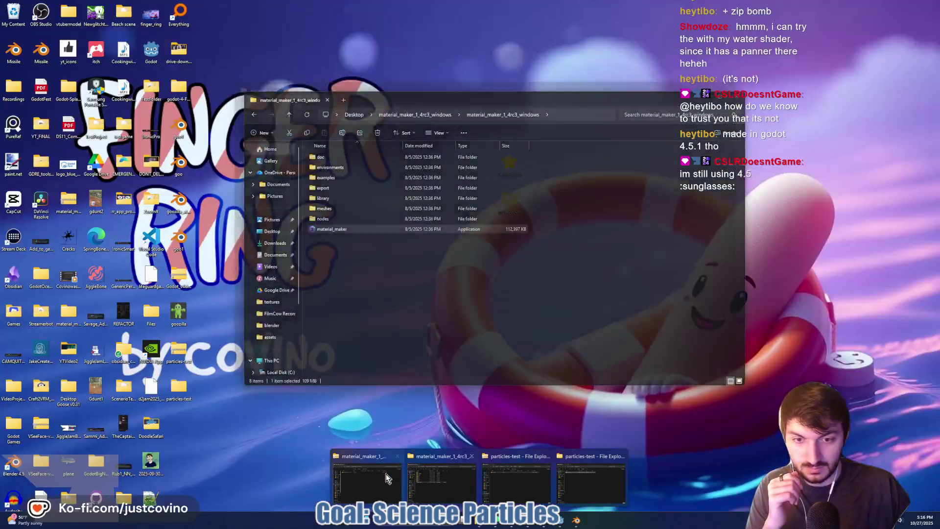
left_click(397, 460)
left_click(433, 456)
mouse_move(443, 479)
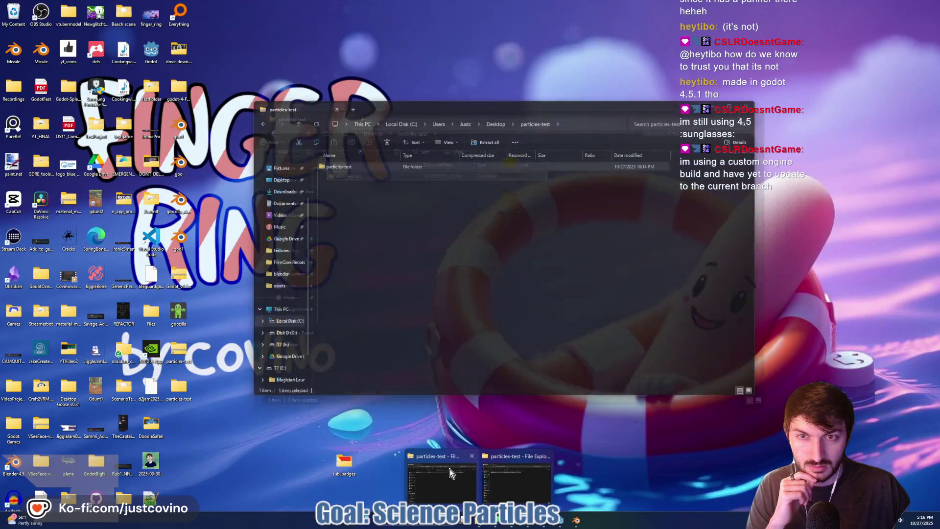
left_click(449, 468)
Step: Launch Godot_v4.5.1-stable_win64 from the Desktop's Godot folder
left_click(281, 180)
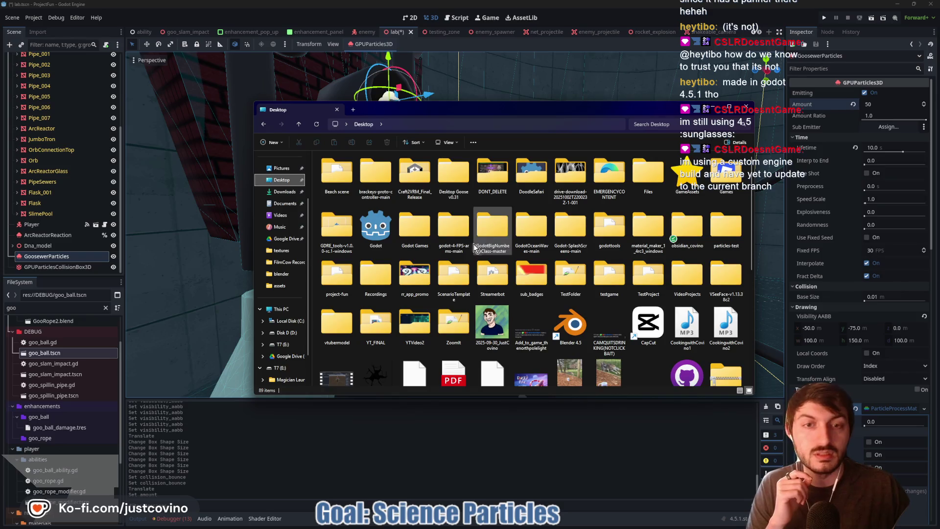
double_click(373, 228)
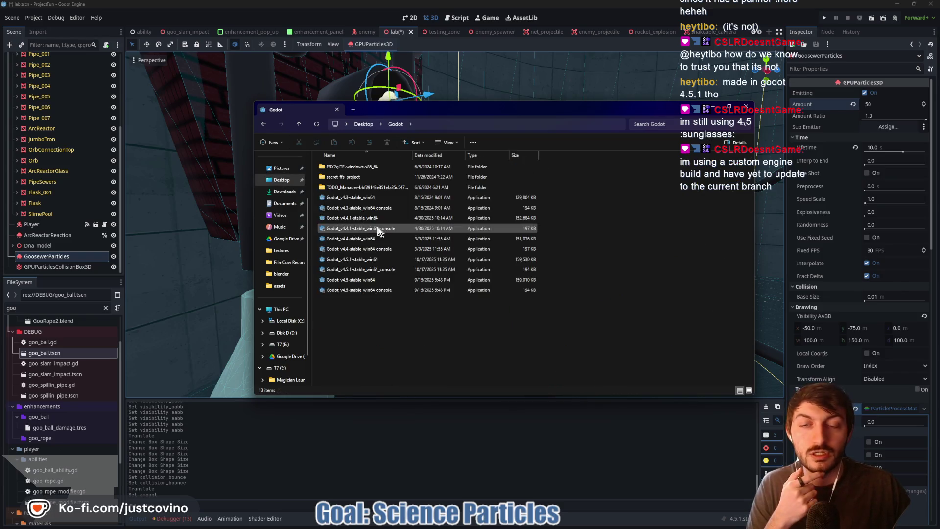
left_click(369, 264)
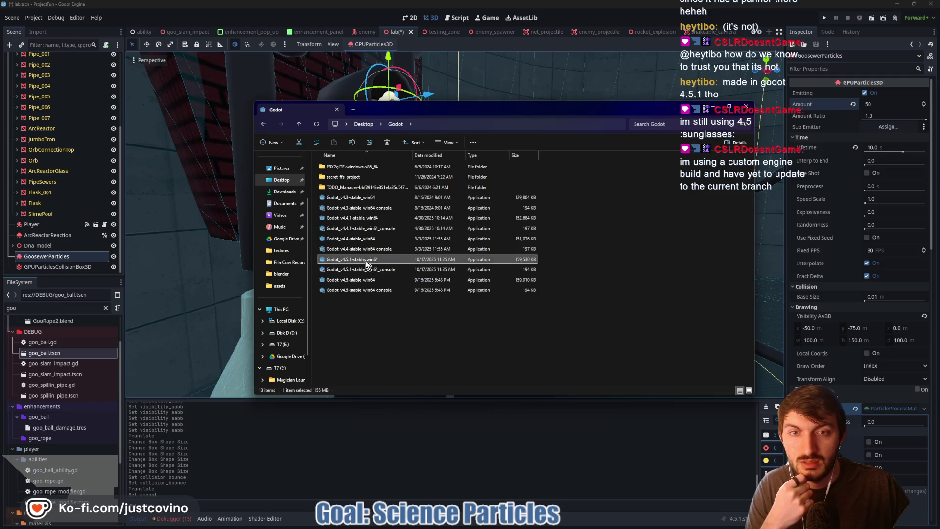
double_click(463, 262)
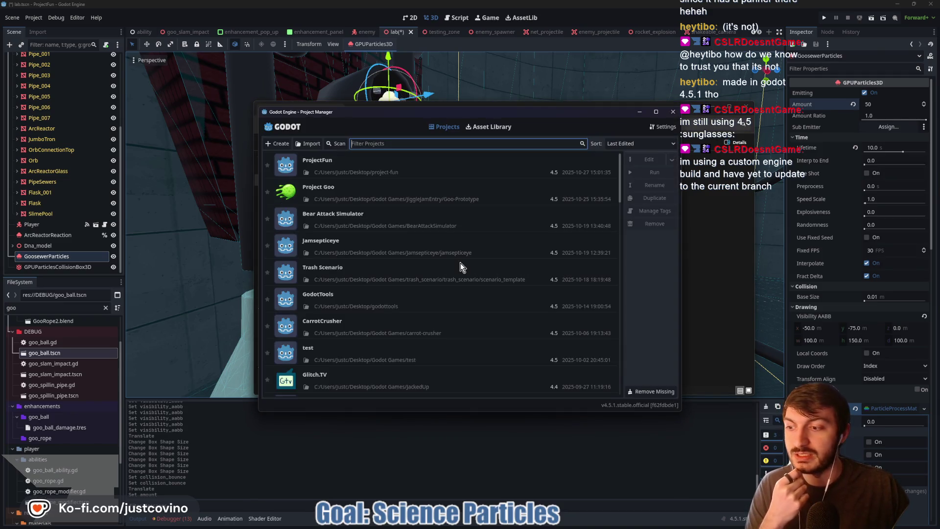
Step: Browse the Desktop folder in the project scan dialog
left_click(337, 143)
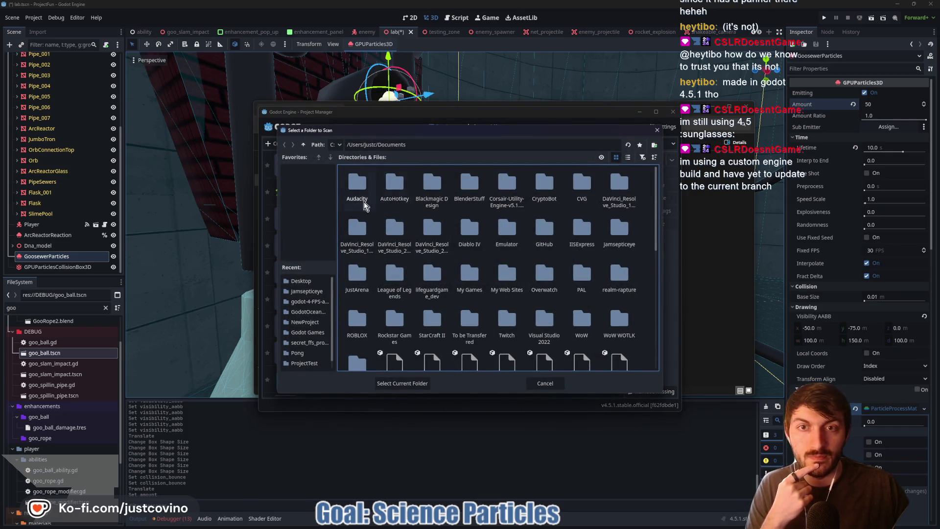
left_click(301, 281)
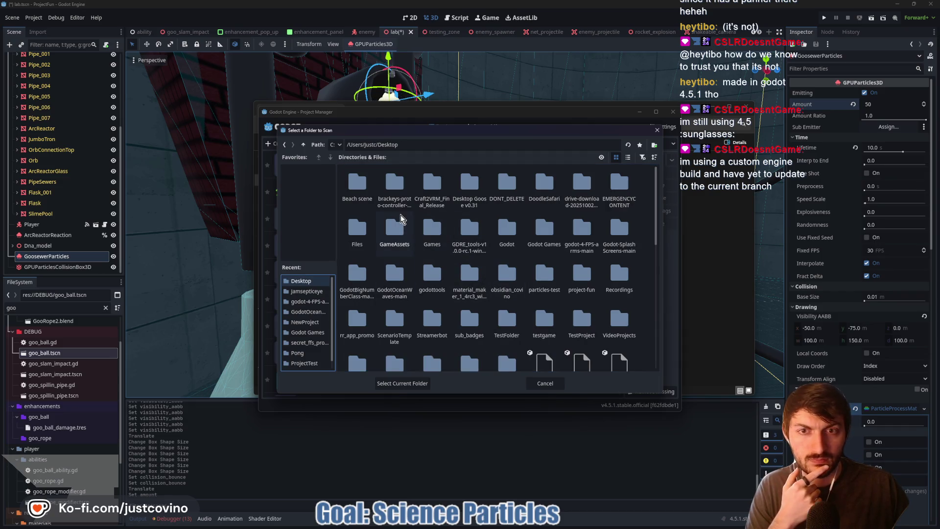
scroll(411, 220, "down", 1)
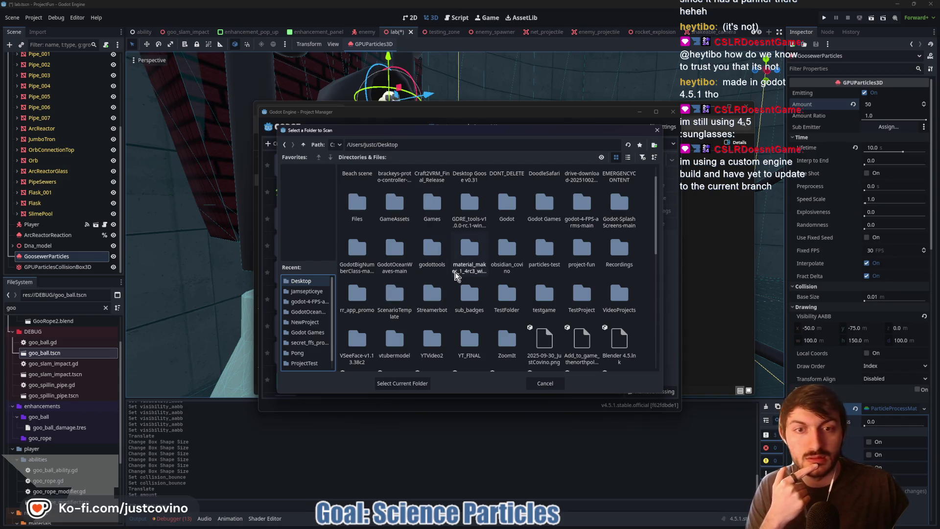
scroll(477, 276, "up", 1)
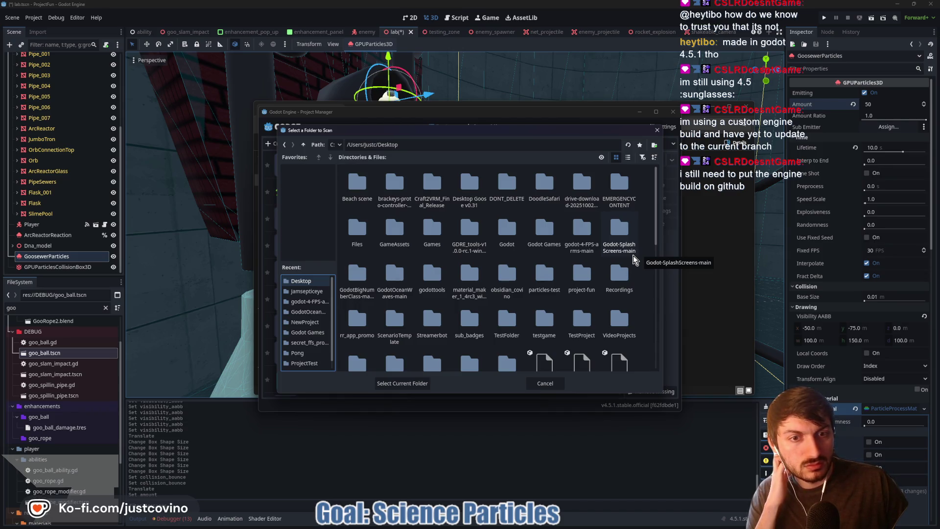
scroll(633, 259, "down", 3)
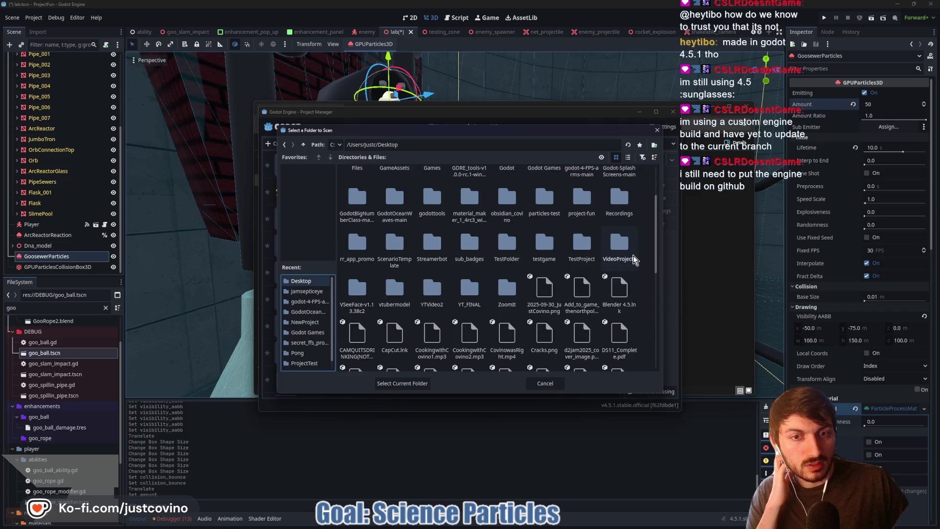
scroll(633, 260, "down", 5)
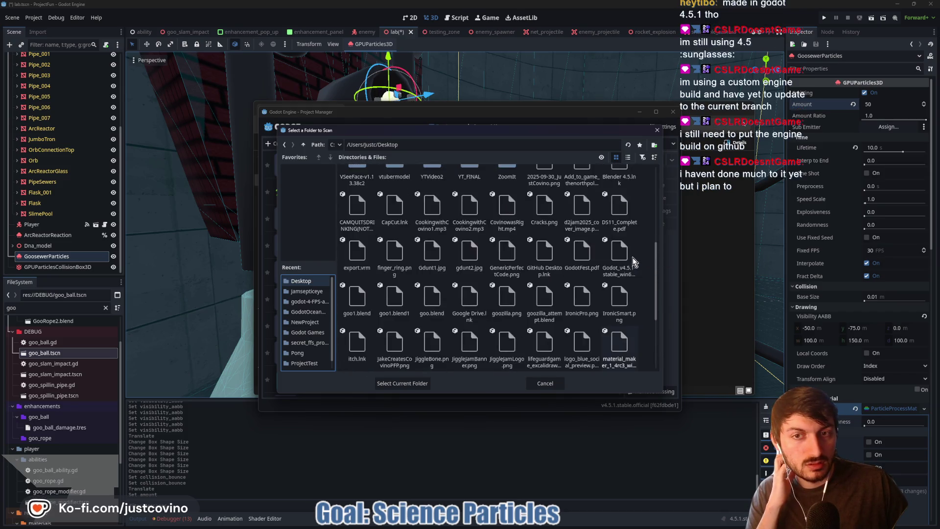
scroll(633, 262, "up", 1)
scroll(634, 262, "up", 3)
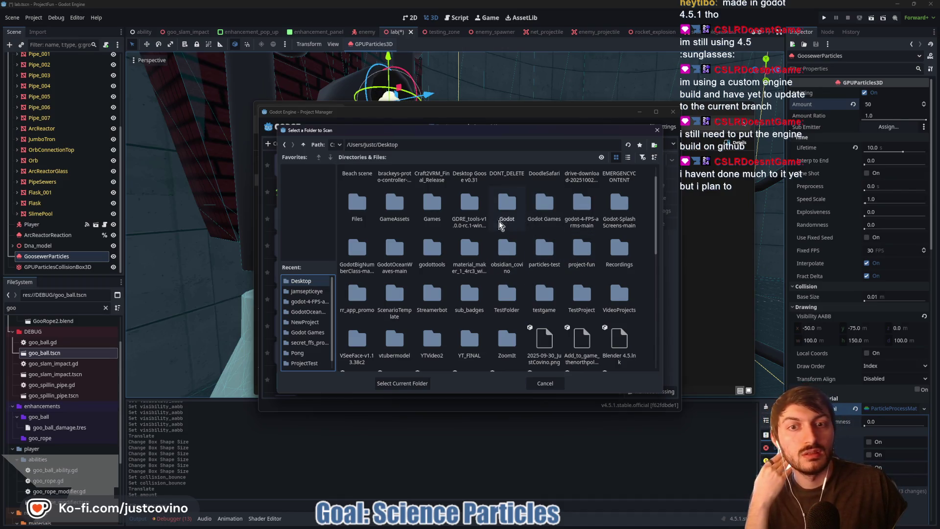
mouse_move(474, 522)
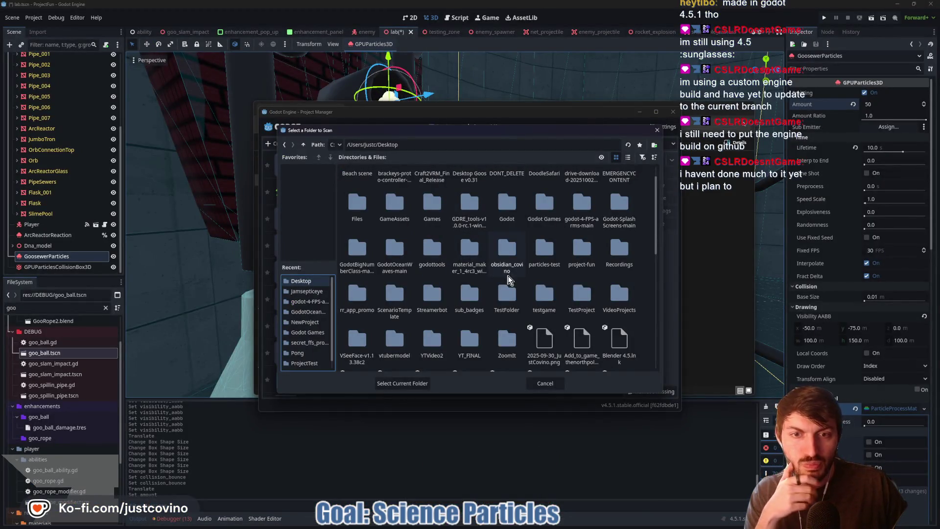
scroll(552, 257, "up", 1)
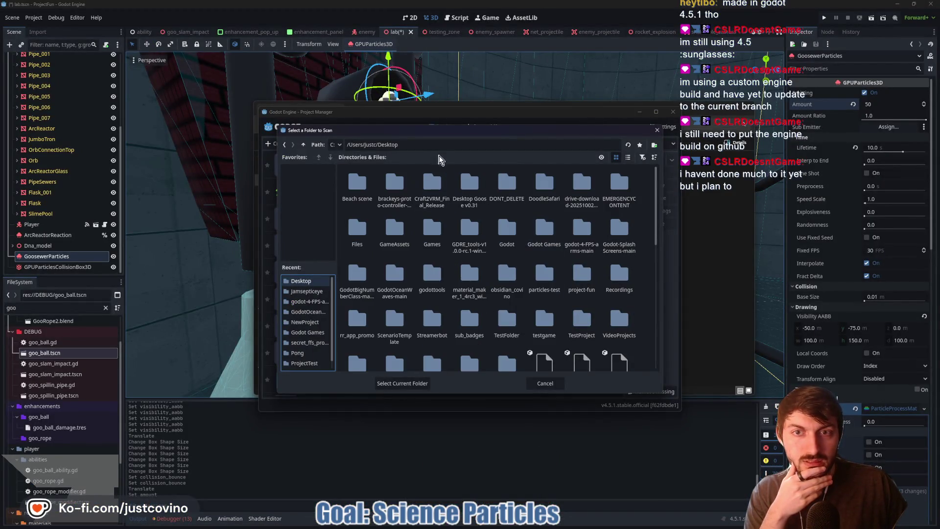
Step: Try the path '/particle', then cancel the scan to return to the project list
left_click(446, 143)
type("/particle")
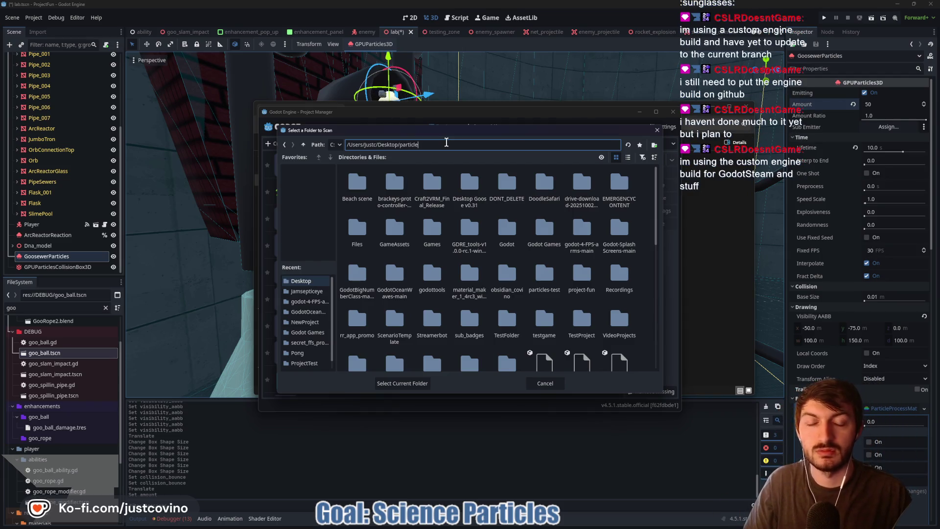
key("Return")
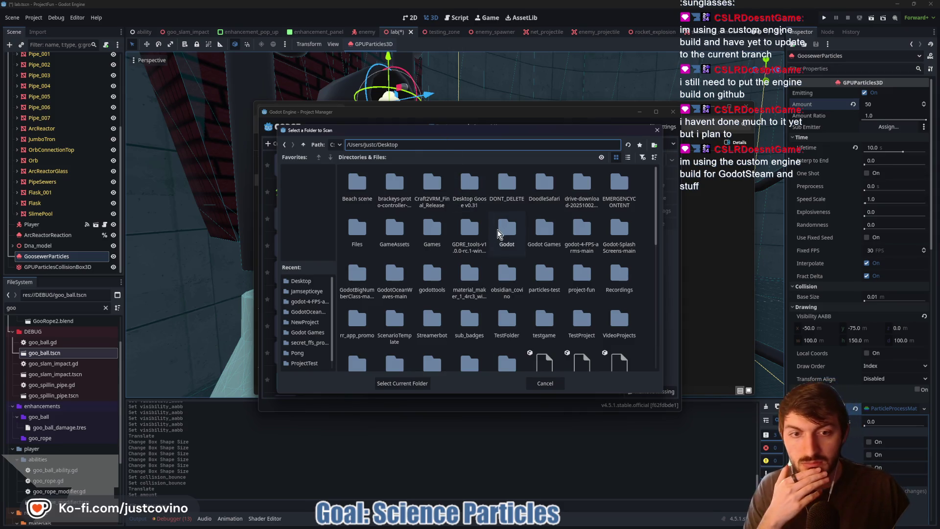
scroll(546, 352, "down", 2)
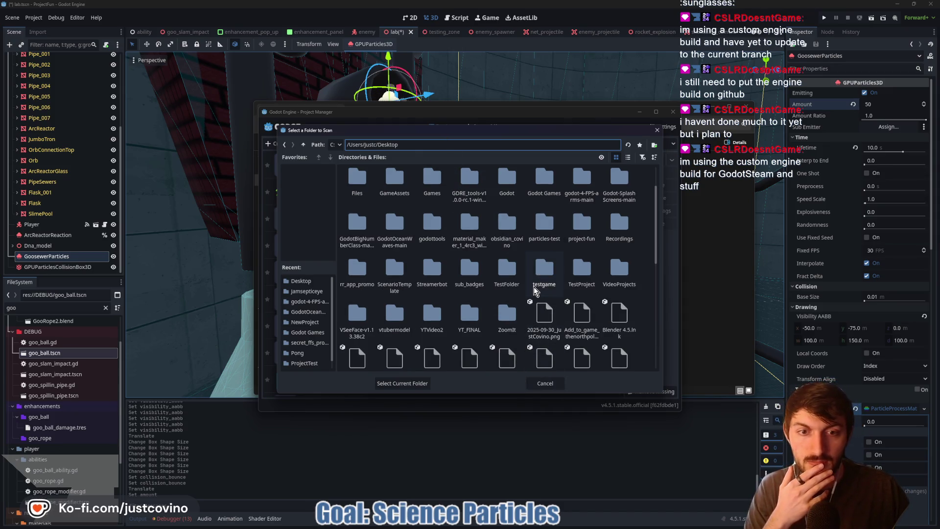
left_click(544, 383)
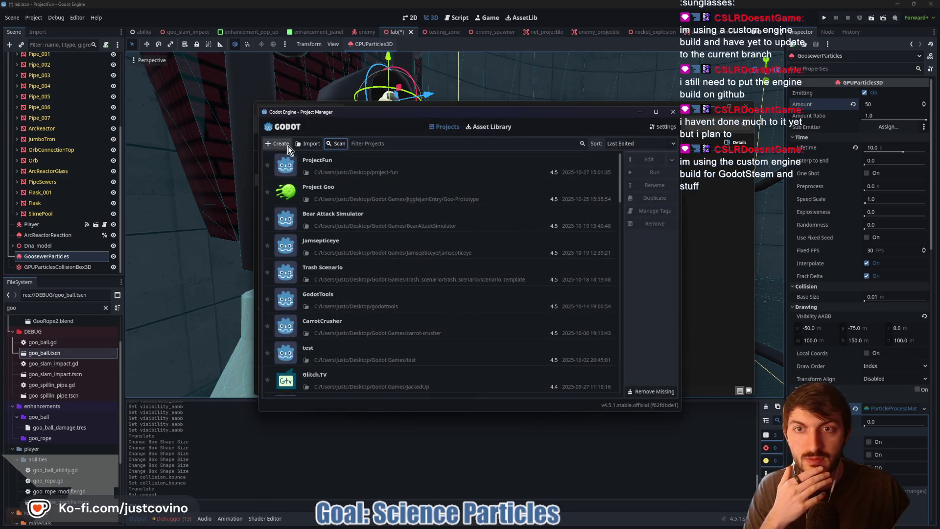
Step: Set the Desktop's particles-test folder as the project import path
left_click(307, 143)
left_click(301, 281)
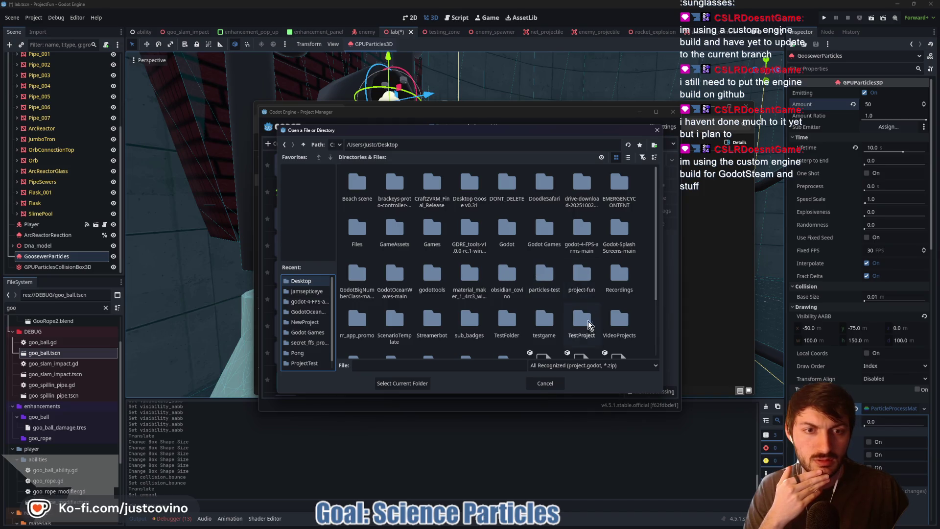
left_click(544, 281)
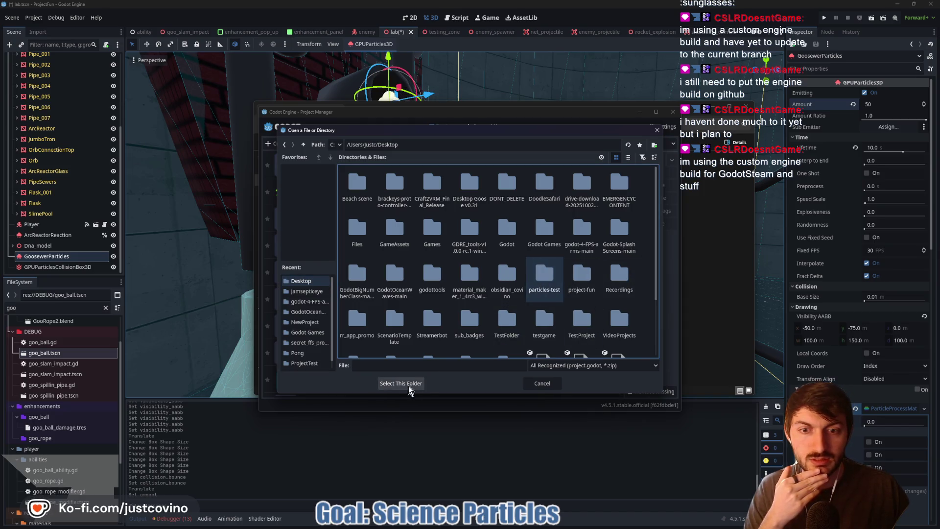
left_click(411, 382)
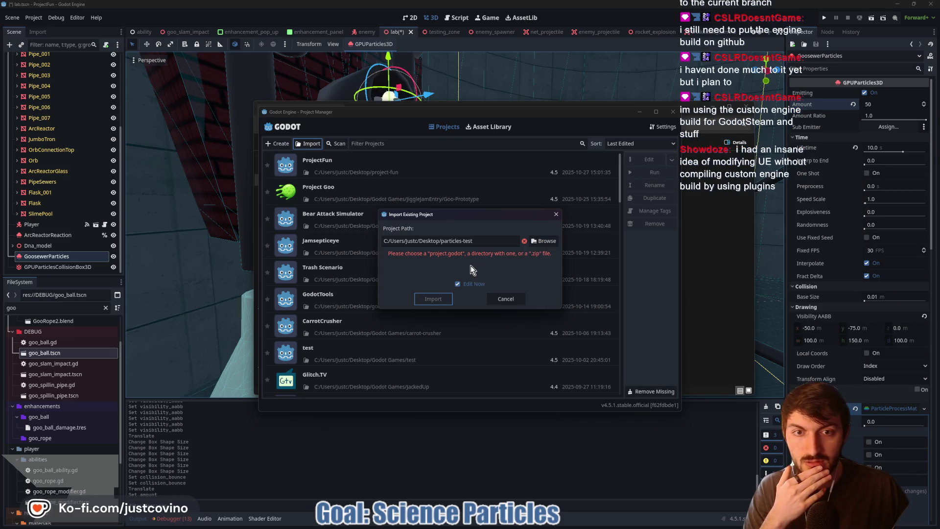
Step: Select project.godot in the inner particles-test folder and import the project
left_click(542, 243)
double_click(361, 184)
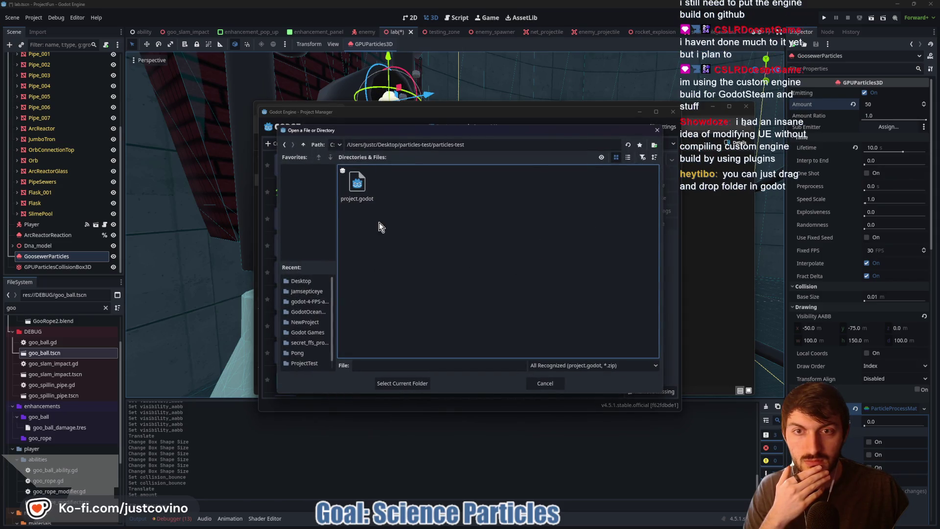
left_click(366, 188)
left_click(396, 382)
left_click(432, 292)
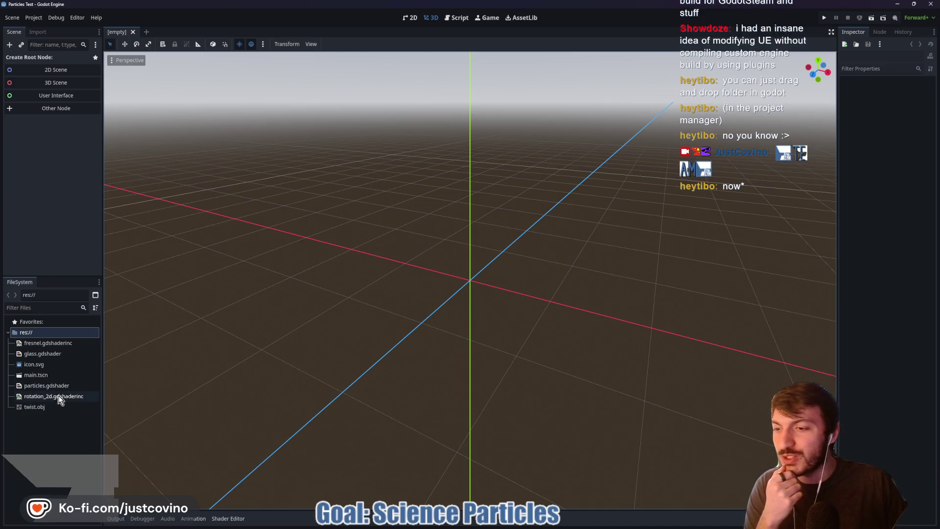
Step: Open main.tscn and orbit to see the particle-filled glass torus side-on
double_click(57, 374)
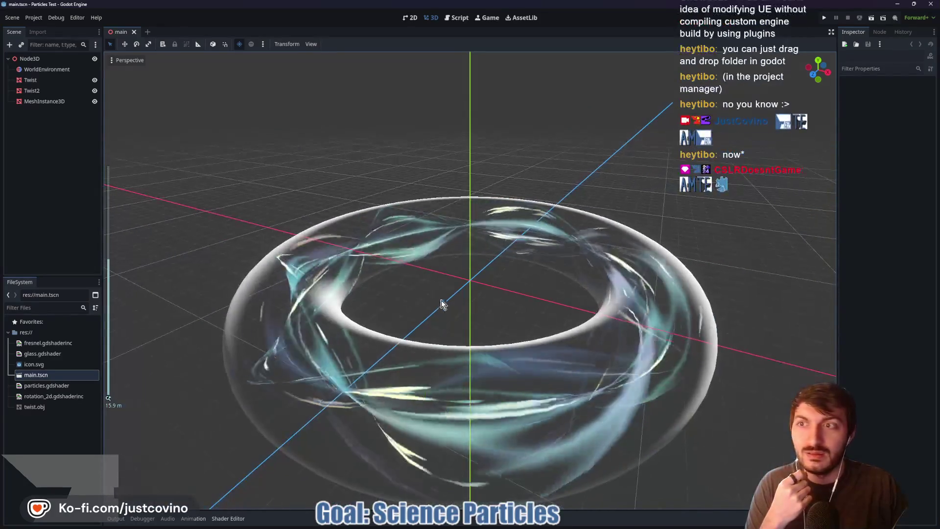
mouse_move(440, 303)
left_mouse_down()
mouse_move(321, 281)
mouse_move(334, 278)
left_mouse_up()
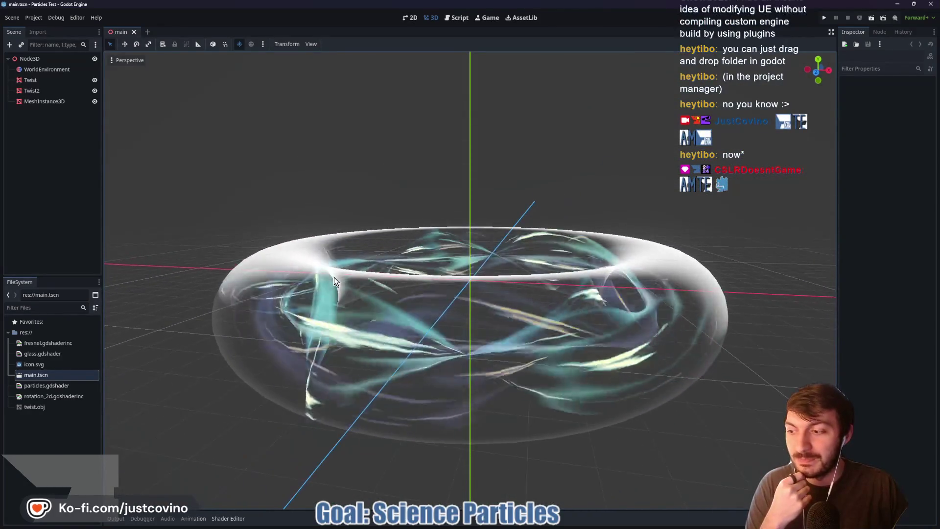
left_click(35, 91)
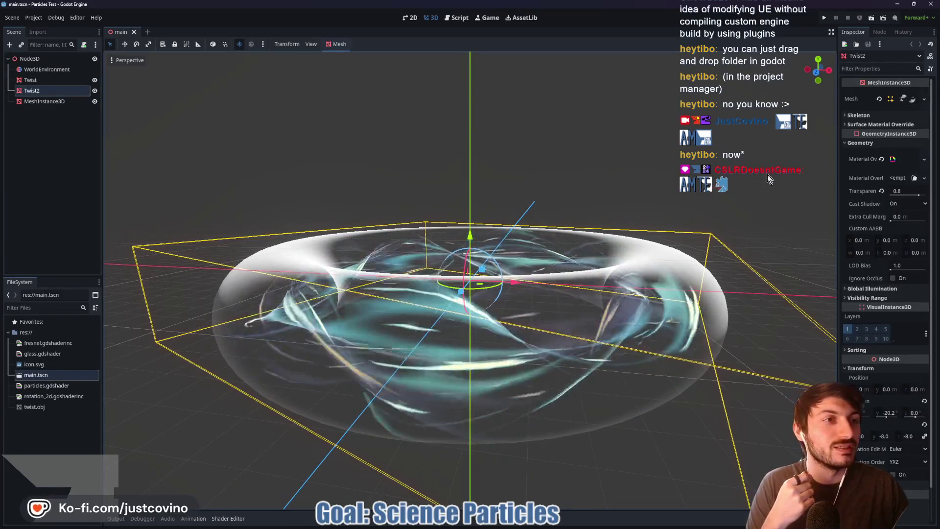
left_click(898, 98)
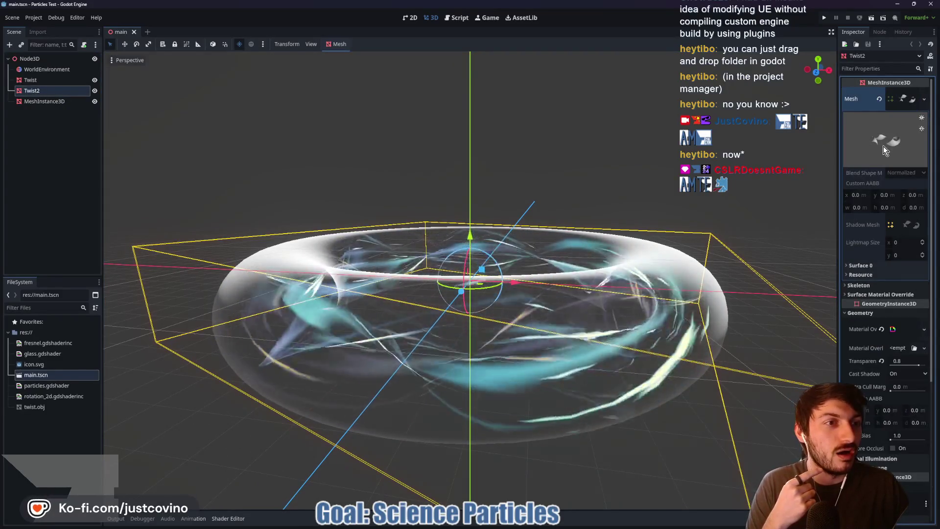
left_click(47, 407)
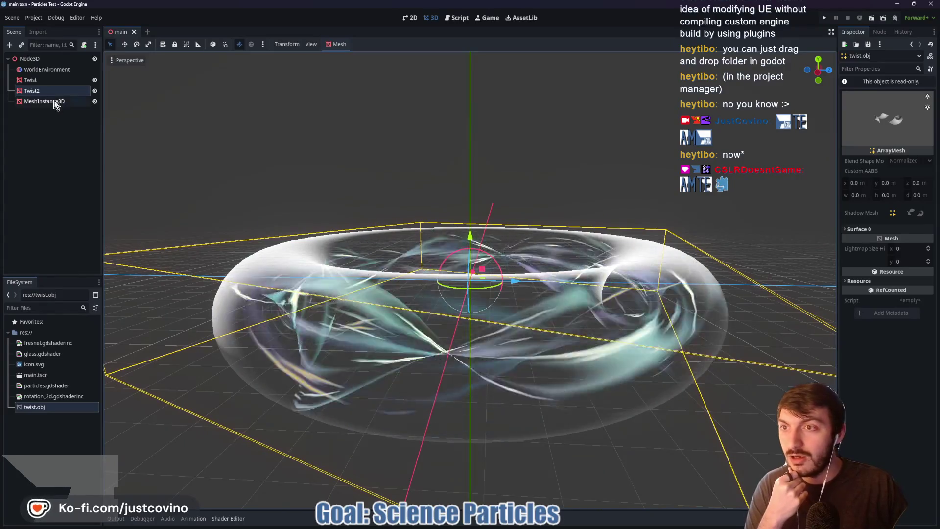
left_click(54, 102)
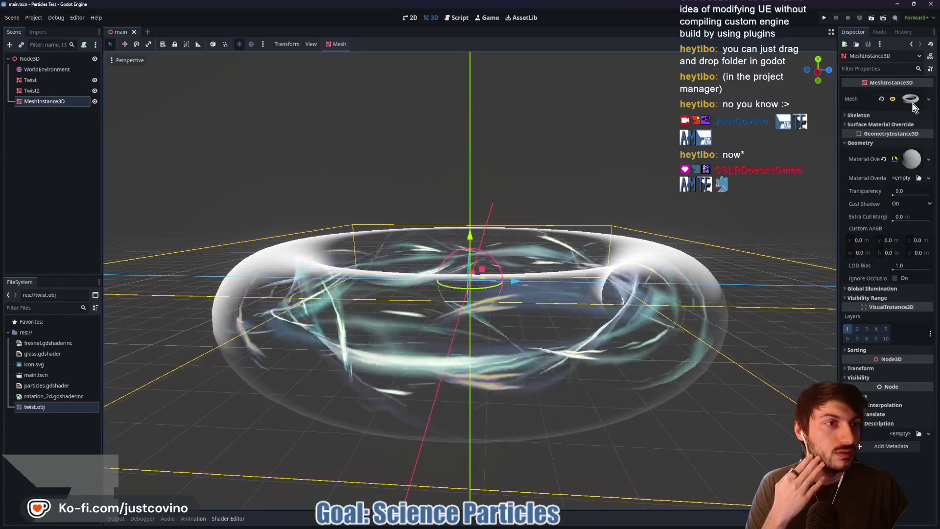
left_click(912, 102)
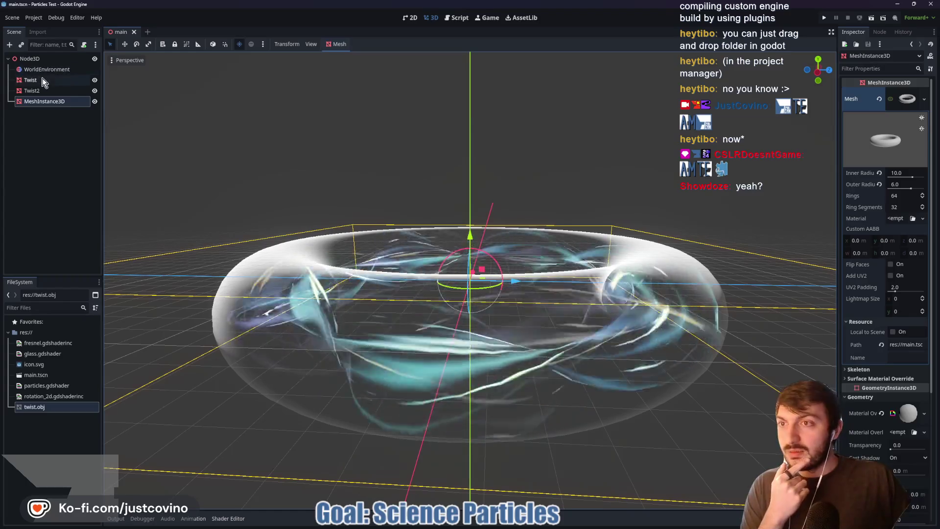
left_click(43, 81)
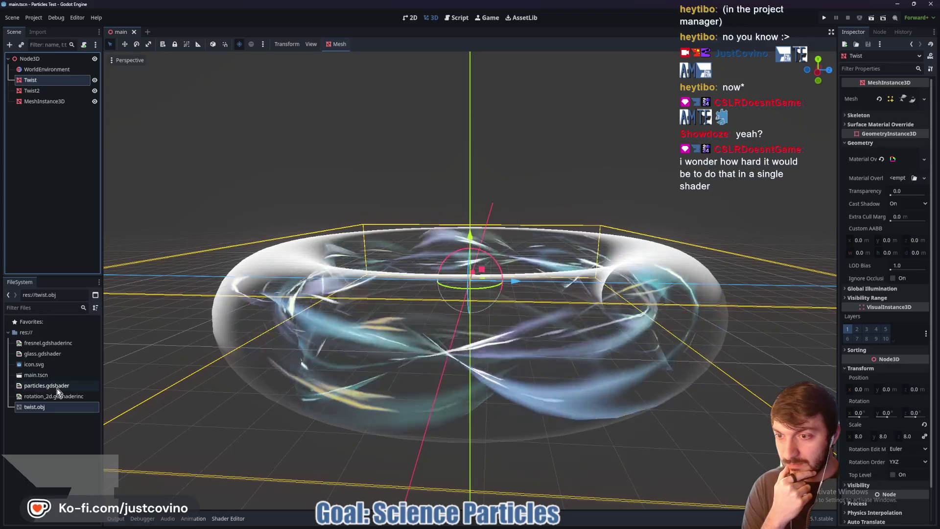
double_click(57, 387)
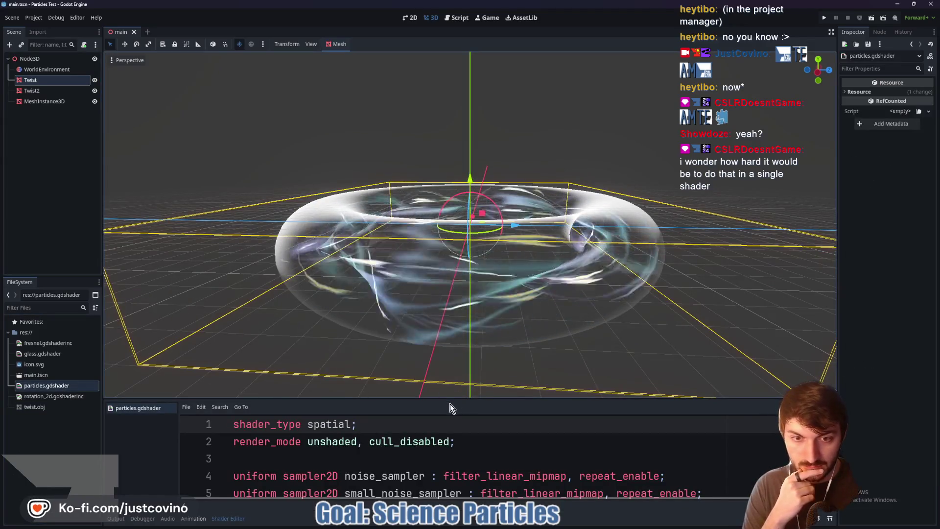
Step: Enlarge the shader editor and scroll through the particles.gdshader code
left_click_drag(440, 399, 483, 18)
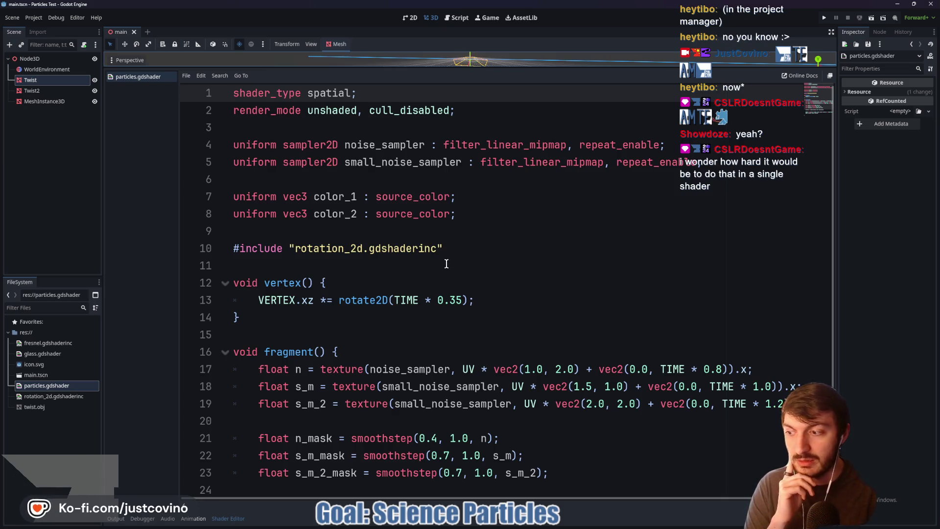
scroll(445, 263, "down", 3)
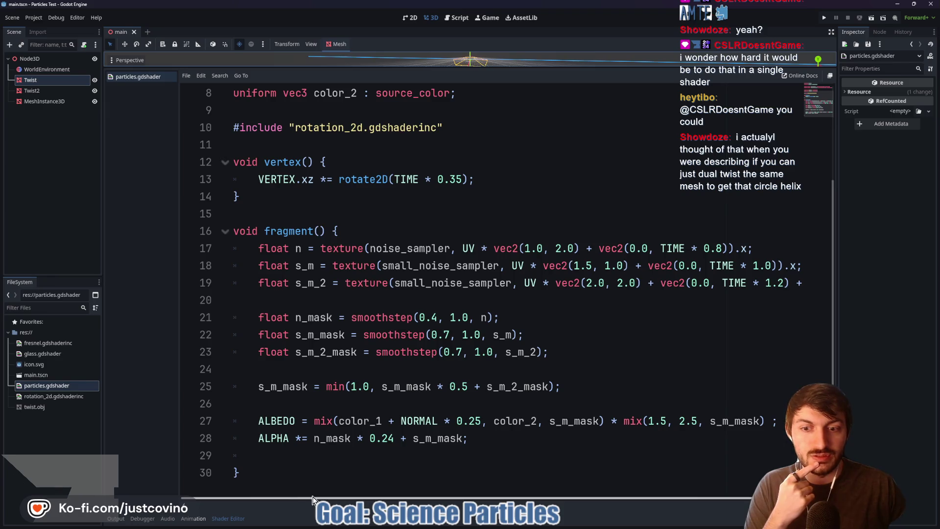
scroll(385, 502, "right", 3)
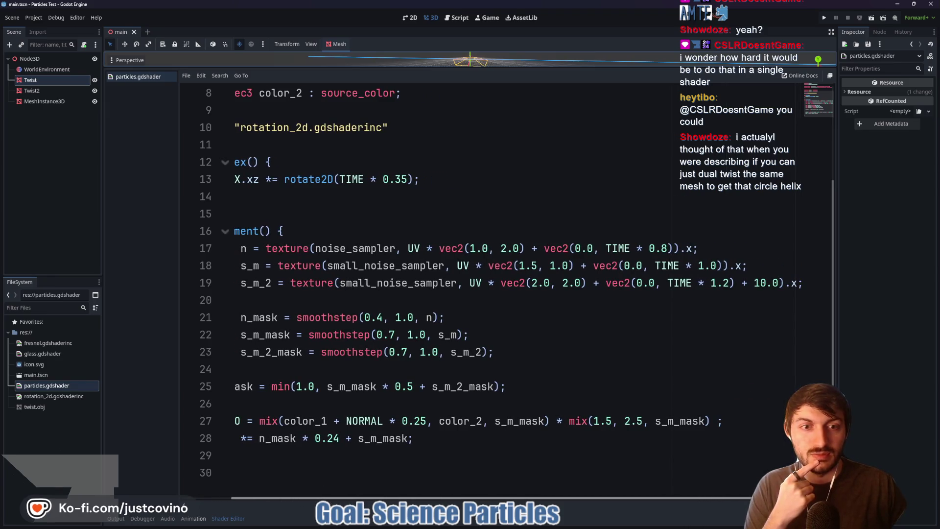
scroll(372, 502, "left", 3)
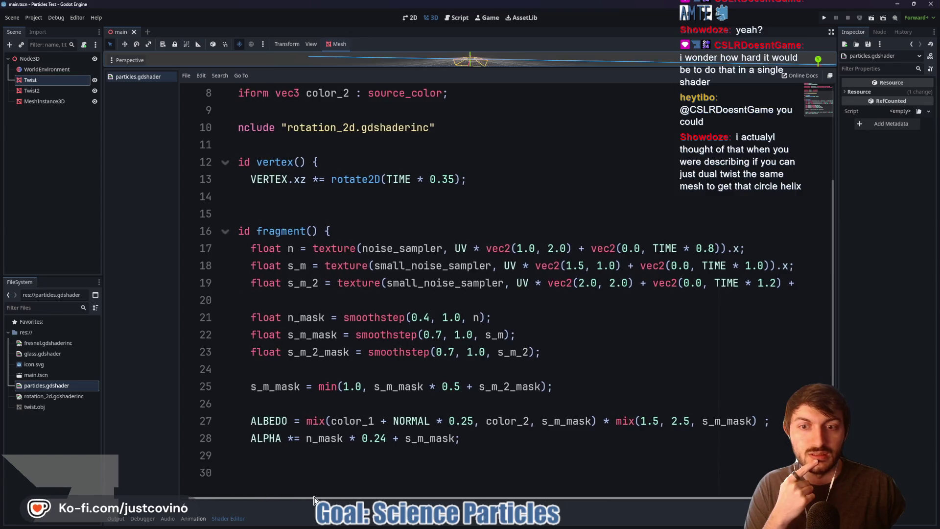
Step: Highlight smoothstep, s_m_mask, the 1.0 cap and s_m_2_mask in line 25
double_click(371, 317)
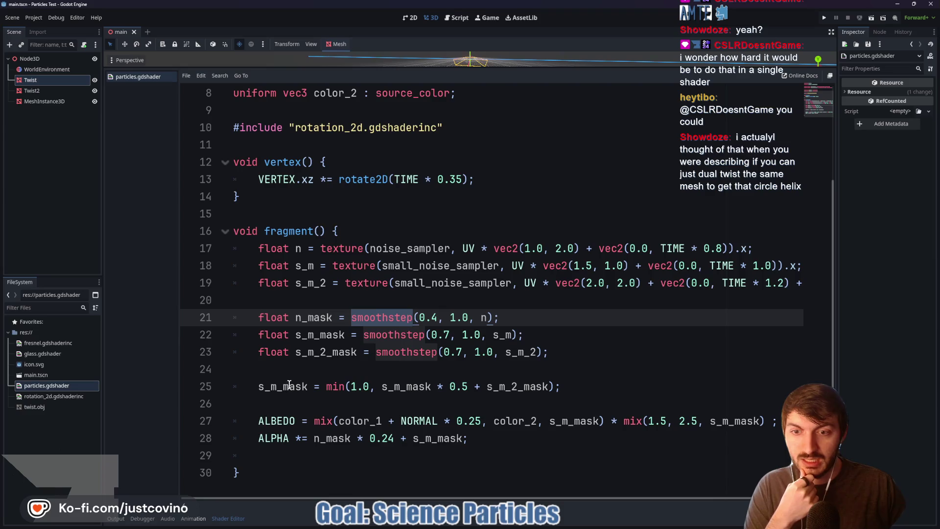
left_click(257, 387)
left_click_drag(256, 387, 311, 389)
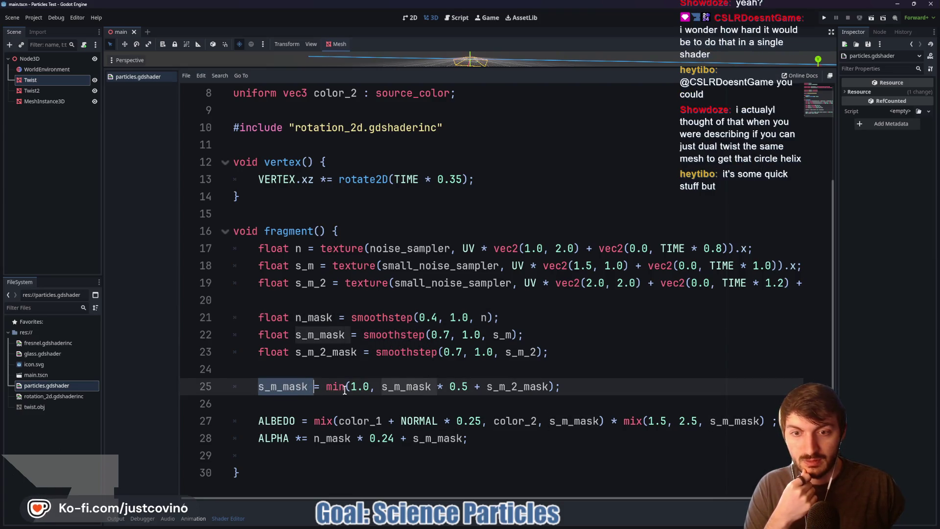
left_click(335, 387)
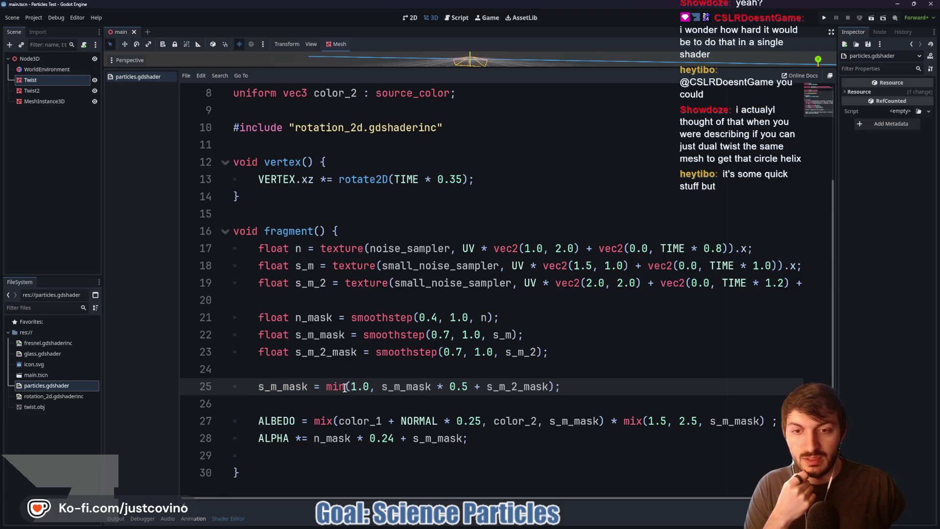
left_click_drag(350, 387, 369, 389)
double_click(387, 386)
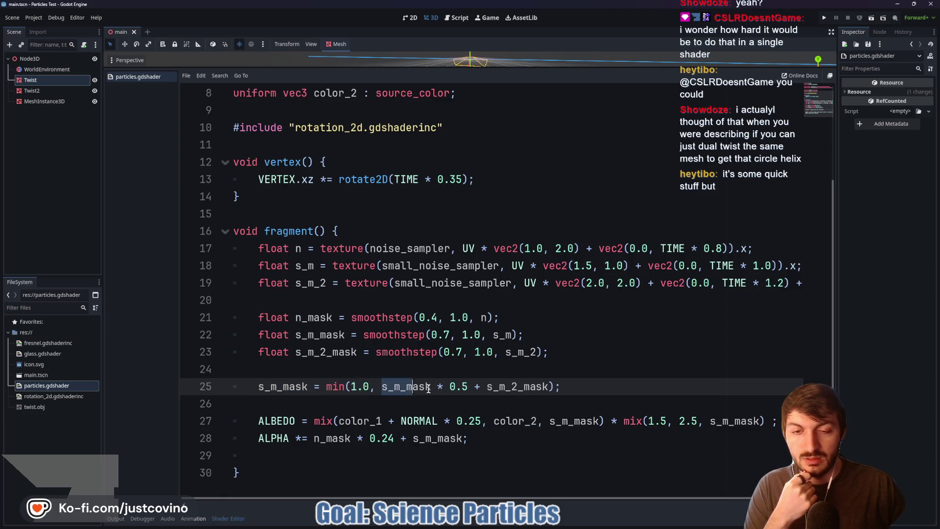
key("shift+Right")
key("shift+Right")
key("shift+Right")
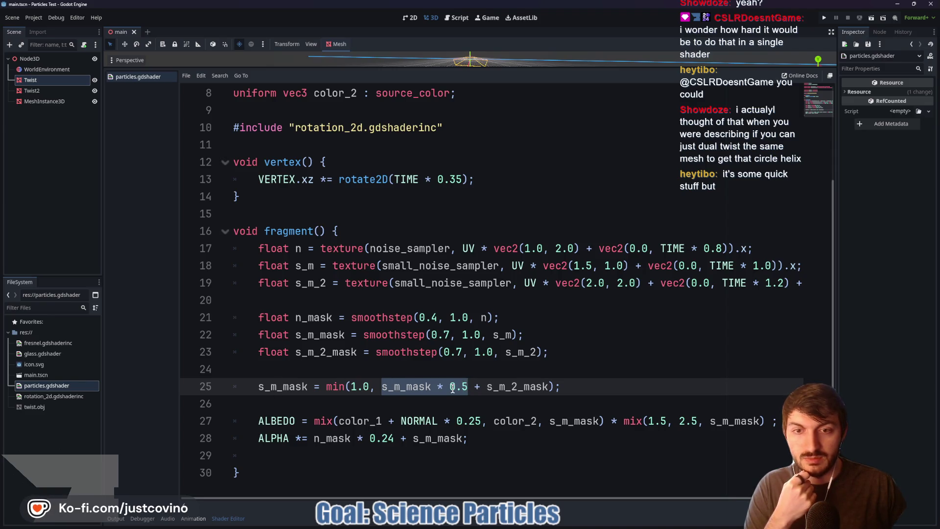
double_click(493, 387)
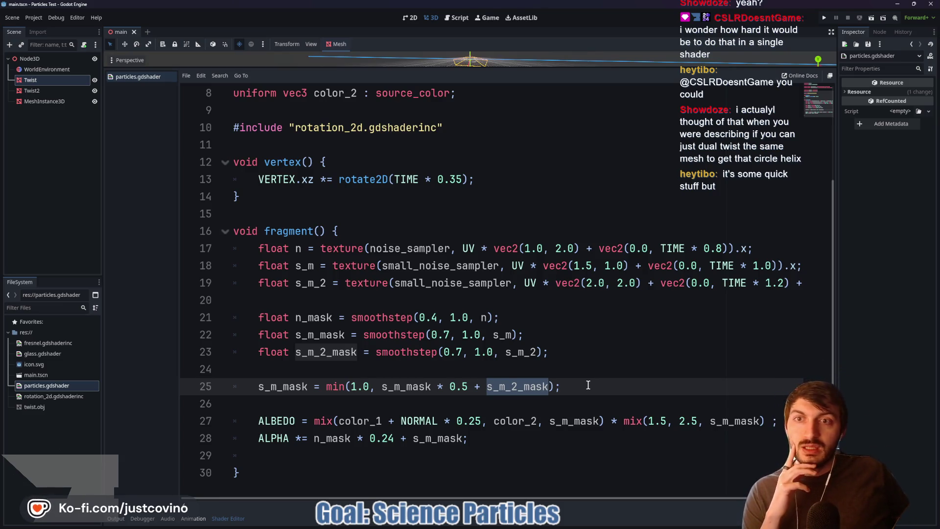
Step: Highlight n_mask's uses, then enlarge the 3D viewport over the shader code
scroll(484, 278, "up", 3)
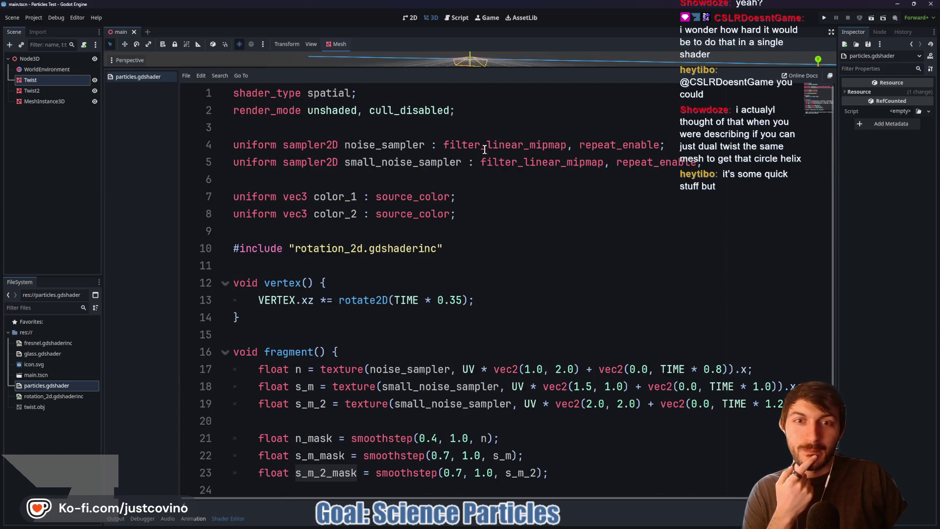
scroll(469, 198, "down", 3)
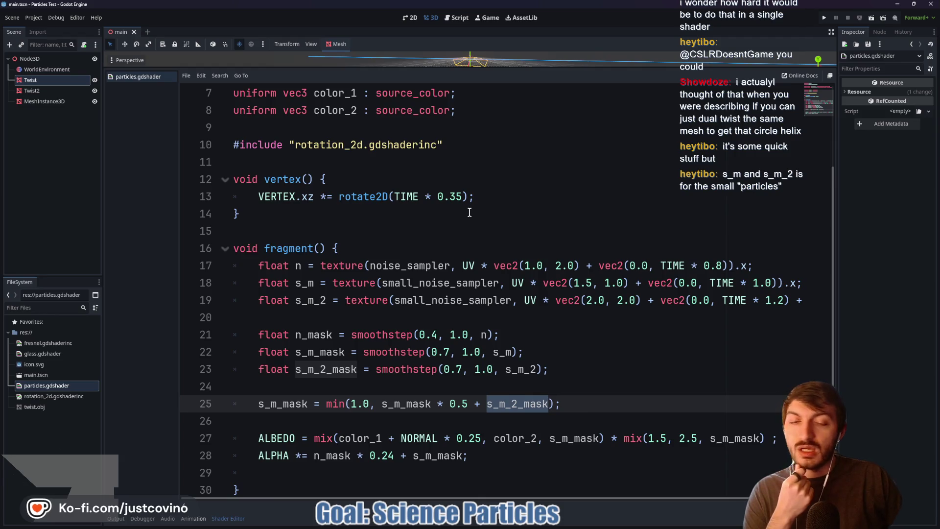
scroll(469, 212, "down", 1)
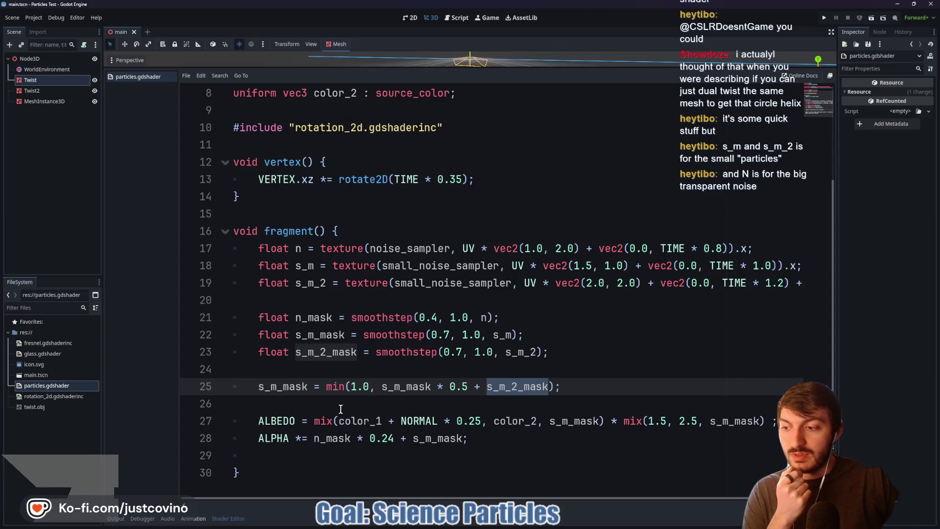
left_click_drag(296, 317, 332, 317)
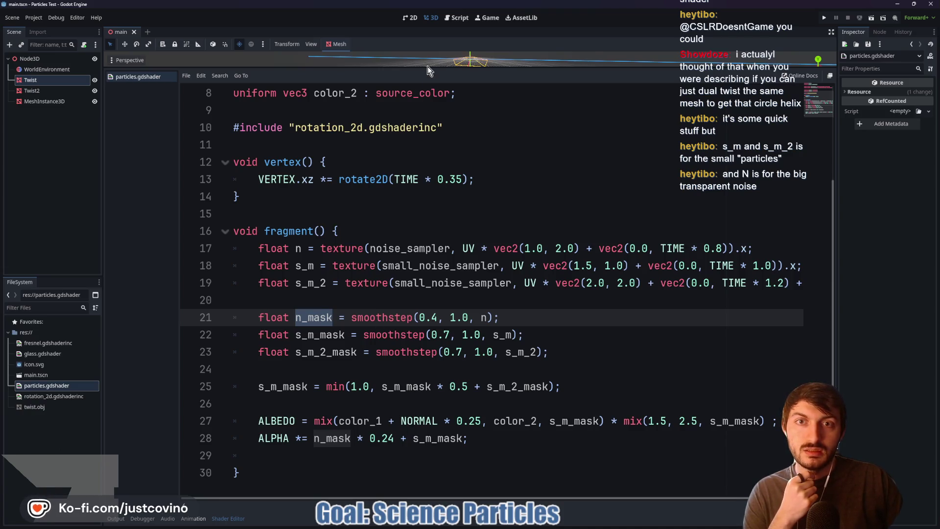
mouse_move(428, 66)
left_mouse_down()
mouse_move(490, 436)
mouse_move(548, 399)
left_mouse_up()
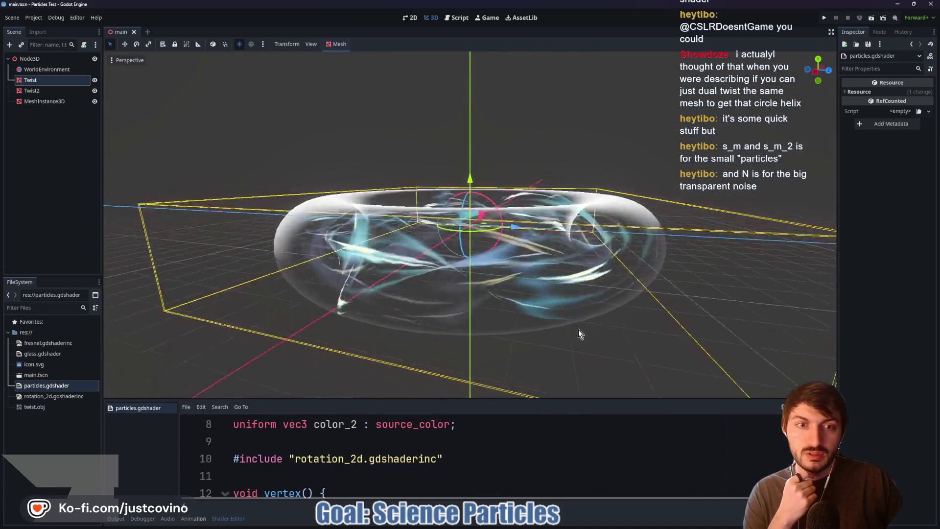
Step: Zoom and orbit the viewport to look down on the glass torus
scroll(505, 308, "up", 5)
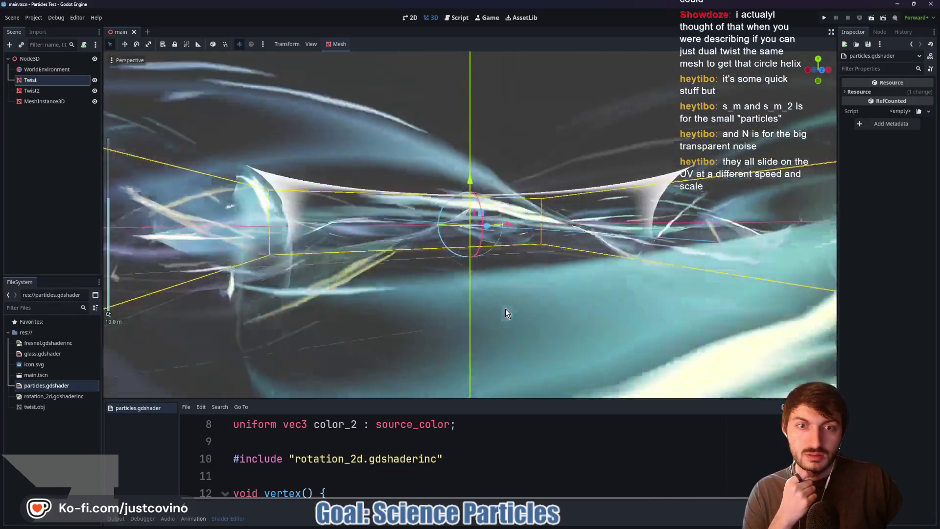
scroll(505, 308, "down", 5)
mouse_move(494, 305)
left_mouse_down()
mouse_move(545, 317)
mouse_move(620, 313)
left_mouse_up()
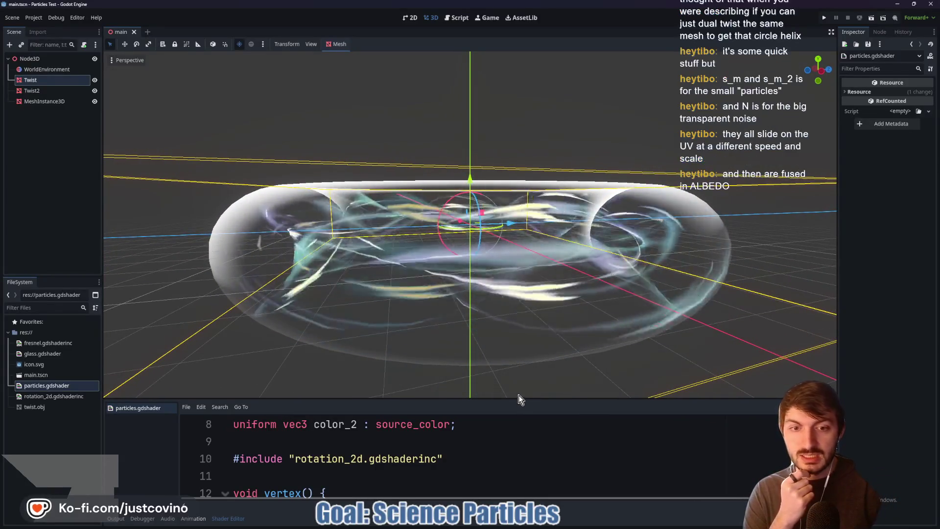
Step: Restore the shader code area and expand the Twist mesh's material override
left_click_drag(518, 395, 513, 150)
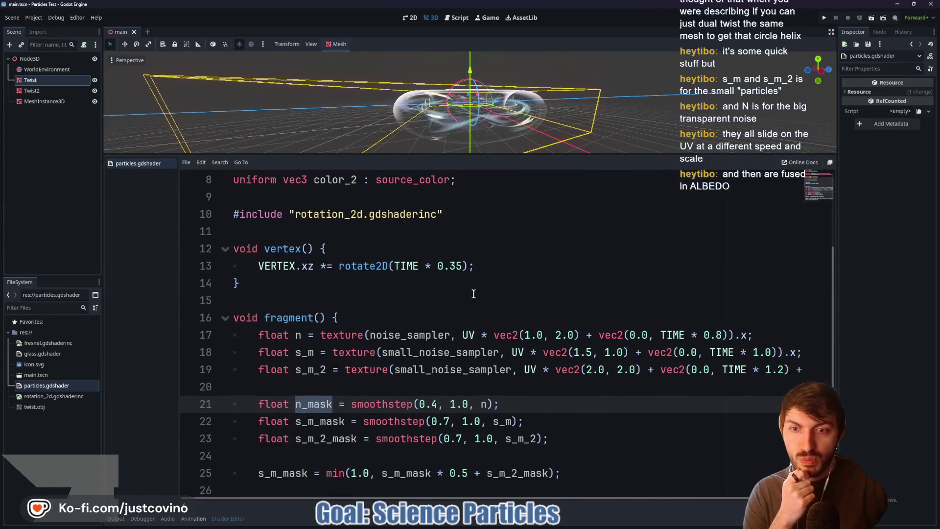
scroll(474, 294, "down", 2)
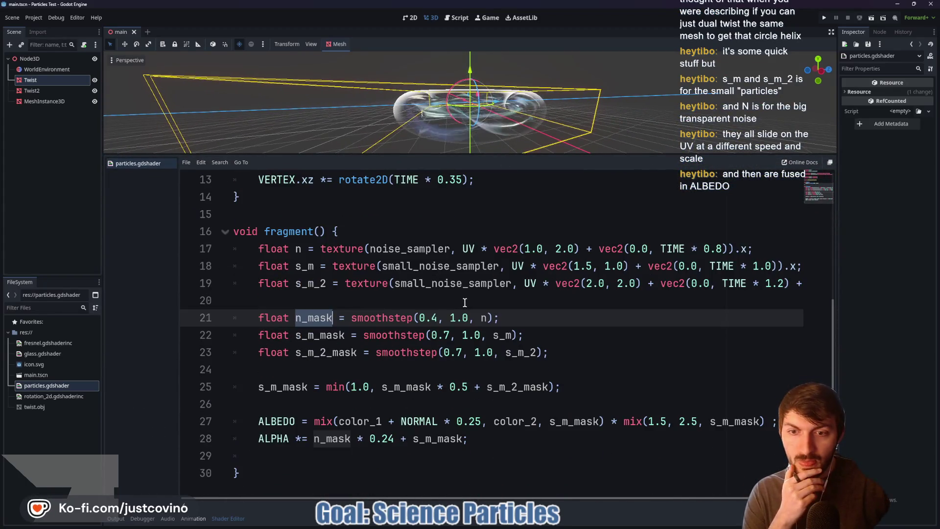
left_click(43, 80)
left_click(909, 162)
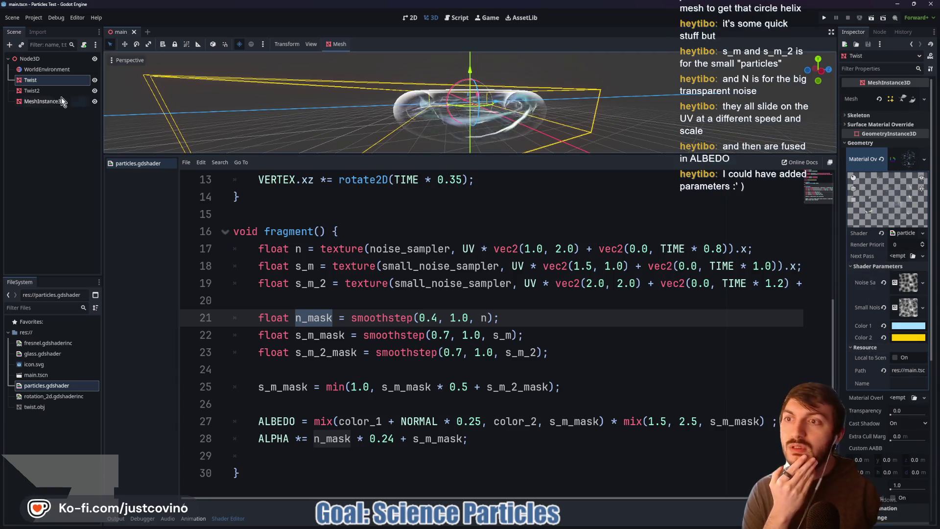
Step: Select Twist2 and expand its particles-shader material override down to the shader parameters
left_click(32, 90)
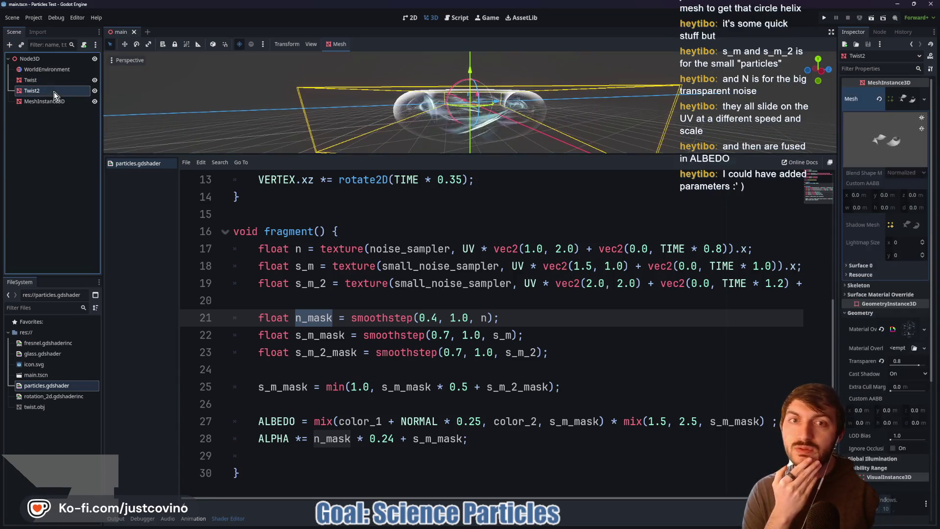
left_click(903, 332)
scroll(903, 333, "down", 3)
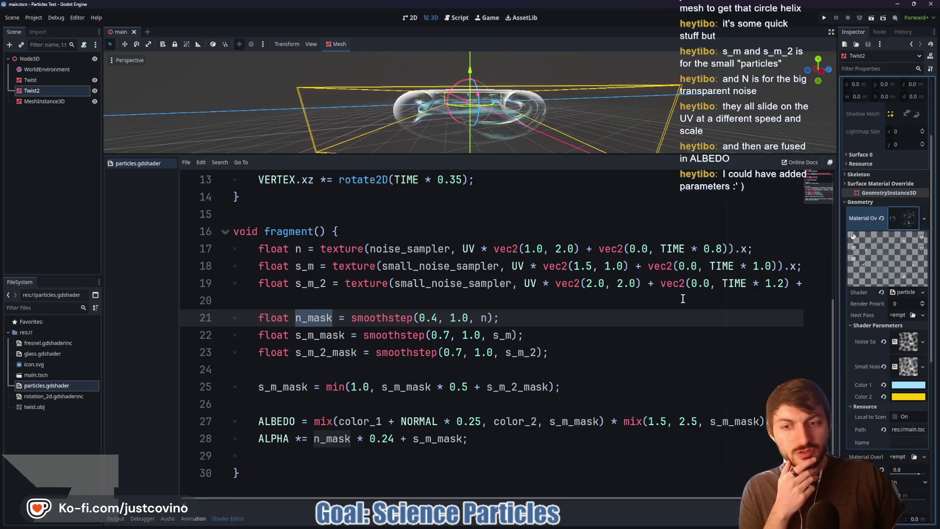
scroll(680, 299, "up", 4)
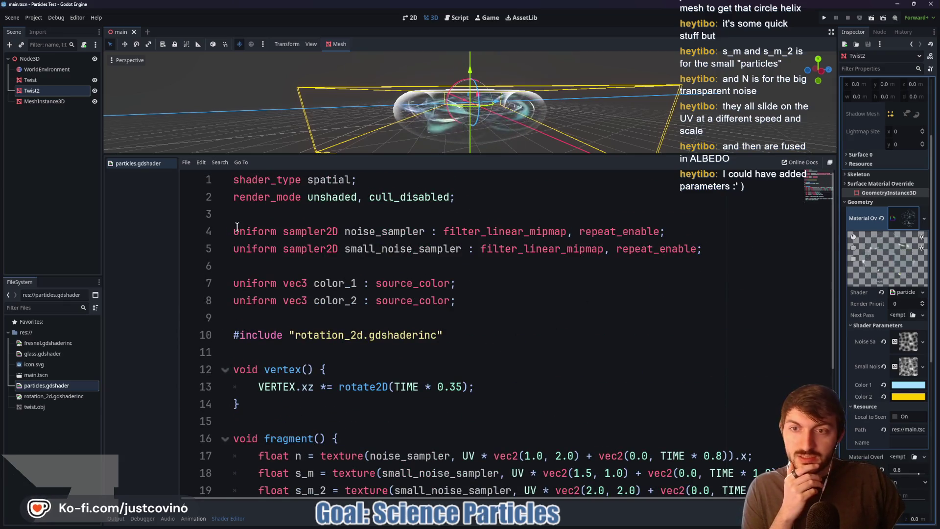
left_click_drag(234, 231, 339, 231)
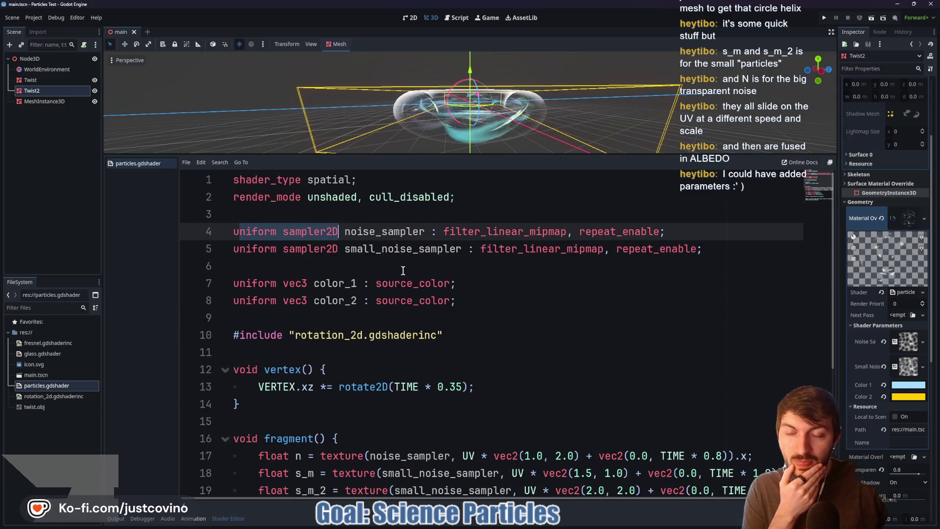
scroll(384, 265, "down", 1)
scroll(494, 255, "down", 1)
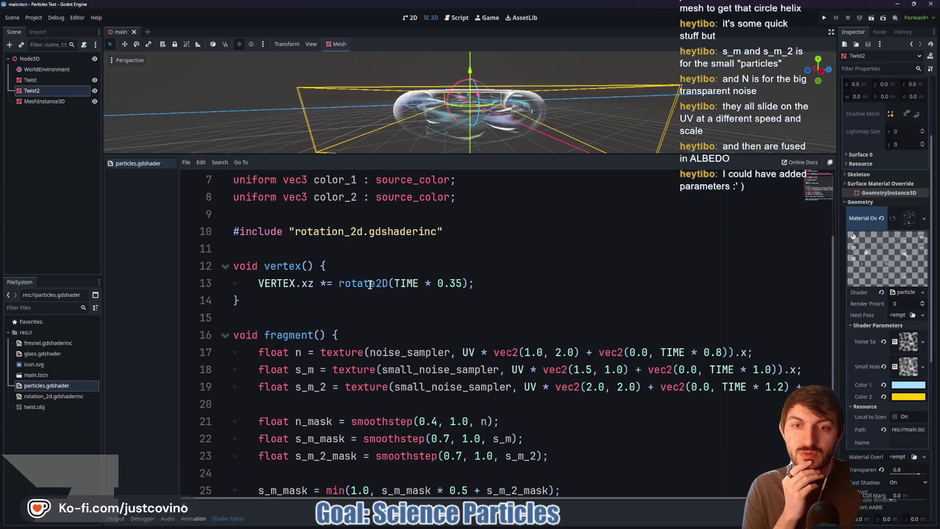
left_click_drag(439, 284, 464, 285)
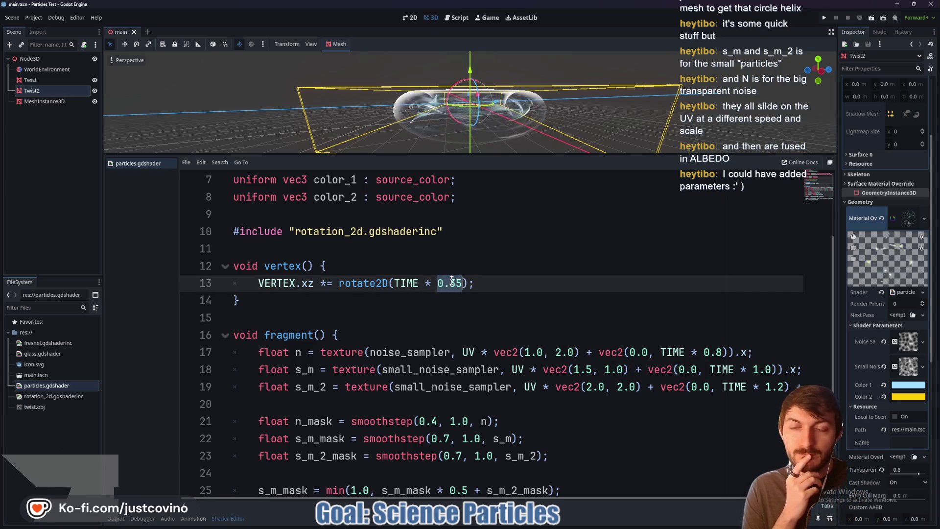
scroll(451, 281, "down", 2)
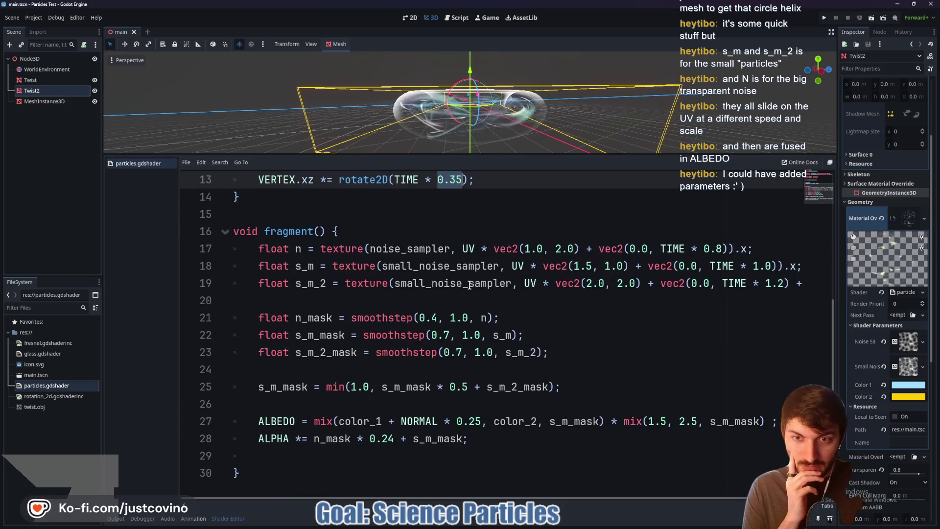
scroll(466, 286, "up", 3)
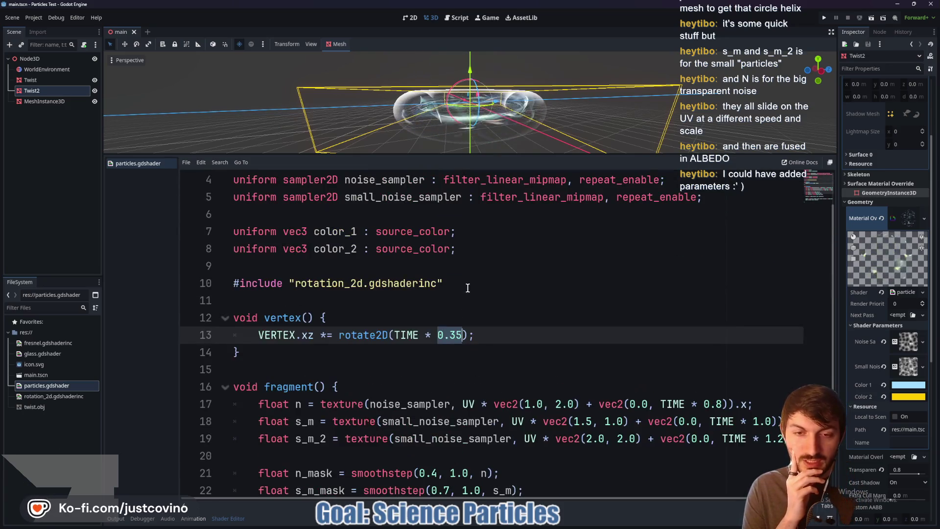
scroll(513, 272, "down", 3)
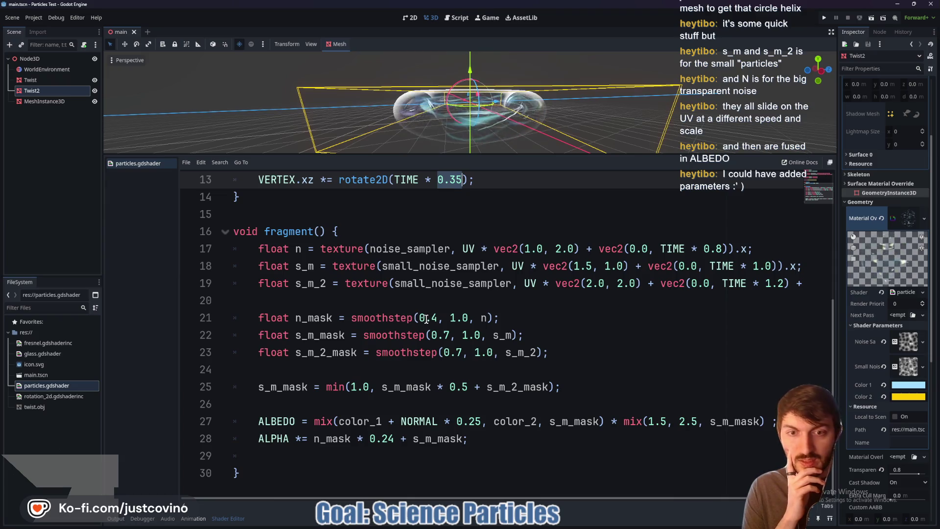
left_click(354, 319)
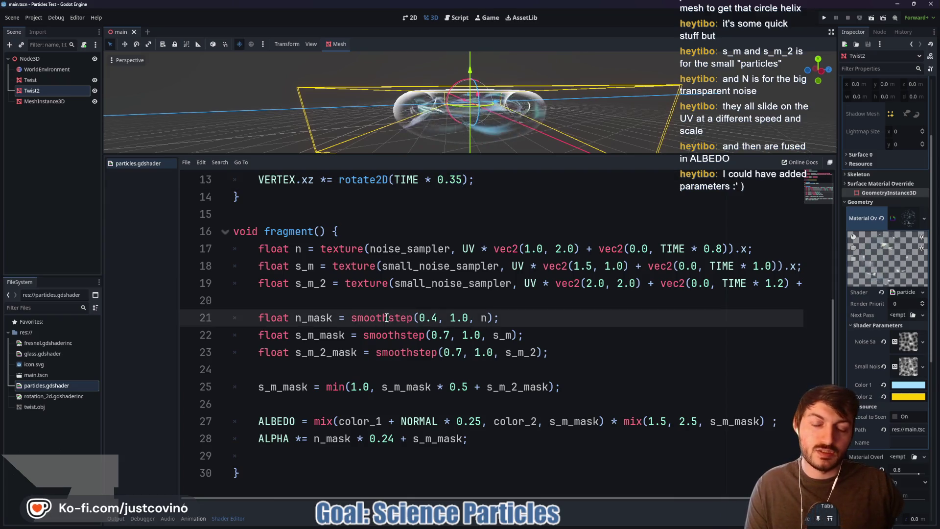
mouse_move(388, 319)
left_mouse_down()
mouse_move(429, 319)
mouse_move(427, 335)
left_mouse_up()
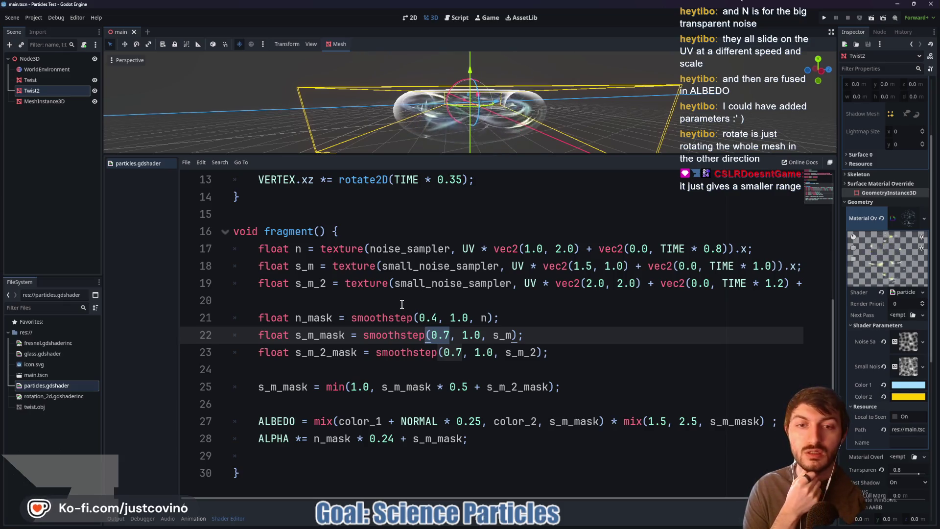
Step: Select the 0.7 and 1.0 smoothstep thresholds on line 22, then bring up the ambientCG browser
double_click(433, 334)
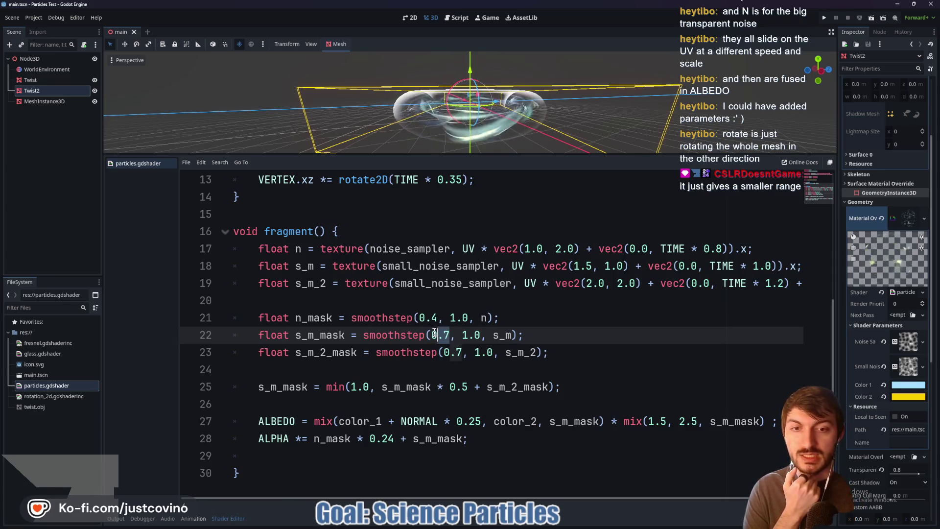
left_click_drag(480, 334, 460, 334)
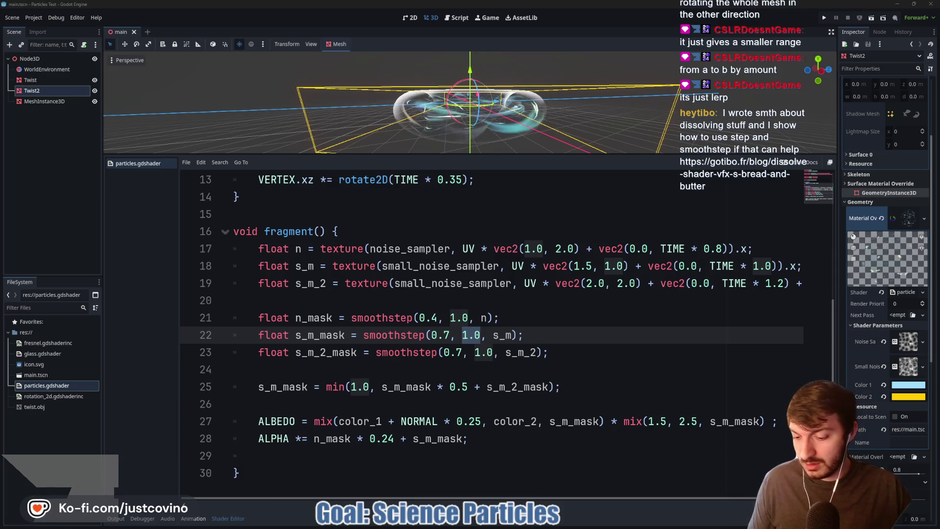
left_click(516, 523)
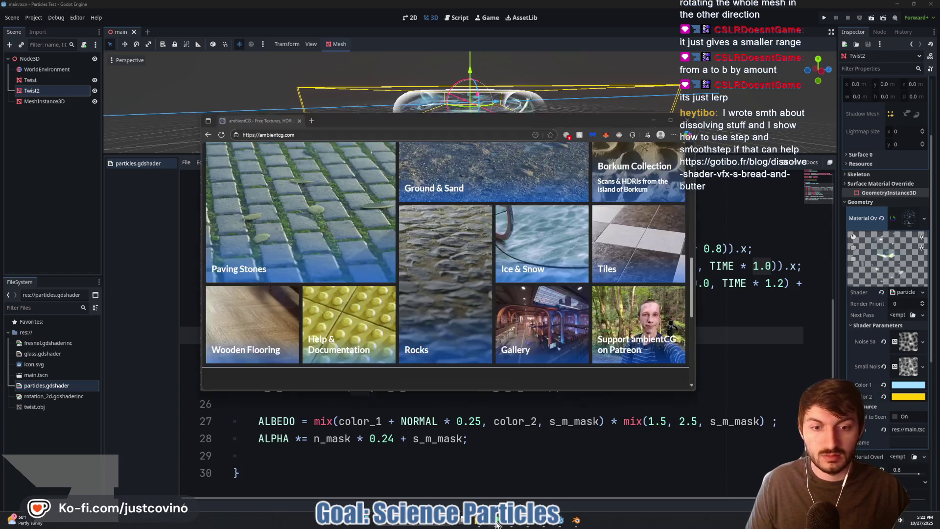
Step: Load the dissolve-shader blog post from the pasted address in a maximized browser window
type("https://gotibo.fr/blog/dissolve-shader-vfx-s-bread-and-butter")
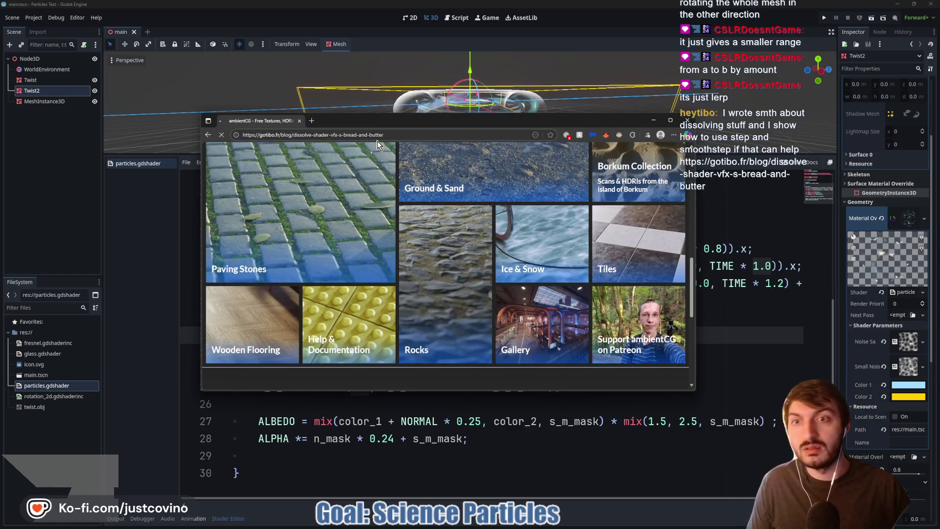
key("Return")
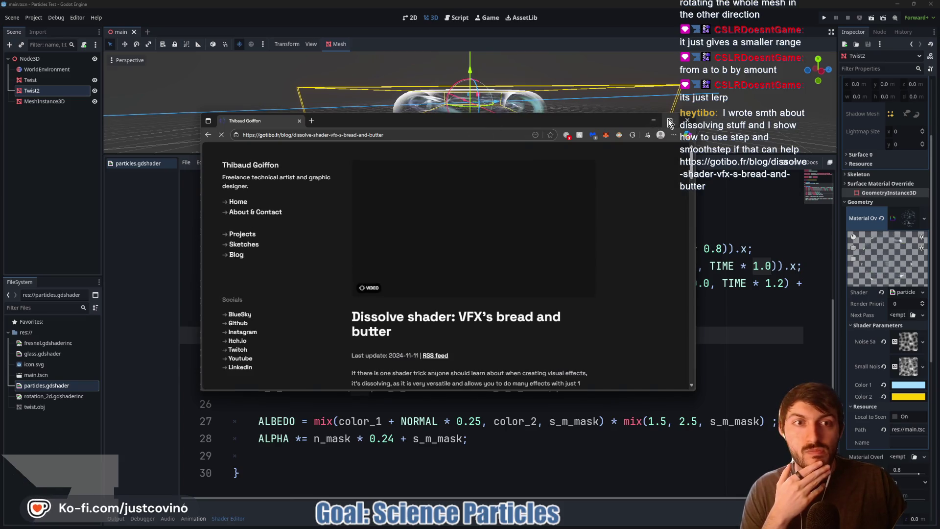
key("super+Up")
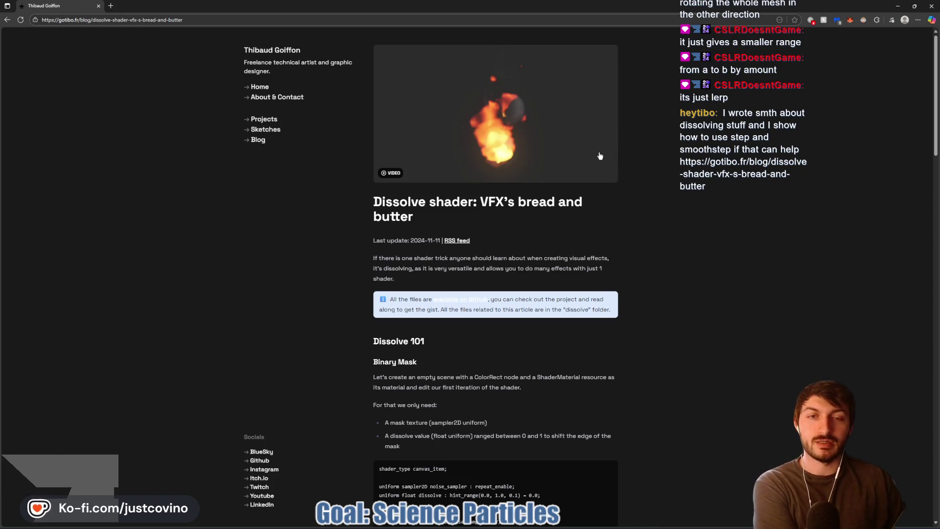
scroll(598, 155, "down", 1)
scroll(599, 154, "down", 2)
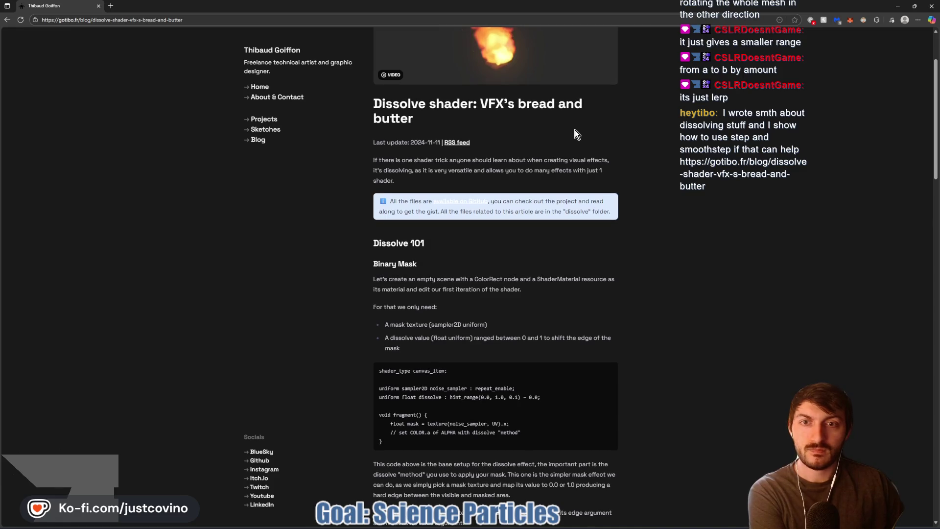
Step: Zoom the article to about 175% and read down through it
key("ctrl+plus")
key("ctrl+plus")
key("ctrl+plus")
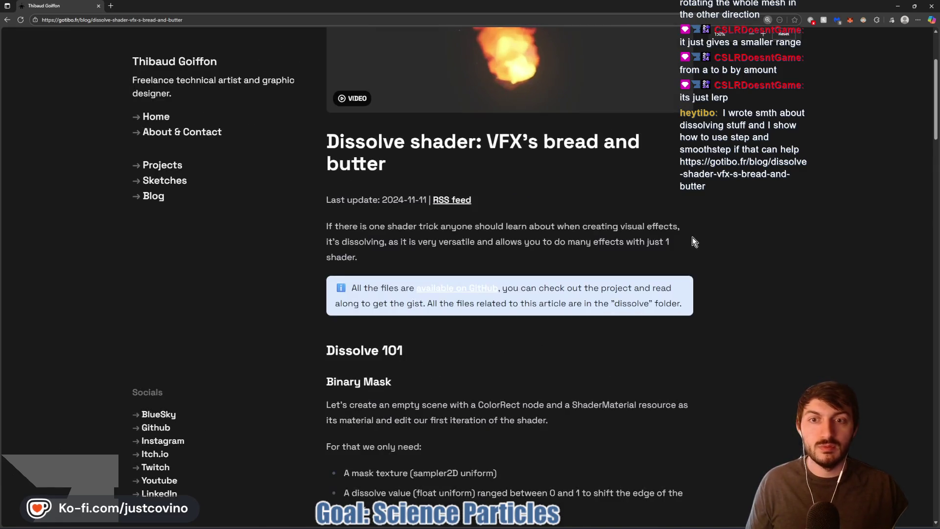
scroll(733, 182, "down", 2)
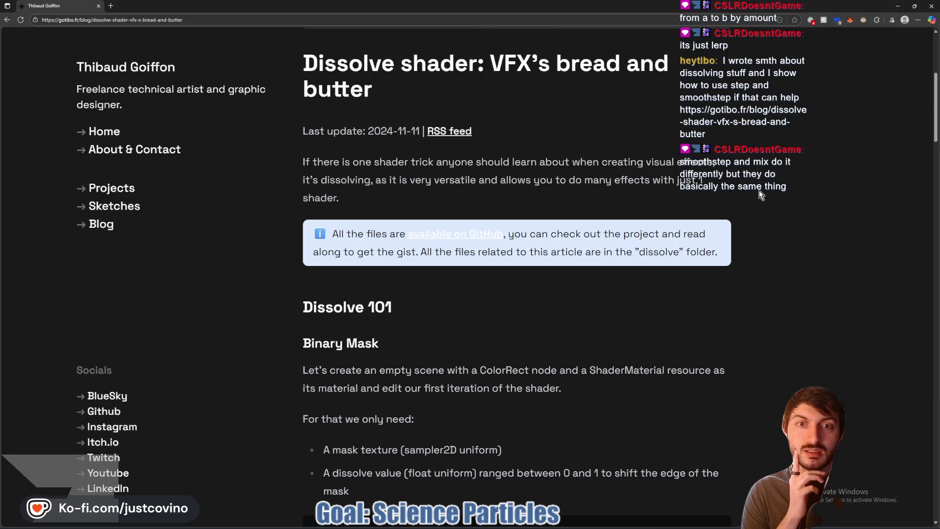
scroll(756, 195, "down", 1)
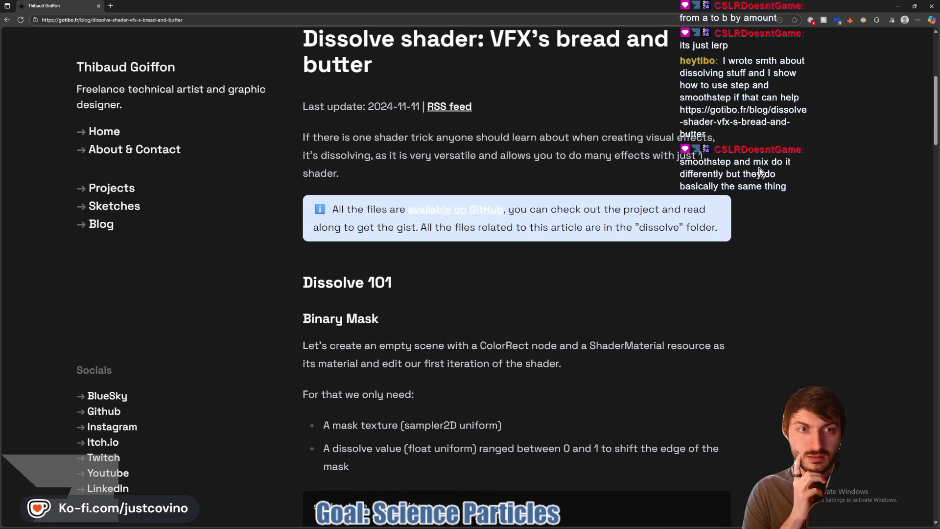
scroll(758, 173, "down", 3)
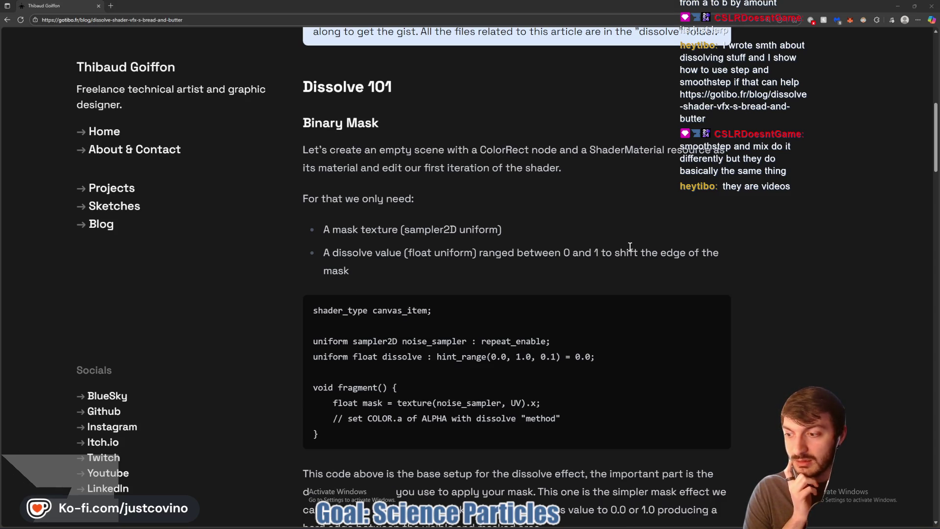
scroll(629, 246, "down", 3)
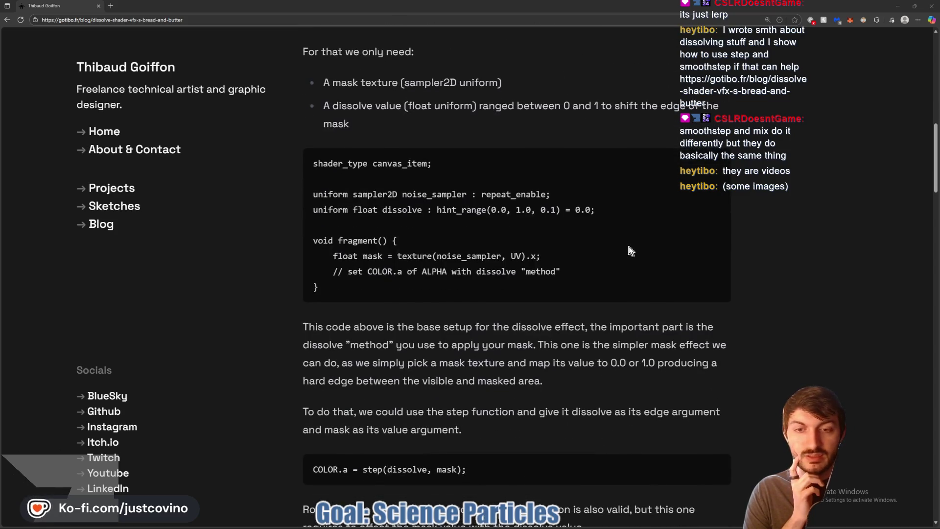
scroll(630, 246, "up", 9)
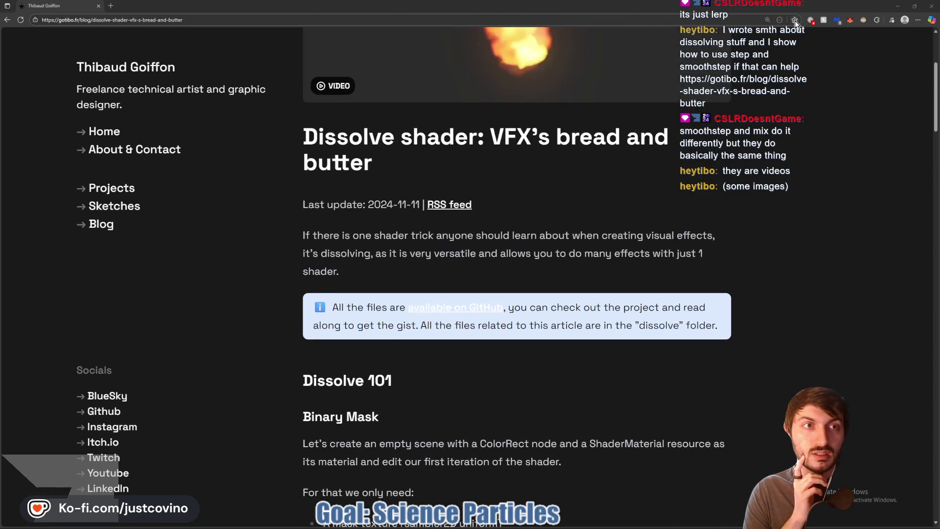
Step: Save the 'Dissolve shader: VFX's bread and butter' article as a favorite and keep reading
left_click(795, 20)
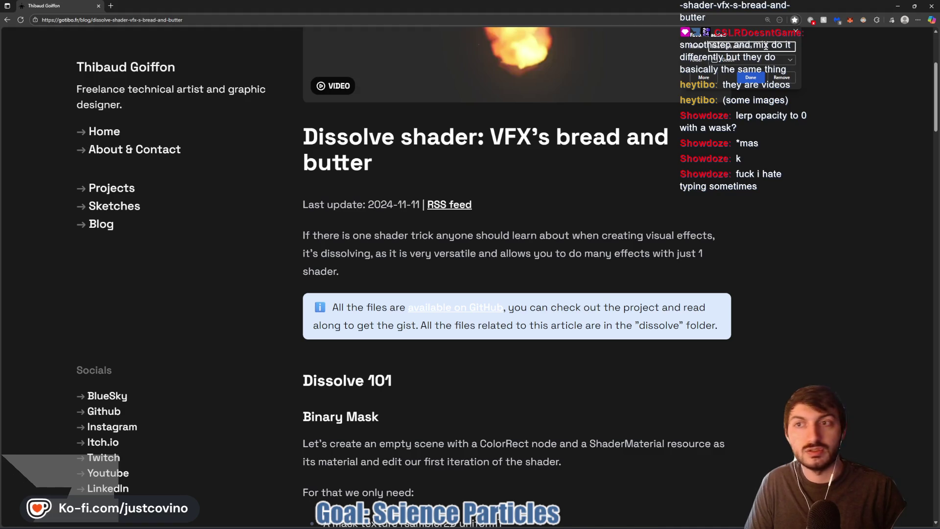
left_click(751, 77)
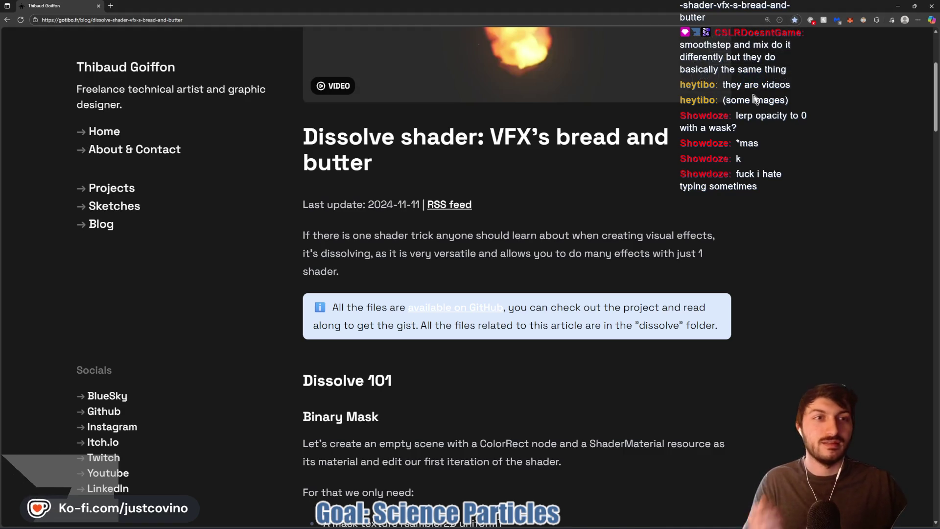
scroll(548, 196, "down", 3)
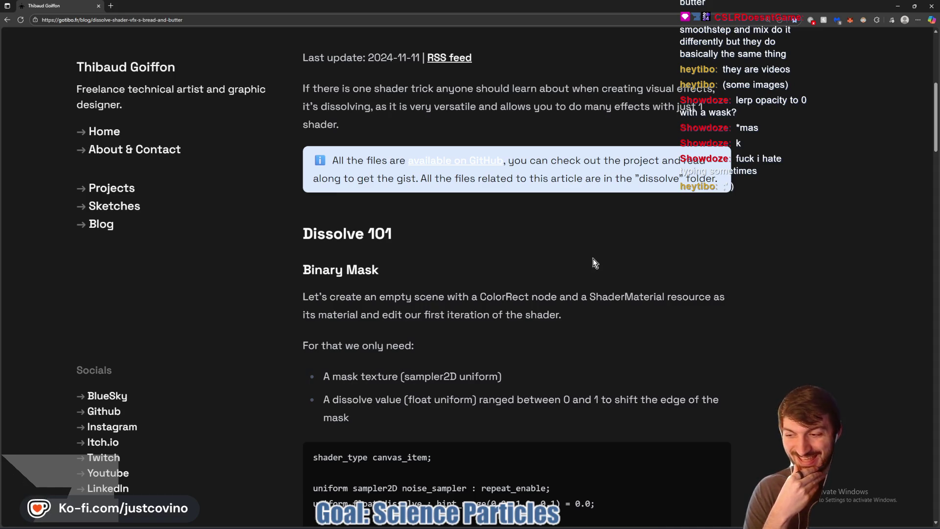
scroll(575, 257, "down", 2)
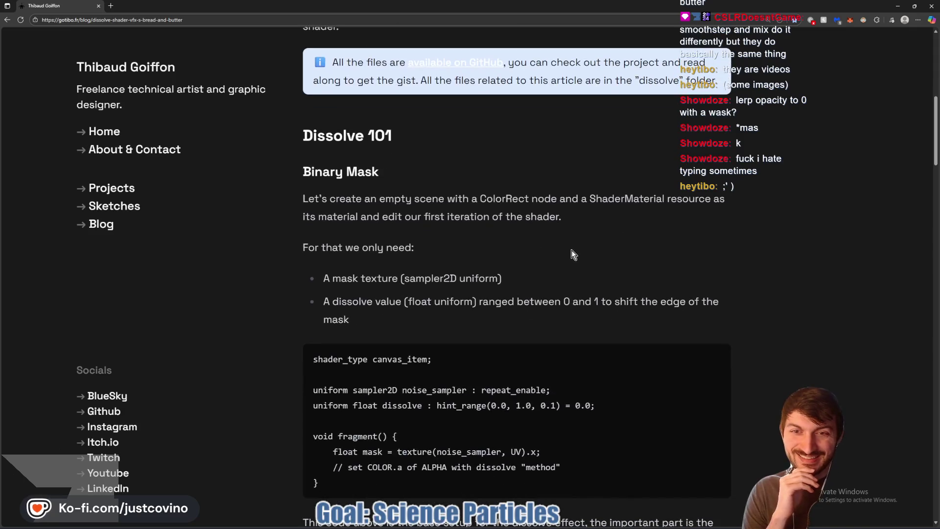
scroll(561, 250, "down", 3)
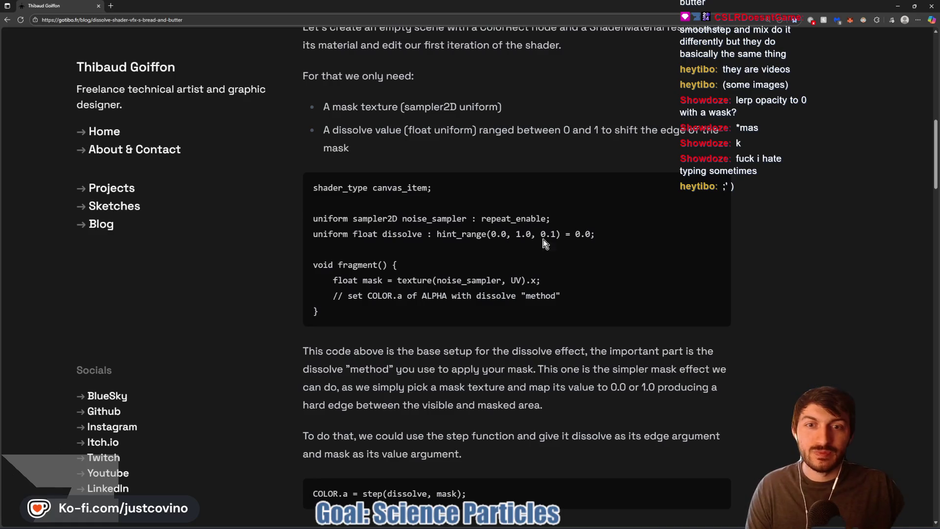
Step: Scroll the article at 150% to the Smooth Mask shader code, then bring Godot's project manager forward
scroll(567, 240, "down", 1)
scroll(571, 236, "up", 1)
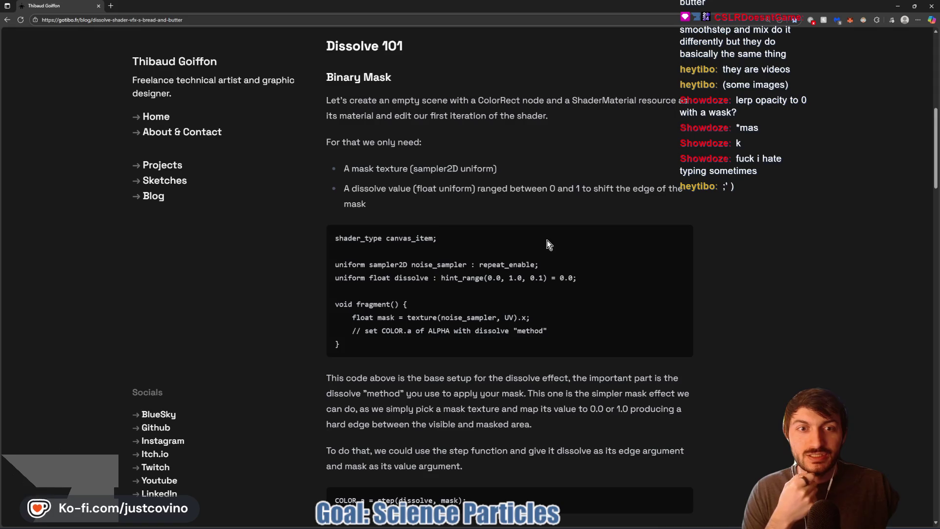
scroll(547, 240, "down", 2)
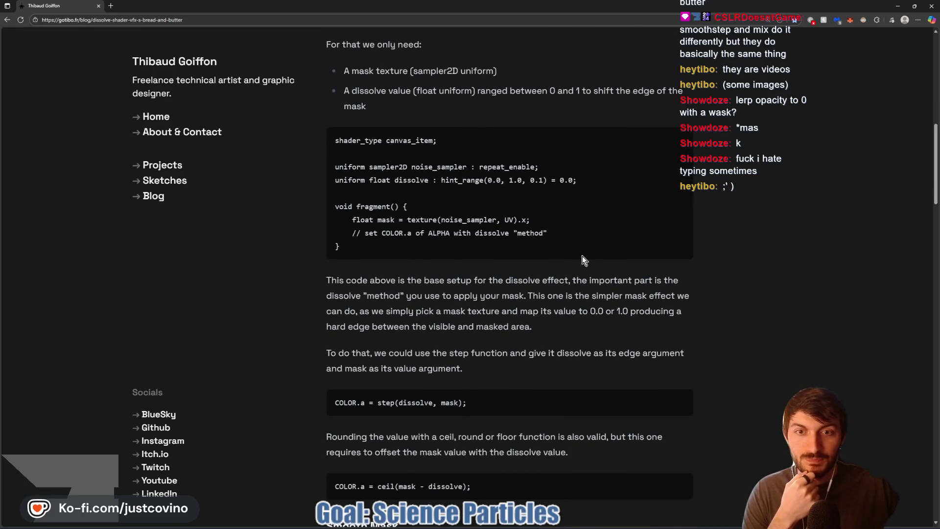
scroll(582, 255, "down", 2)
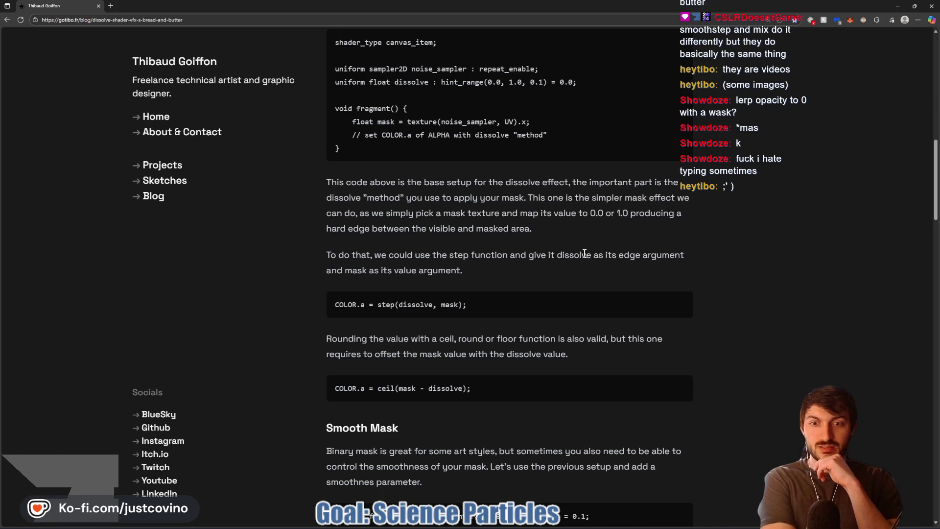
scroll(497, 238, "down", 5)
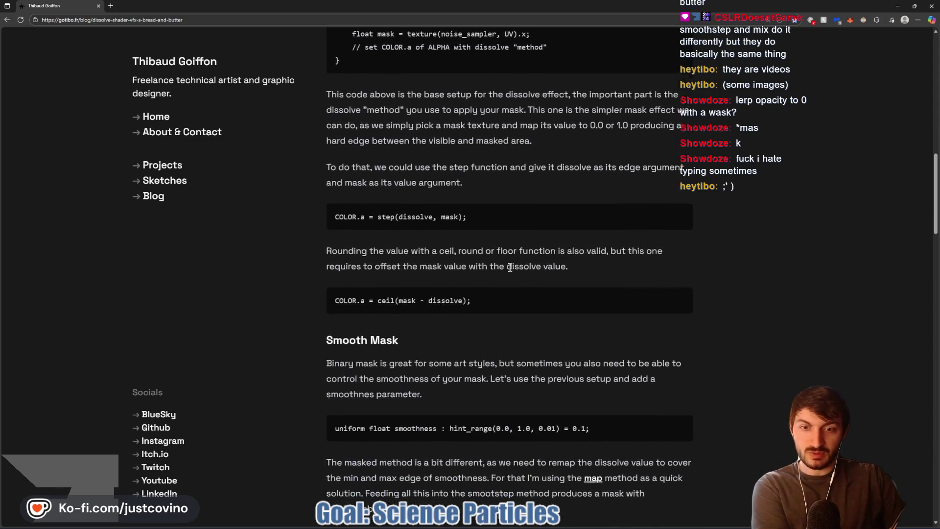
scroll(491, 318, "down", 1)
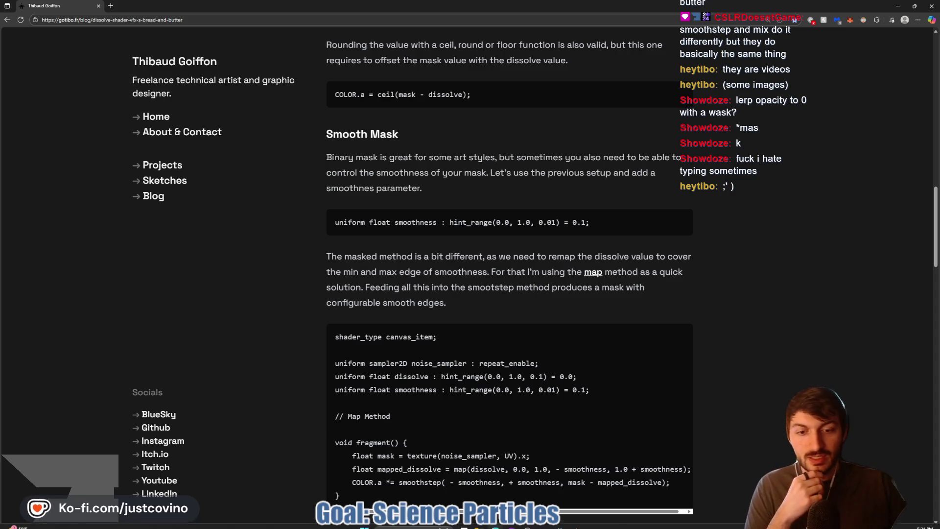
mouse_move(478, 520)
left_click(439, 477)
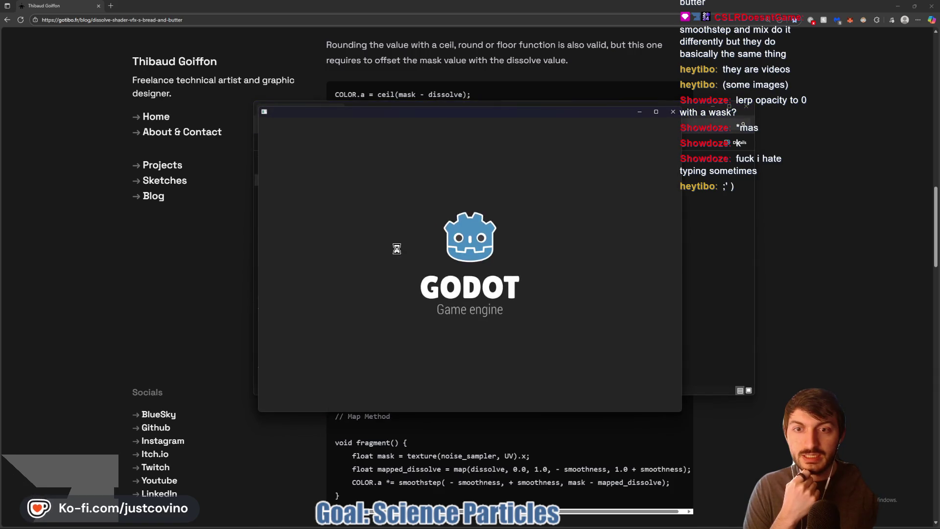
scroll(389, 251, "down", 5)
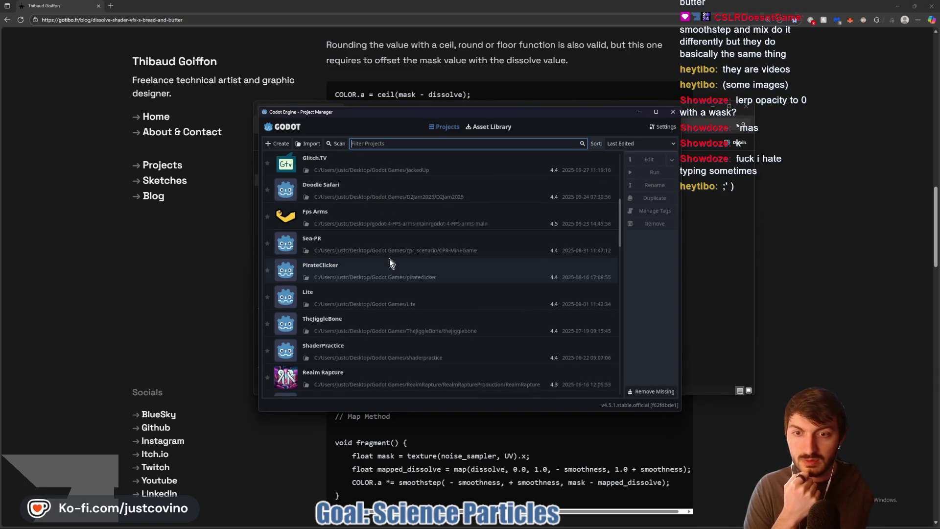
scroll(383, 268, "down", 2)
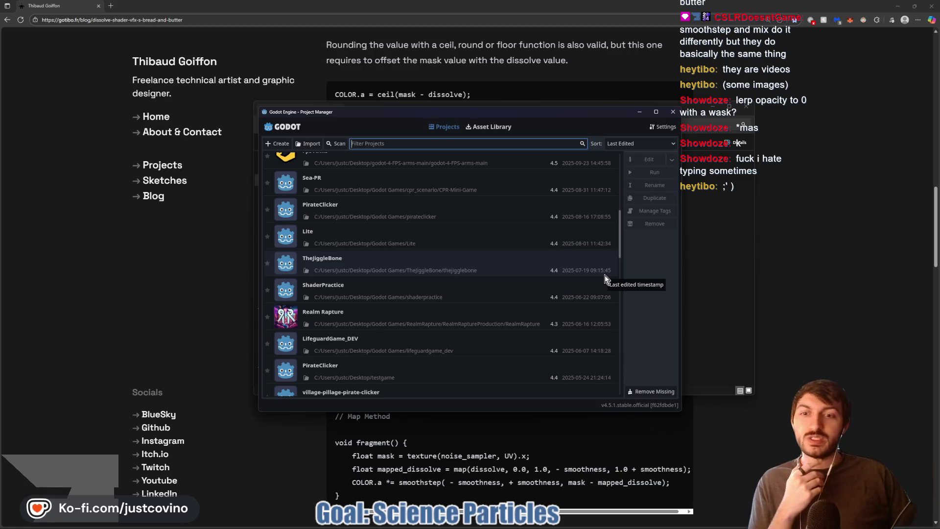
left_click(812, 235)
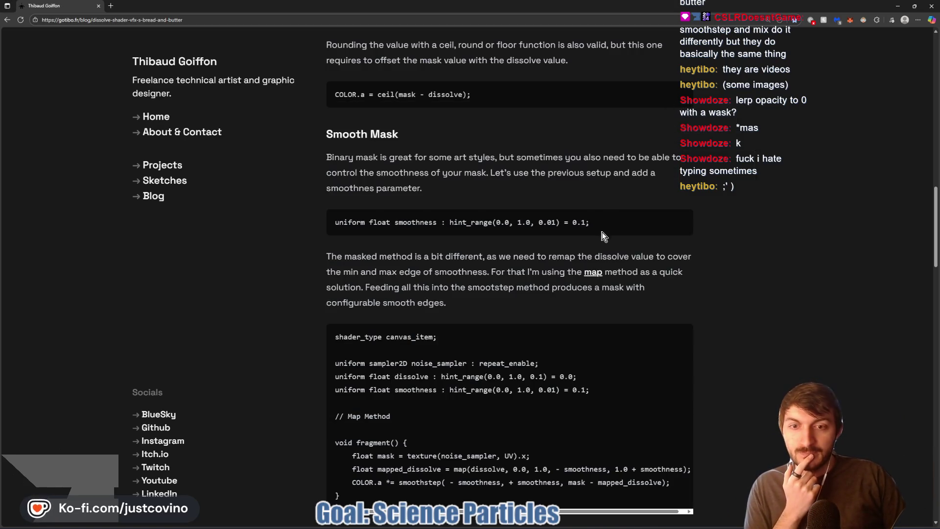
Step: Scroll down and briefly highlight the smoothness and map method code lines
scroll(634, 251, "down", 2)
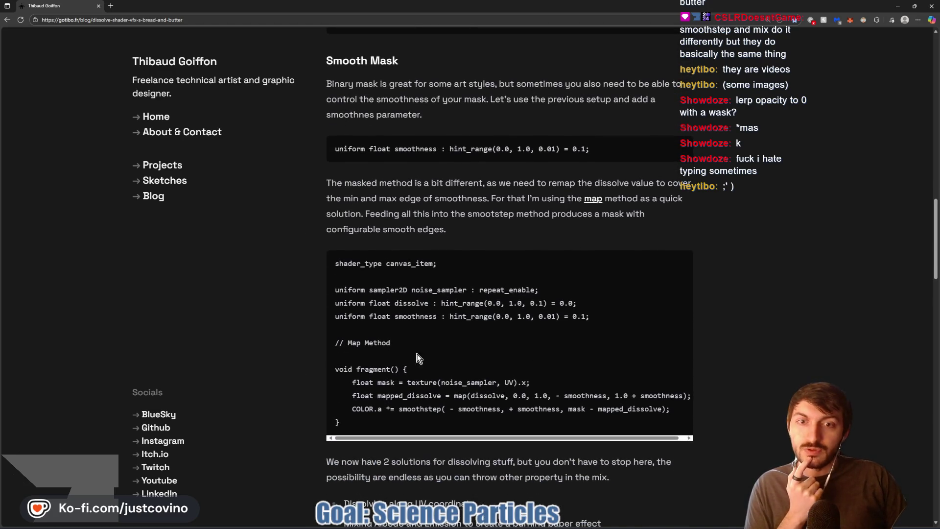
scroll(570, 270, "down", 2)
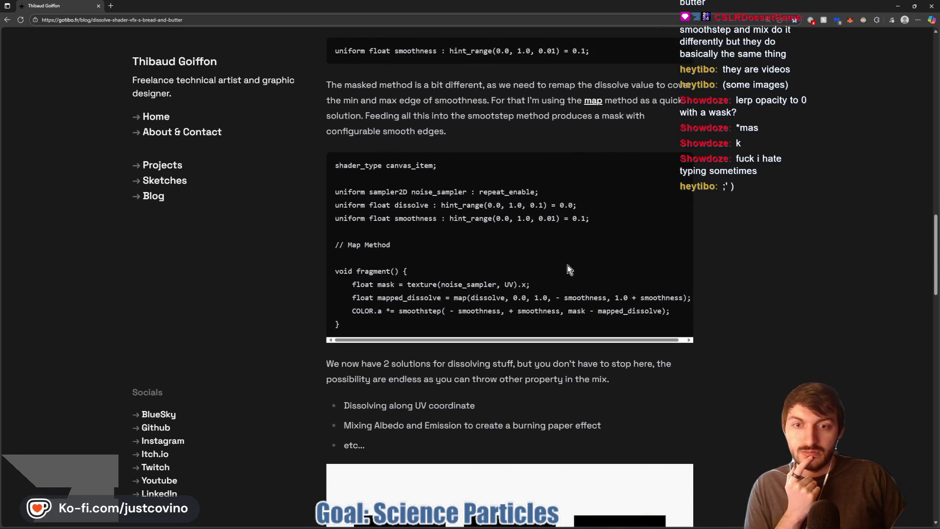
left_click_drag(613, 298, 344, 218)
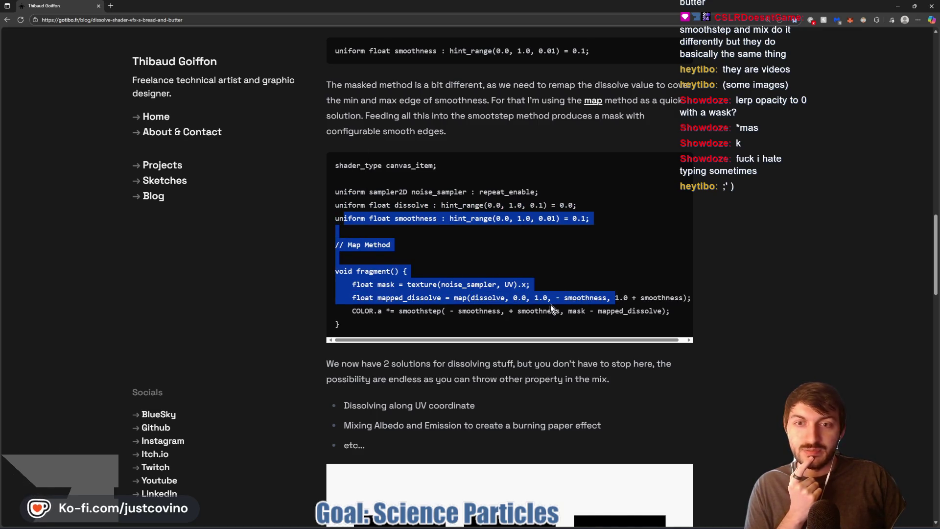
left_click(736, 248)
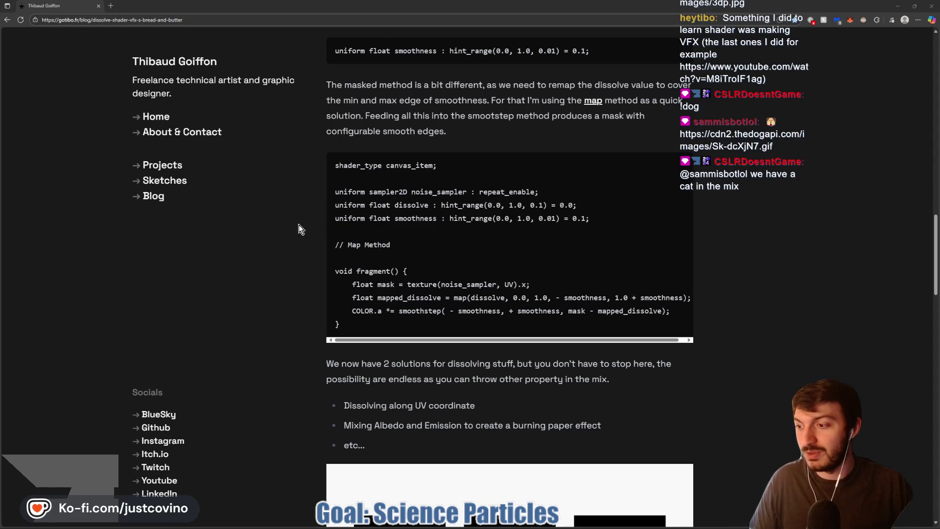
Step: Open the 'VFX sketchbook 2023 [GODOT 4]' YouTube video from the pasted link in a new tab
left_click(218, 254)
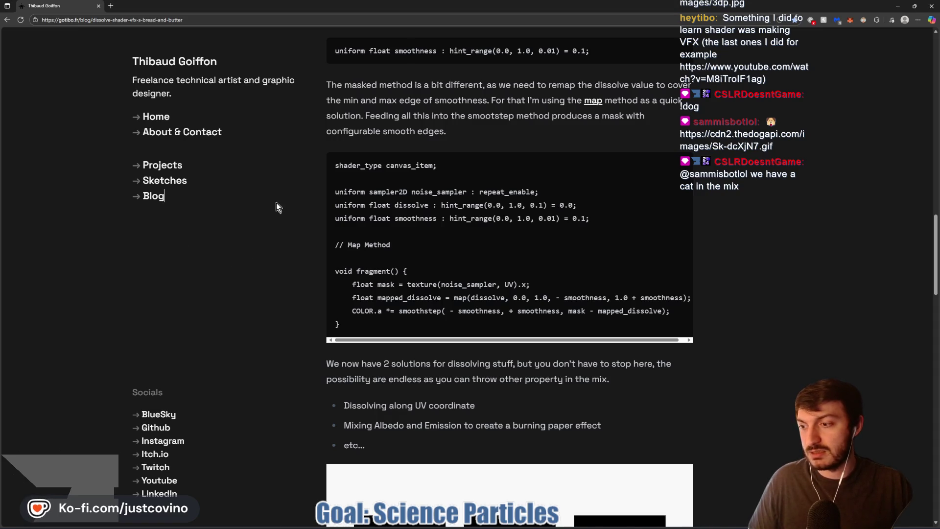
key("ctrl+t")
type("https://www.youtube.com/watch?v=M8iTroIF1ag")
key("Return")
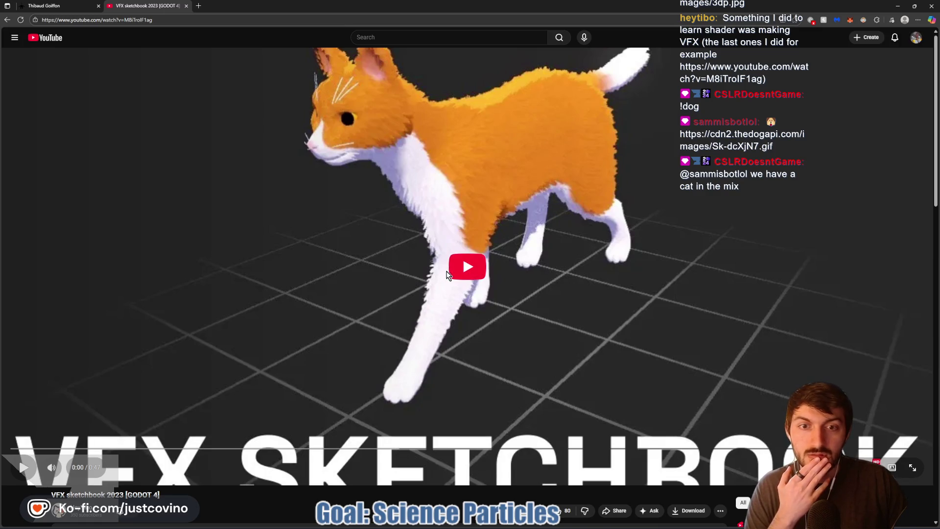
Step: Play the VFX sketchbook video to 0:41, pausing along the way on the butterfly particle swarm
left_click(449, 272)
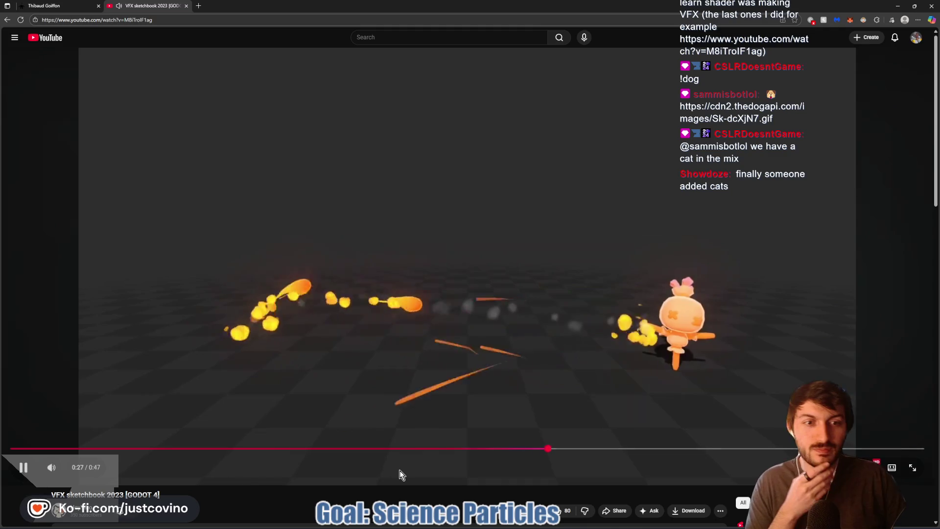
left_click(475, 359)
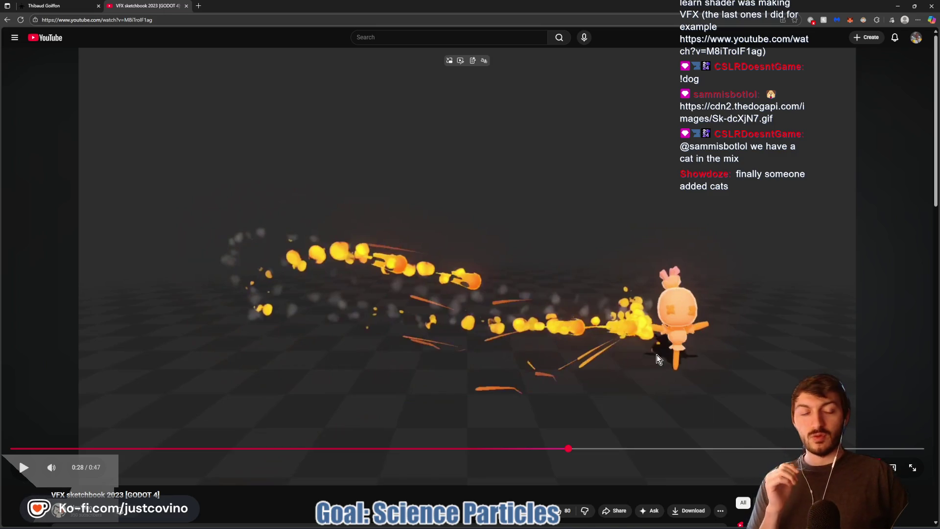
left_click(523, 277)
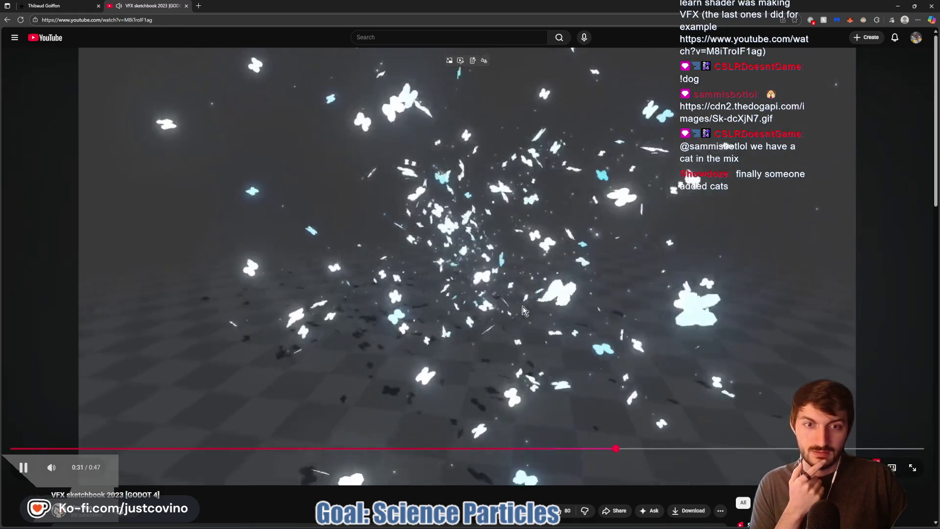
left_click(406, 248)
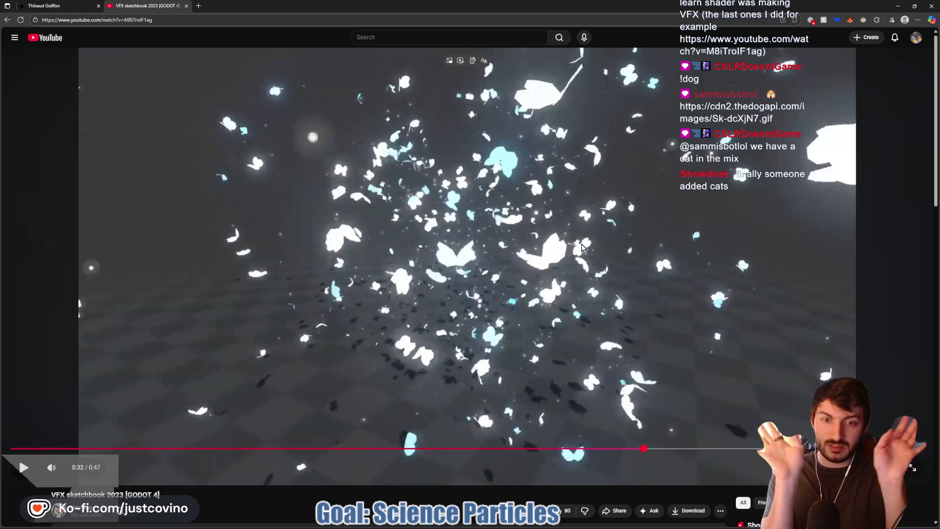
left_click(586, 306)
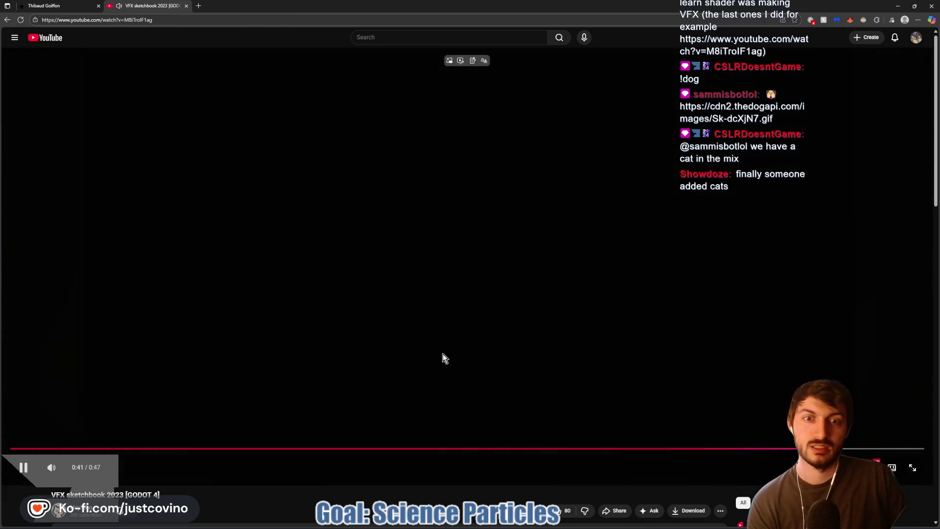
Step: Scrub the video back to about 0:06 and pause on the rising water hand
left_click(160, 448)
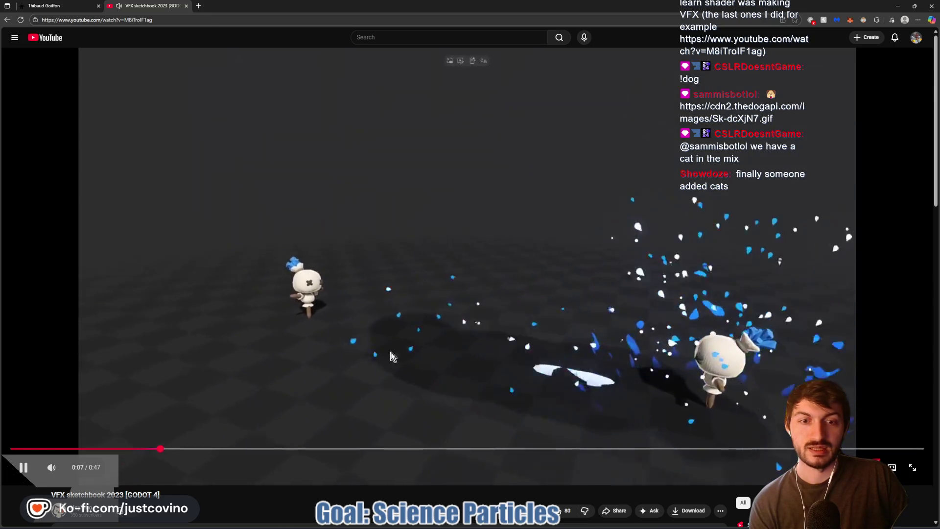
left_click(115, 449)
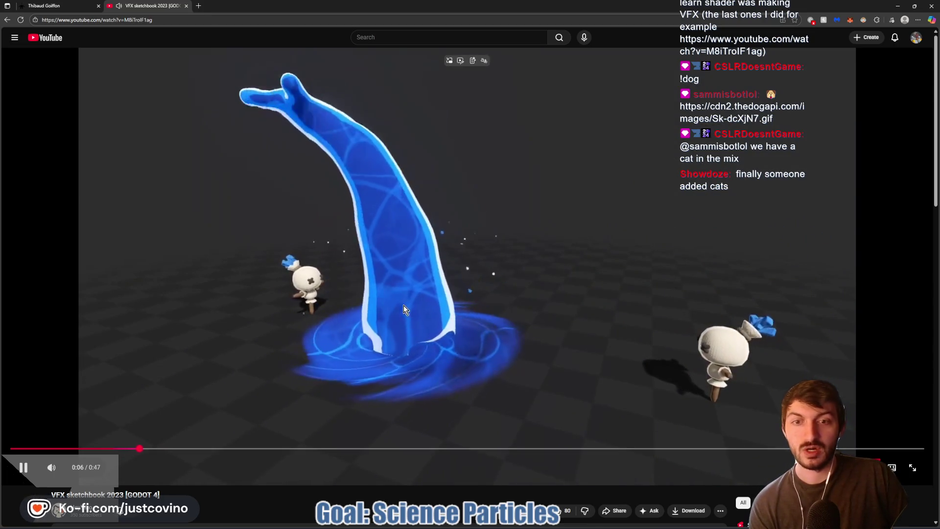
left_click(271, 384)
left_click_drag(140, 448, 143, 449)
left_click(292, 339)
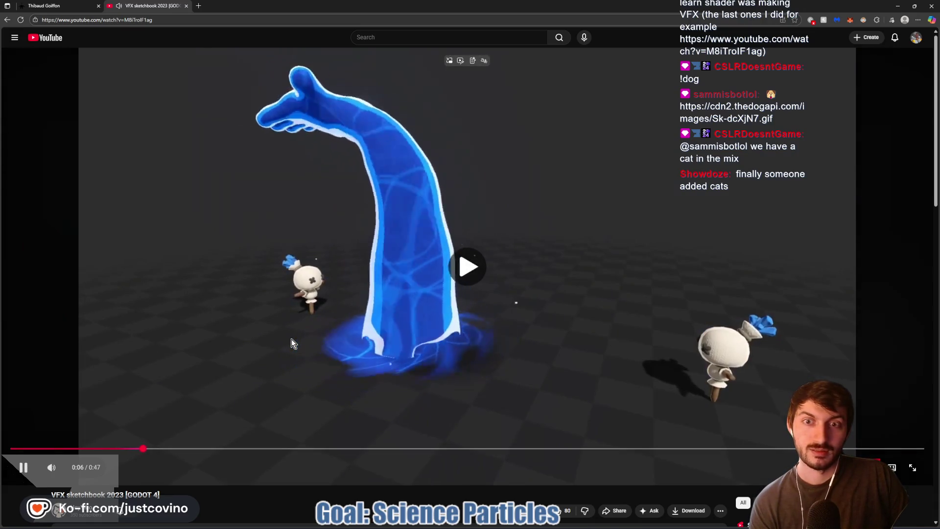
left_click(292, 339)
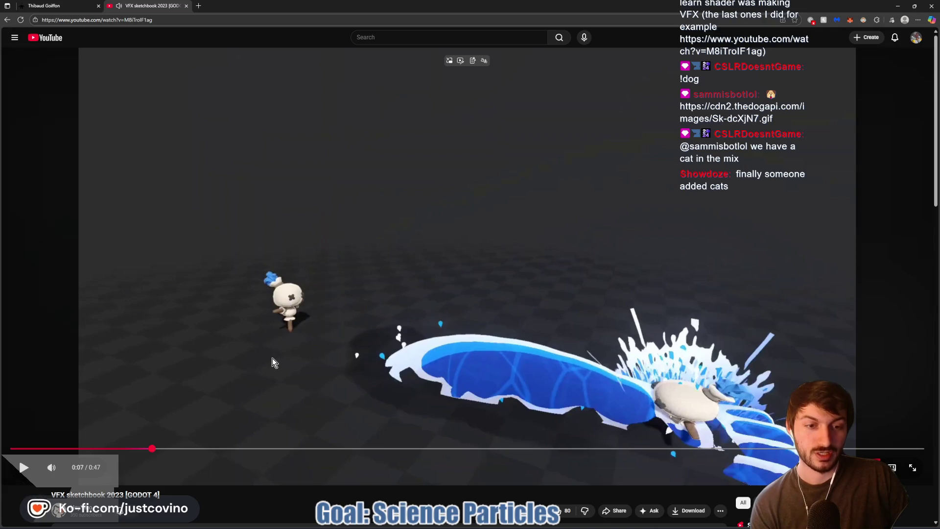
left_click_drag(123, 448, 120, 447)
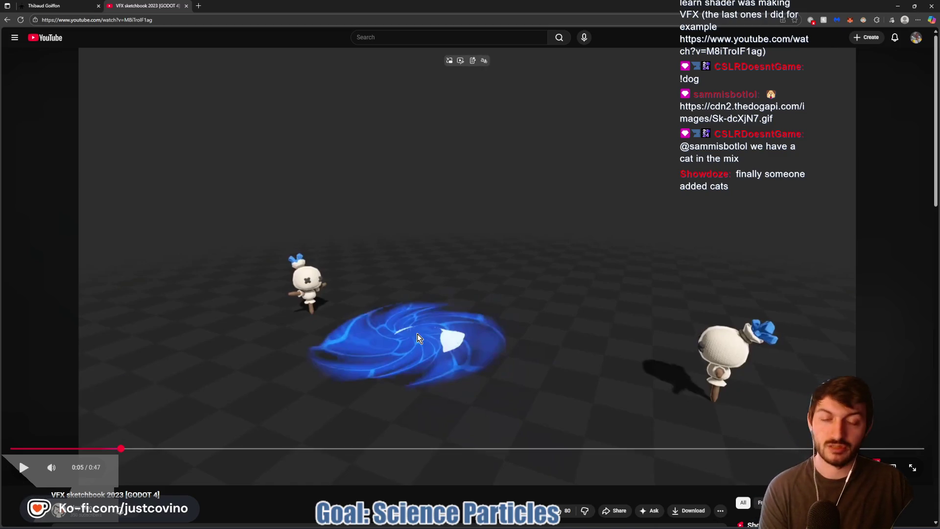
left_click(137, 408)
key("space")
Step: Set playback speed to 0.5 and replay the water-hand effect, pausing on the sweeping arm
left_click(876, 466)
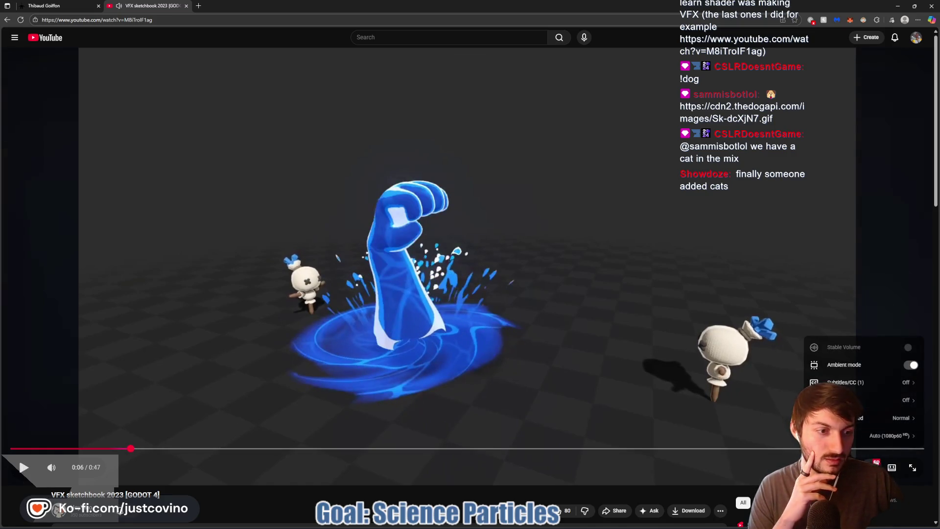
left_click(896, 417)
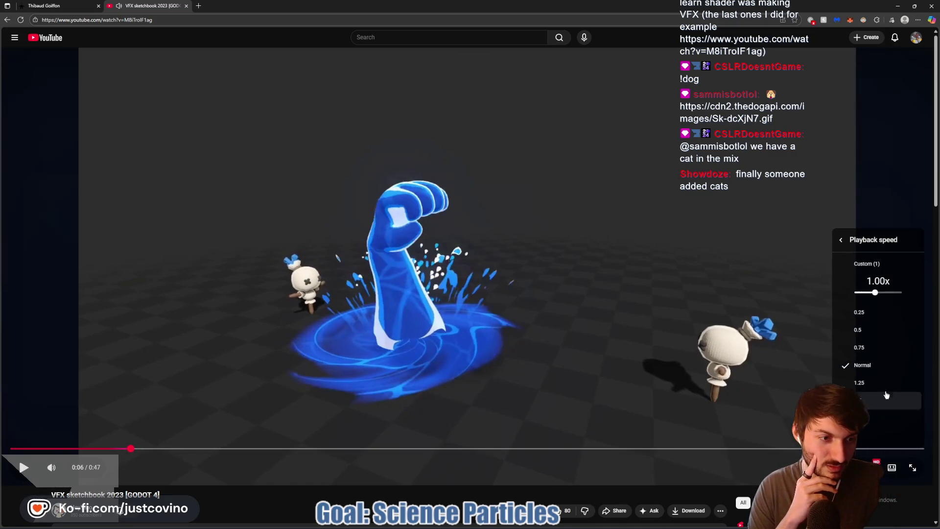
left_click(891, 331)
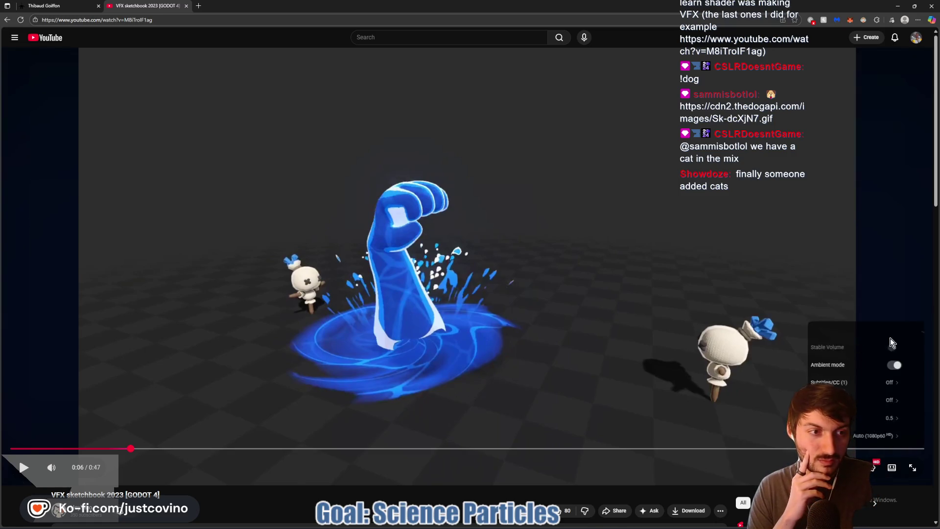
left_click(498, 389)
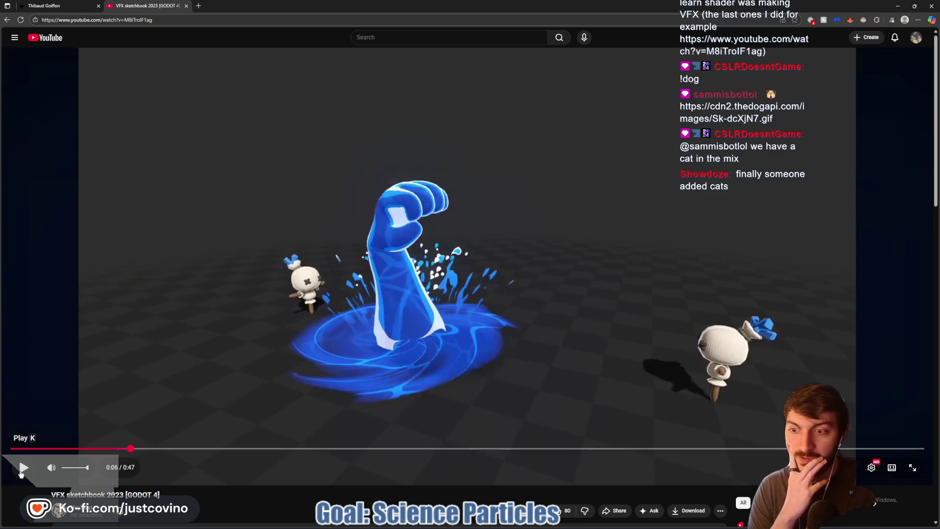
left_click(23, 467)
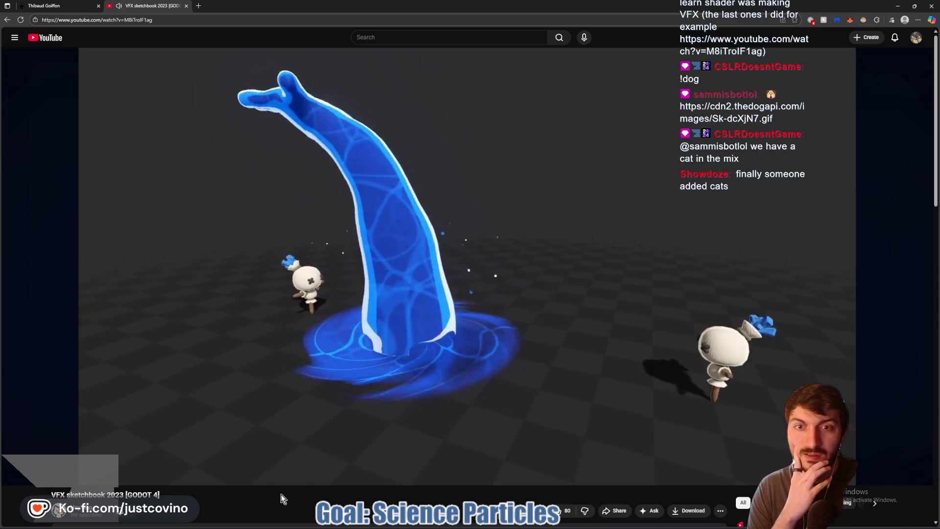
left_click(176, 366)
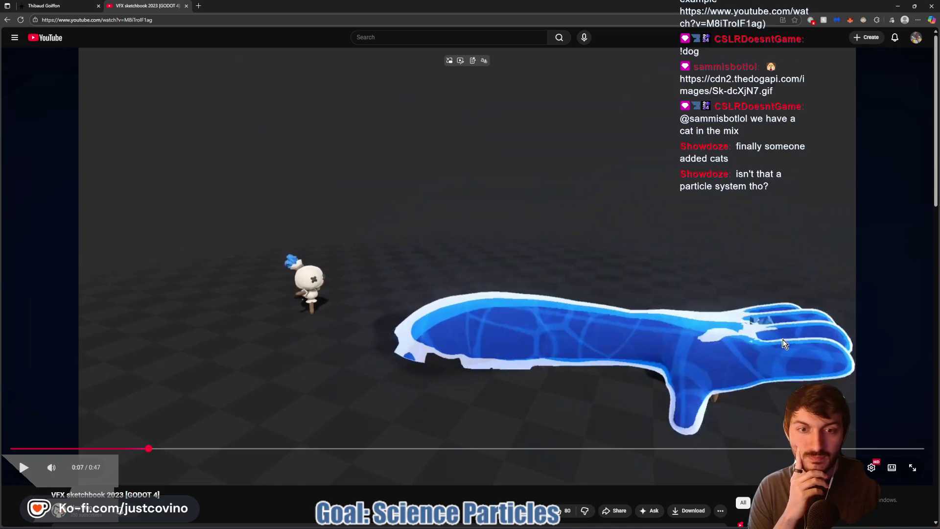
left_click(602, 356)
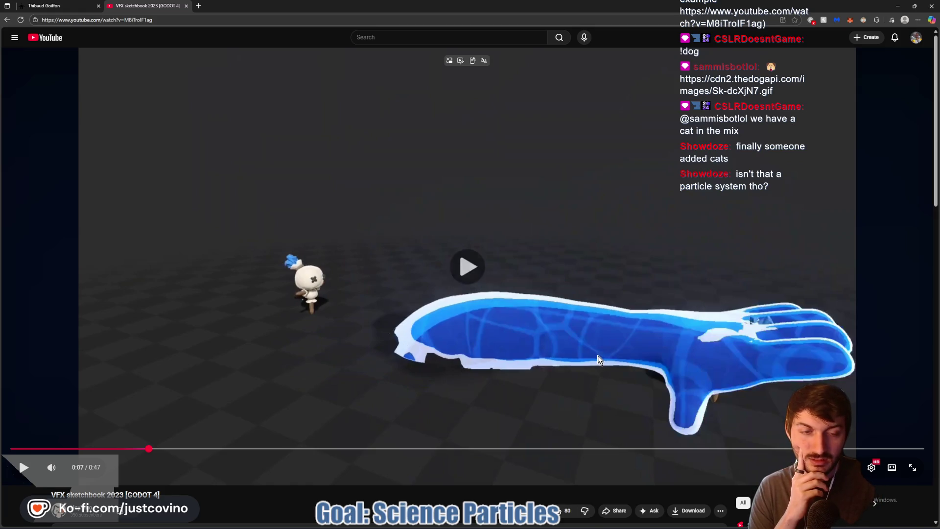
left_click(554, 374)
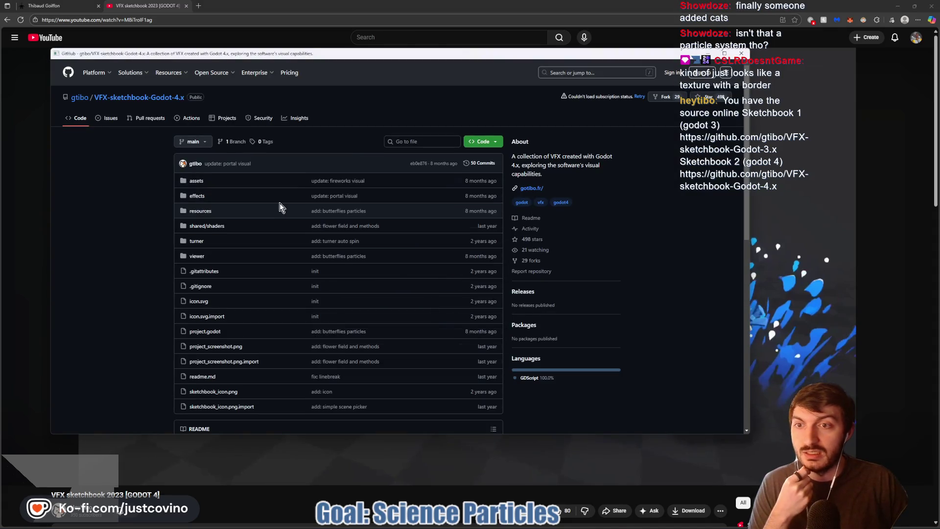
Step: Scroll the video page and open a new browser tab
scroll(287, 204, "down", 3)
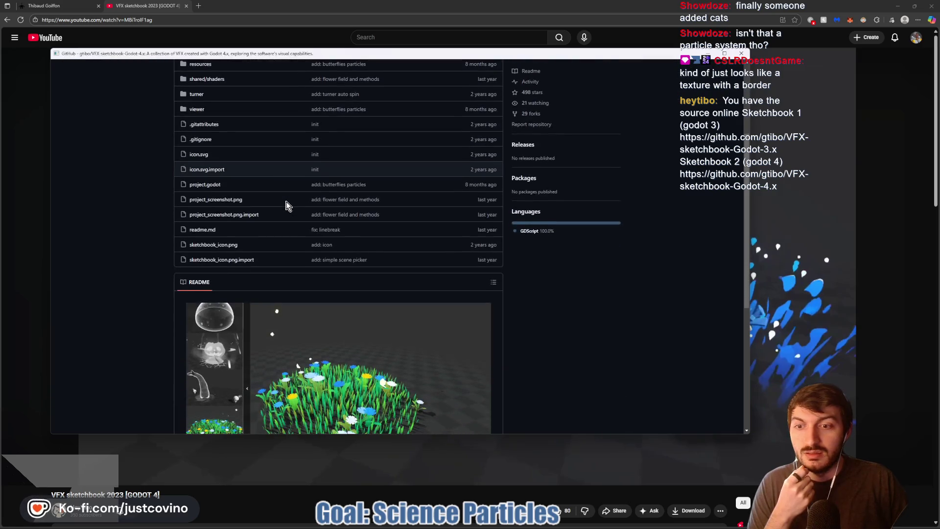
scroll(287, 205, "down", 3)
scroll(288, 206, "up", 6)
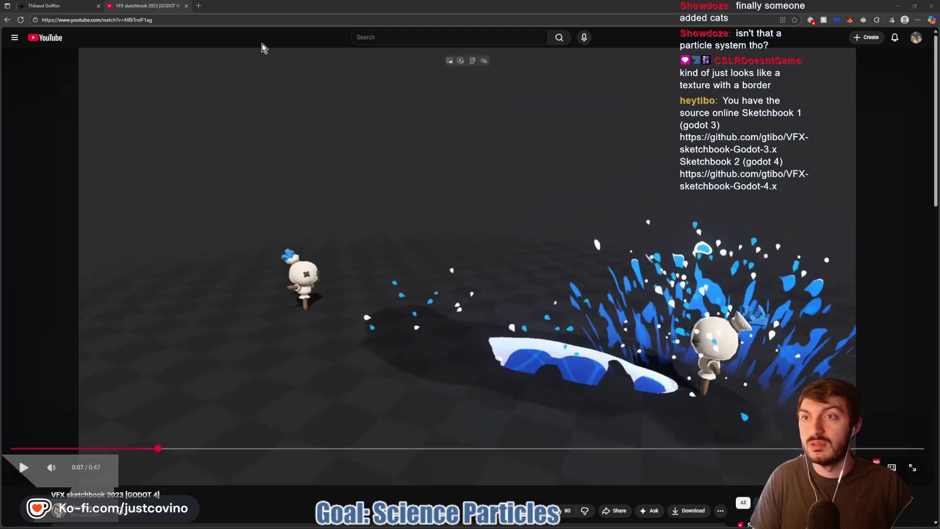
left_click(199, 5)
Step: Load the VFX-sketchbook-Godot-4.x GitHub repository, skim its README, then resume the YouTube video
key("ctrl+v")
key("Return")
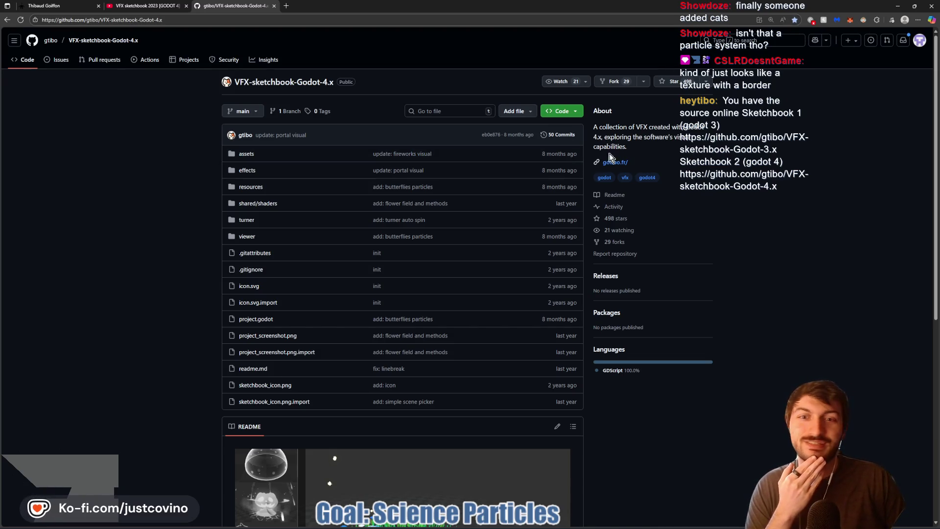
scroll(386, 235, "down", 6)
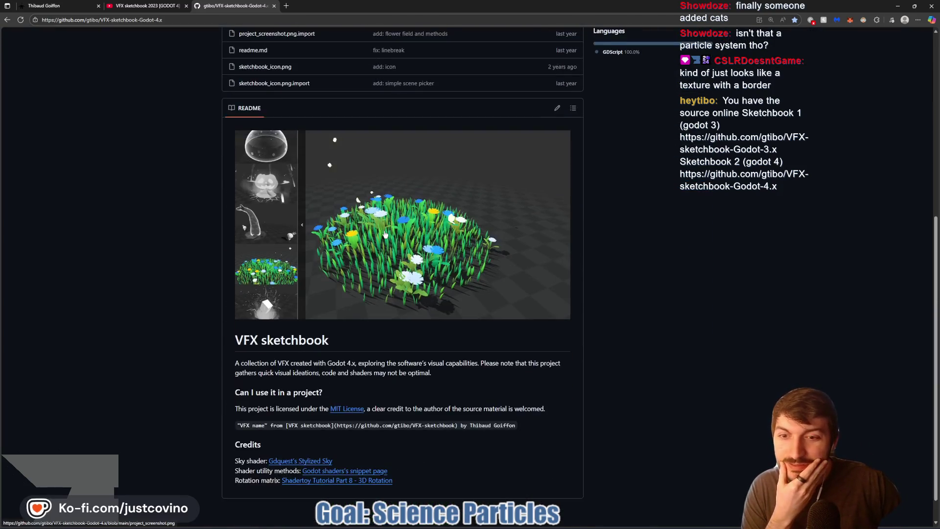
scroll(385, 235, "up", 3)
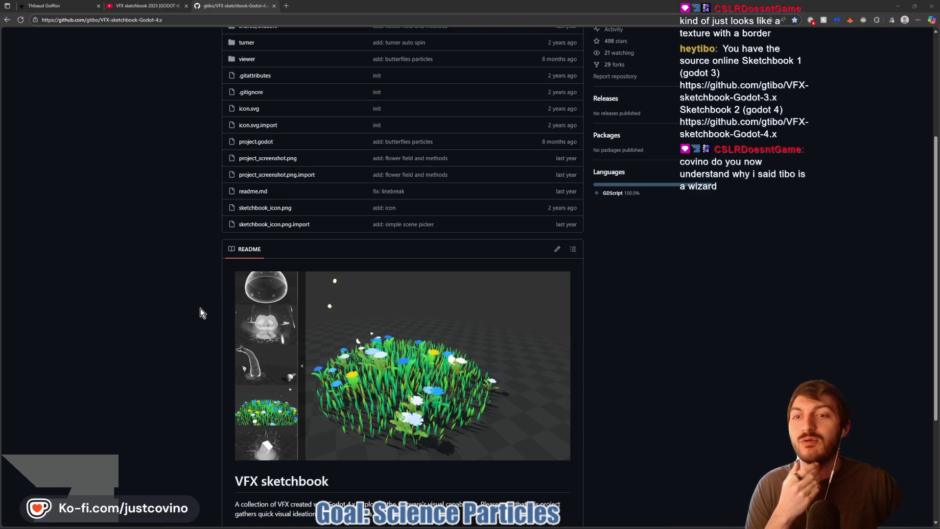
scroll(161, 304, "up", 3)
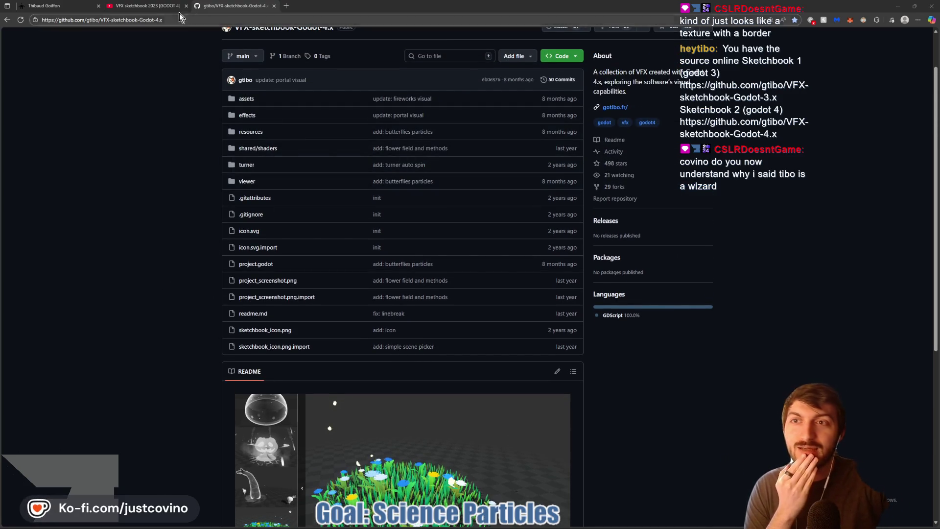
left_click(167, 6)
left_click(403, 252)
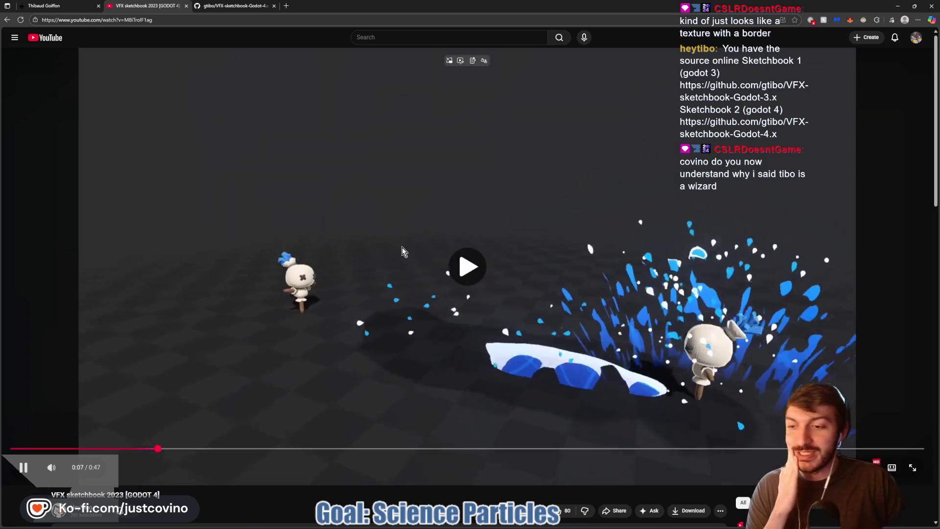
Step: Rewind and replay the water-hand effect, pausing on the tall water hand
left_click(474, 334)
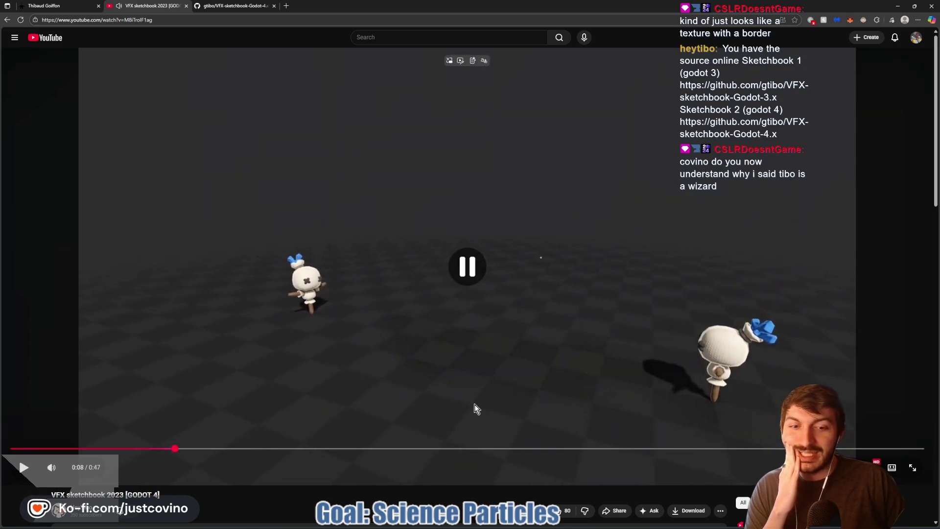
left_click(151, 413)
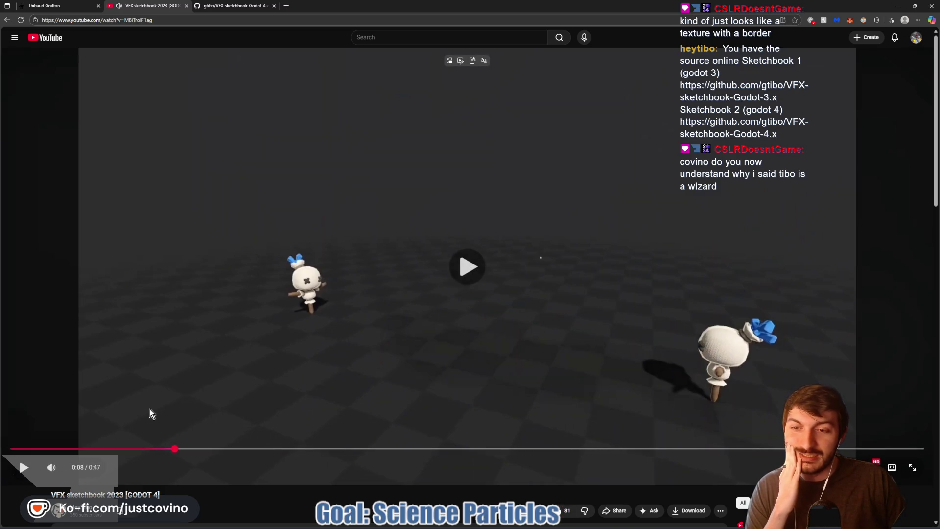
left_click(61, 448)
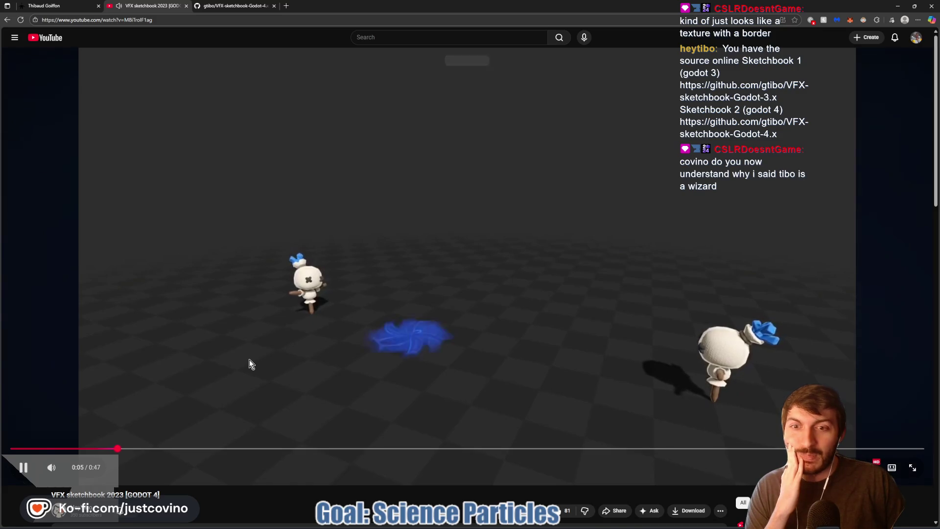
left_click(249, 362)
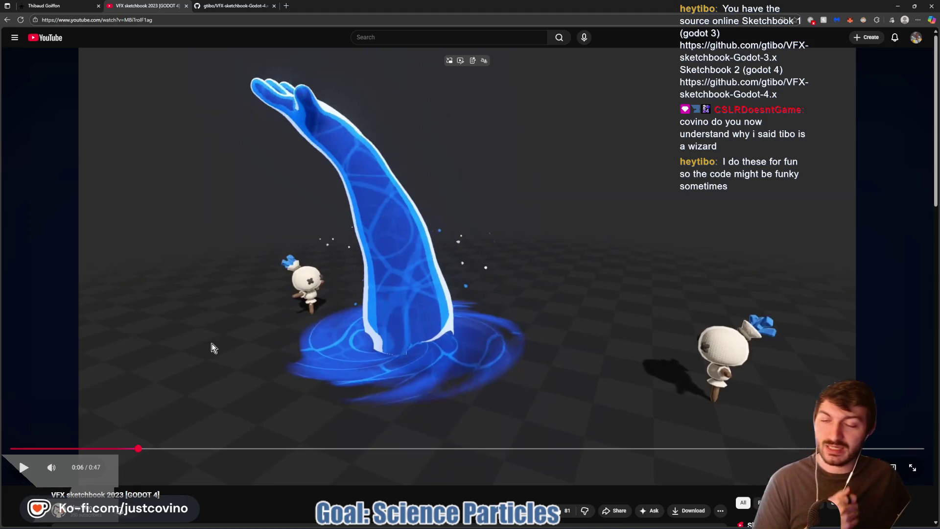
mouse_move(210, 336)
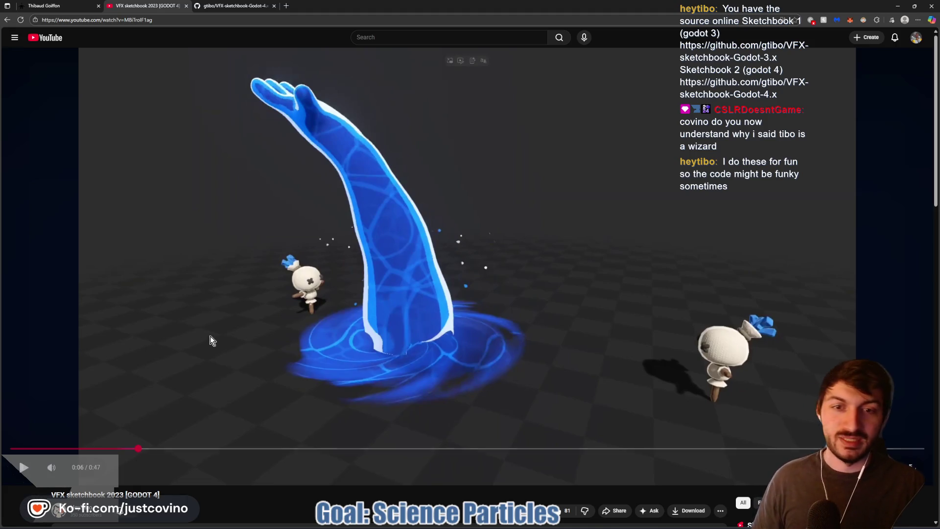
left_click(248, 322)
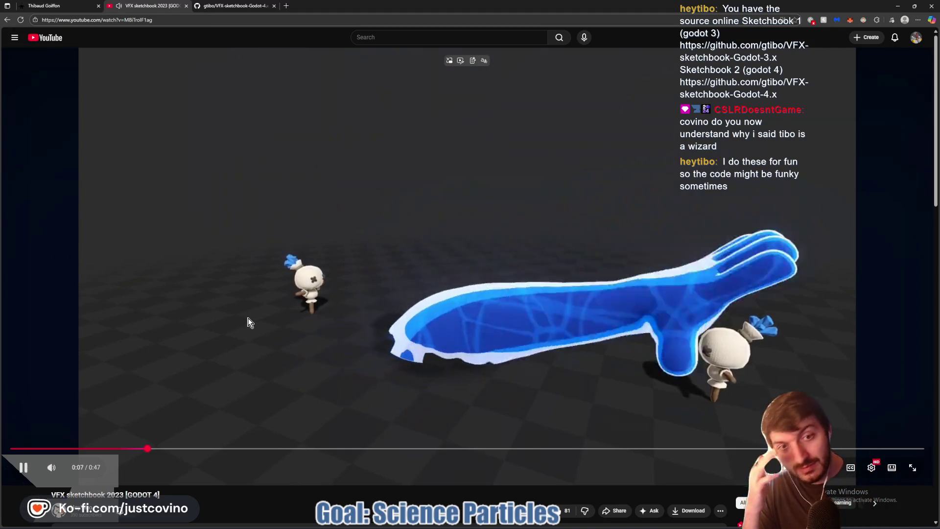
left_click(248, 323)
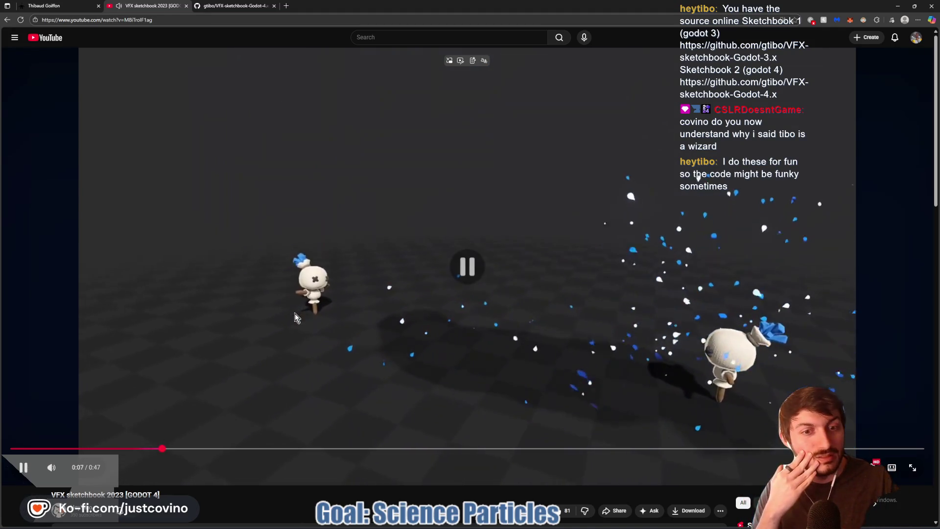
Step: Replay the 0:03–0:08 fist and starfield effects, then close the YouTube tab
left_click(121, 449)
left_click(201, 326)
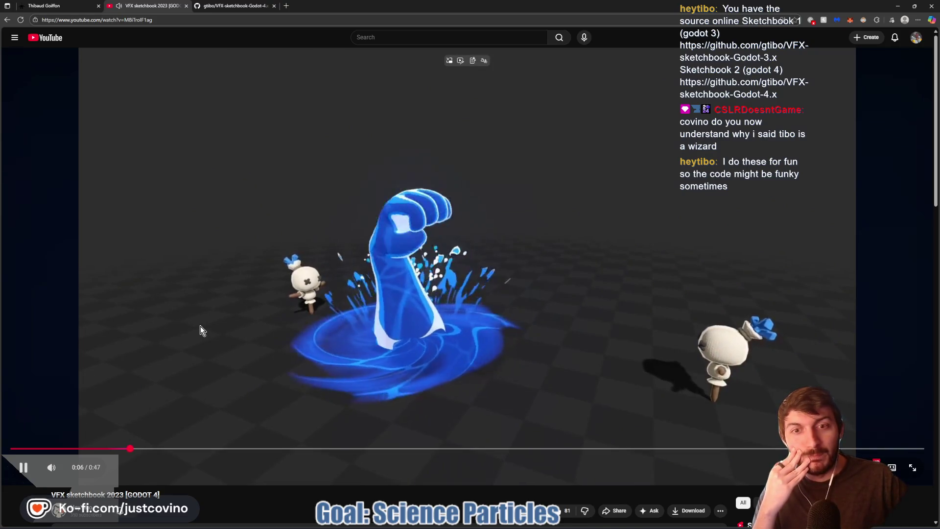
left_click(201, 326)
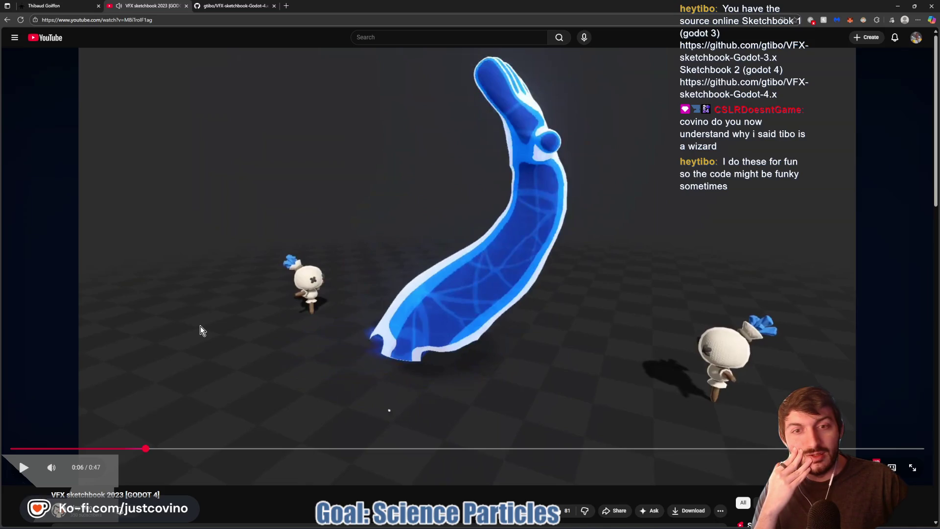
left_click(201, 326)
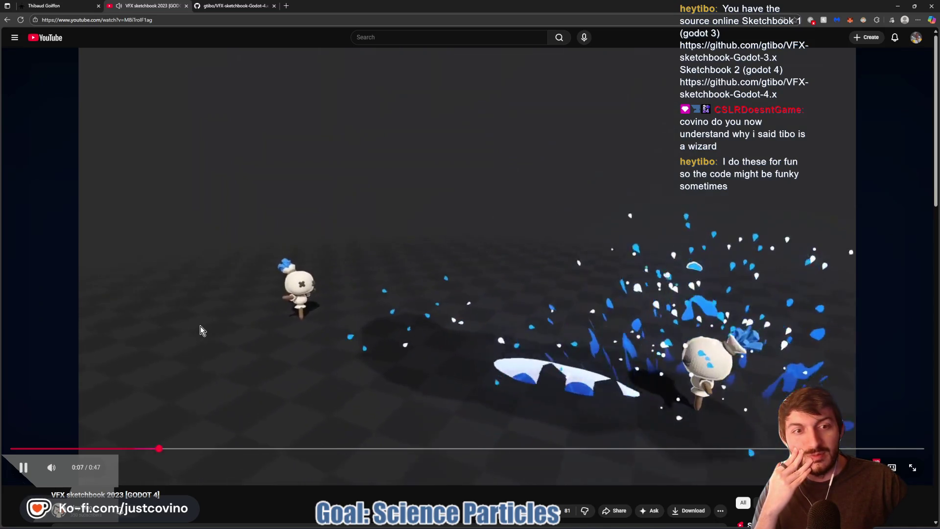
left_click(81, 448)
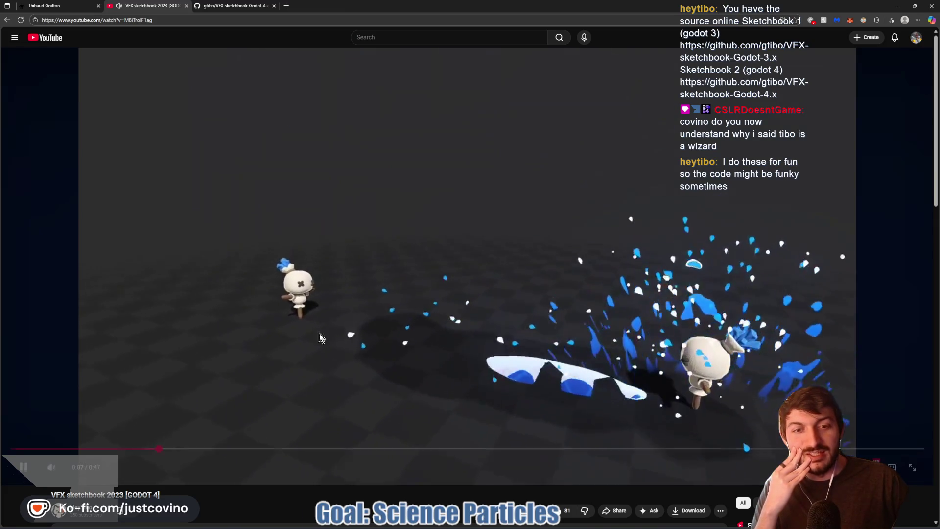
left_click(383, 280)
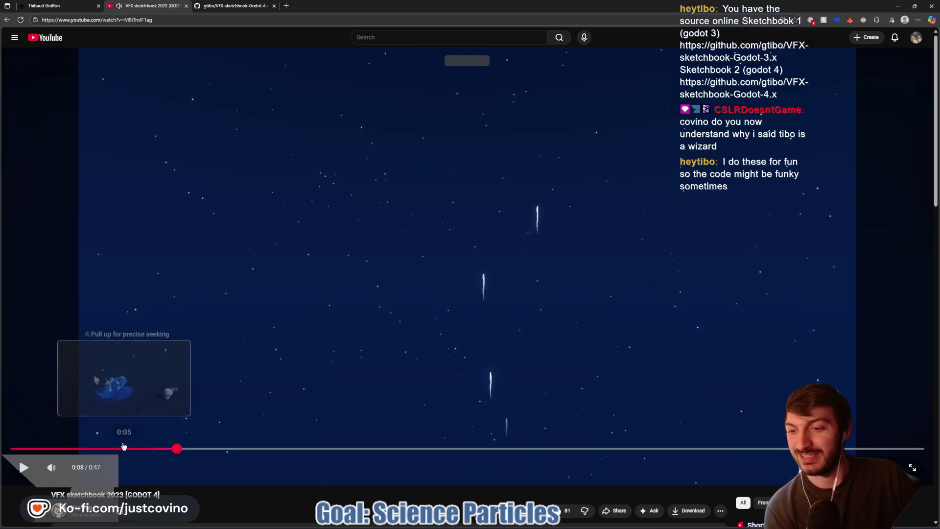
left_click(118, 448)
left_click(151, 395)
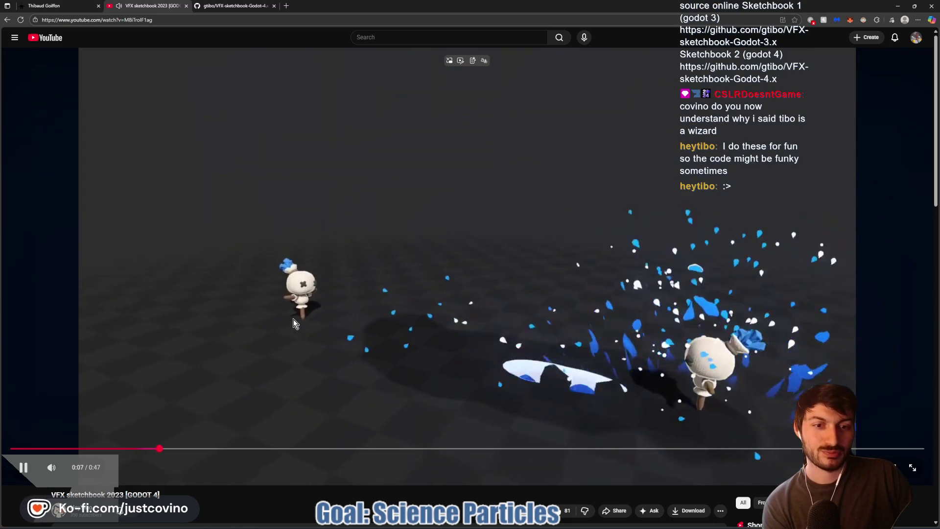
left_click(267, 217)
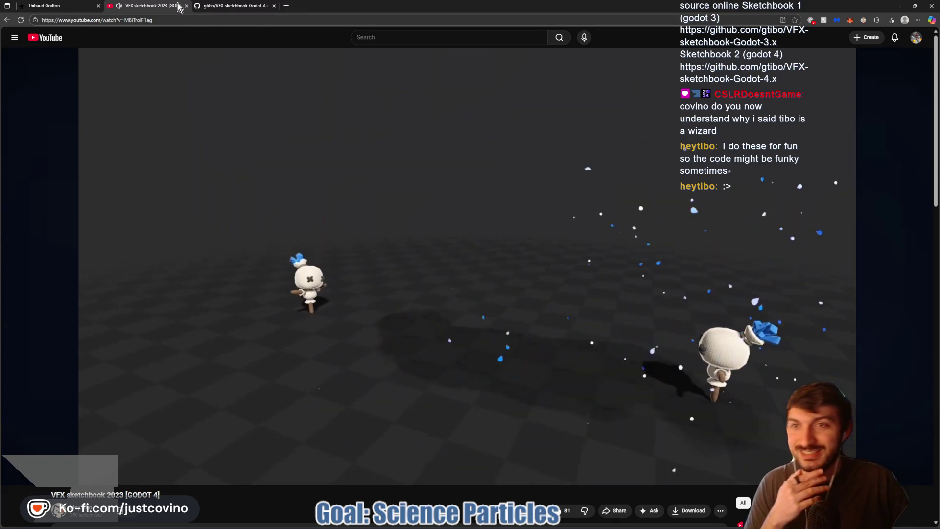
left_click(186, 6)
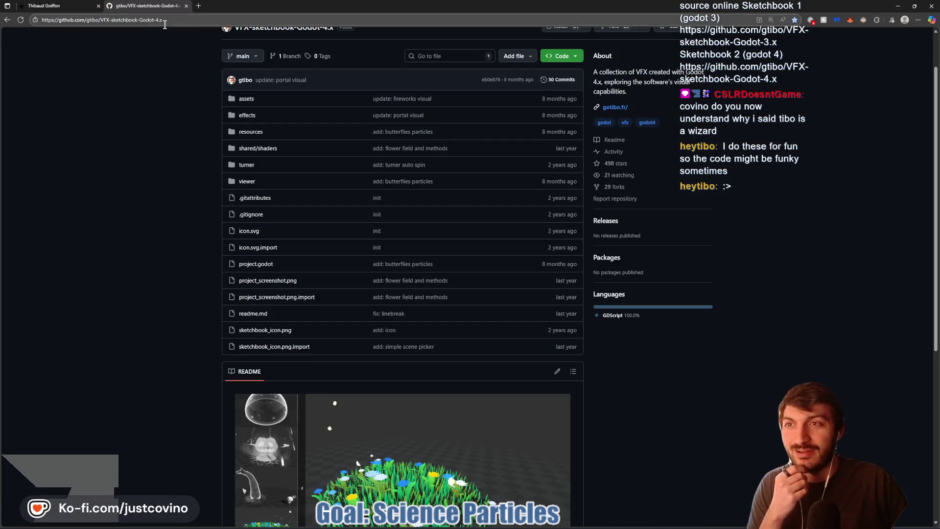
Step: Restore the browser window and skim the dissolve-shader blog article
double_click(881, 5)
left_click(289, 122)
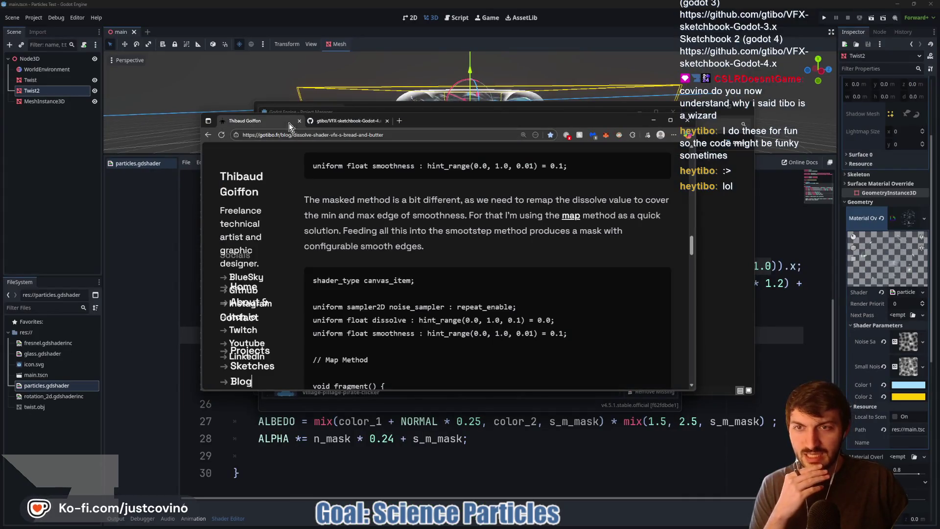
scroll(453, 199, "down", 3)
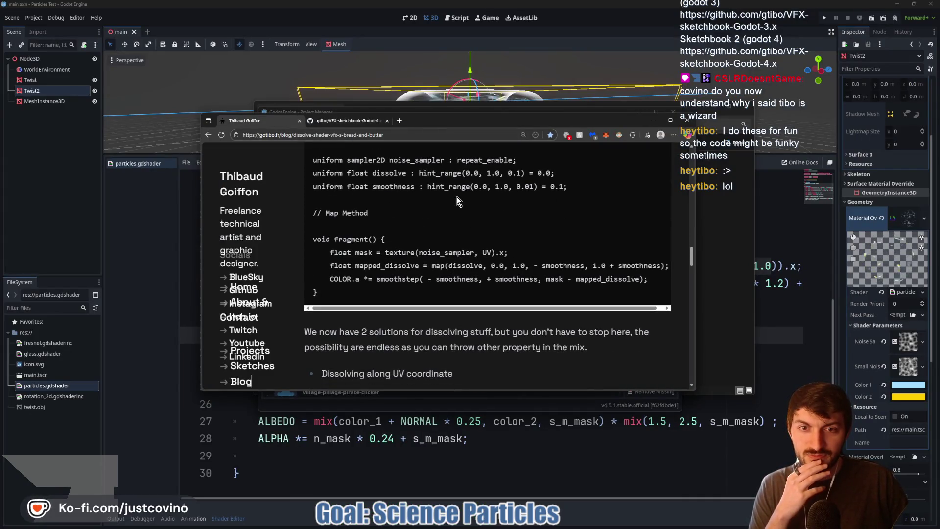
scroll(456, 201, "down", 8)
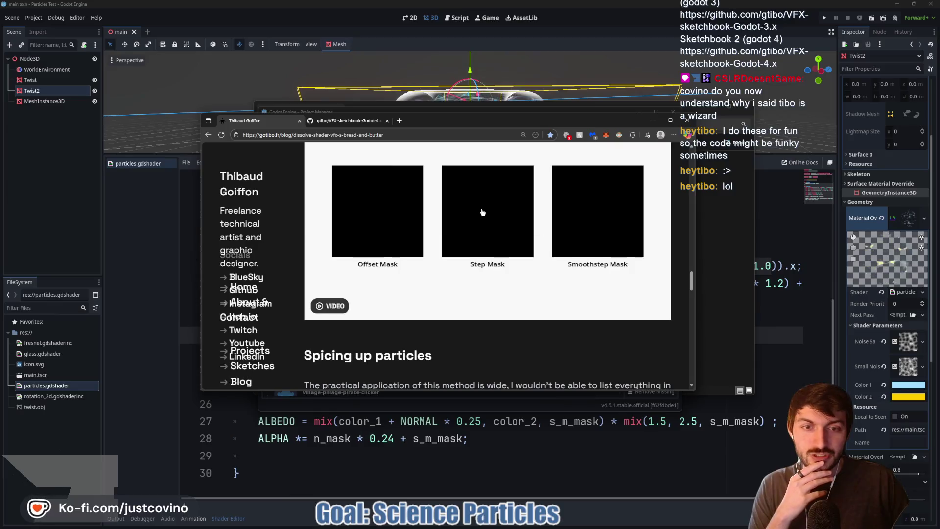
scroll(483, 211, "up", 3)
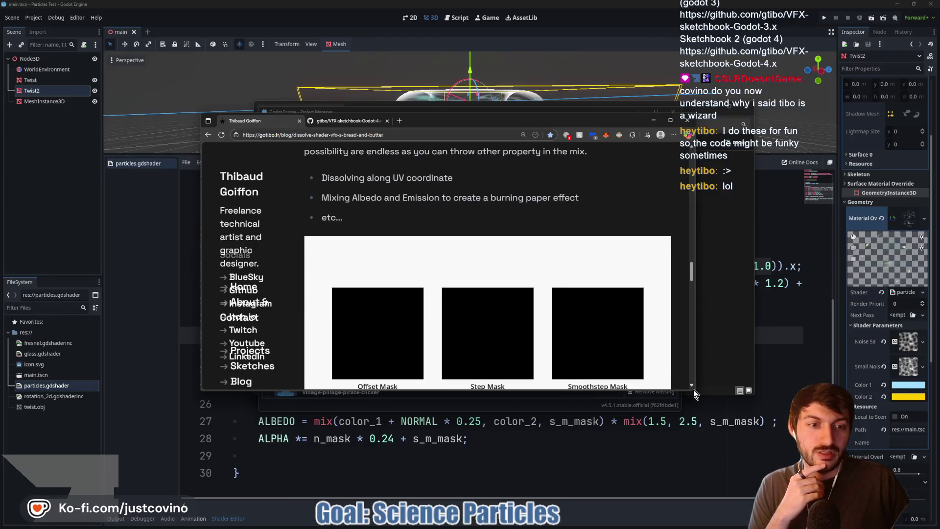
Step: Resize and move the browser window, then minimize it to reveal Godot
left_click_drag(696, 394, 855, 453)
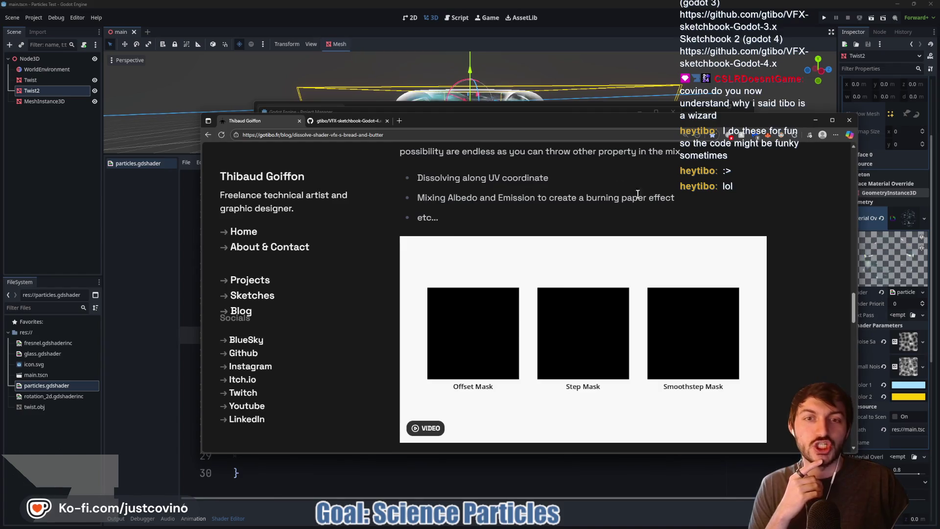
left_click_drag(565, 121, 460, 101)
left_click(711, 98)
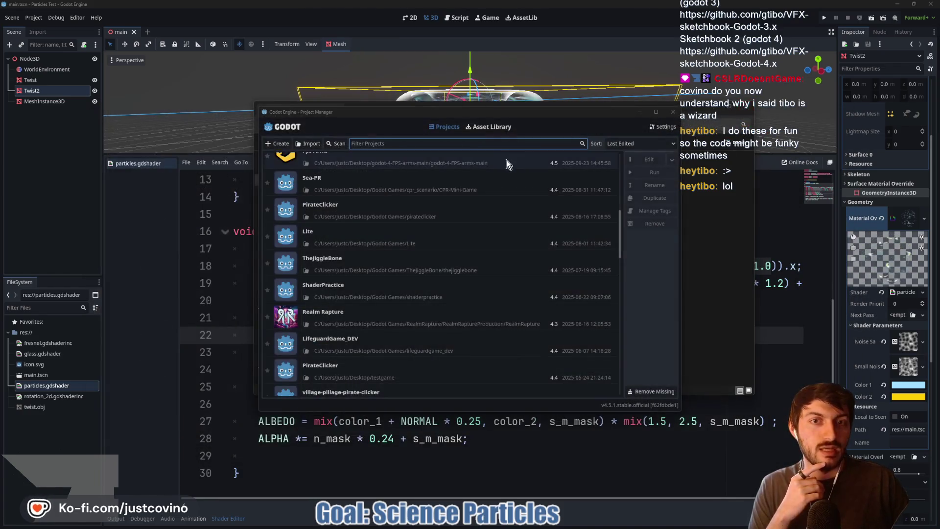
Step: Dismiss the Project Manager, enlarge the 3D viewport above the code, and orbit around the torus
left_click(639, 112)
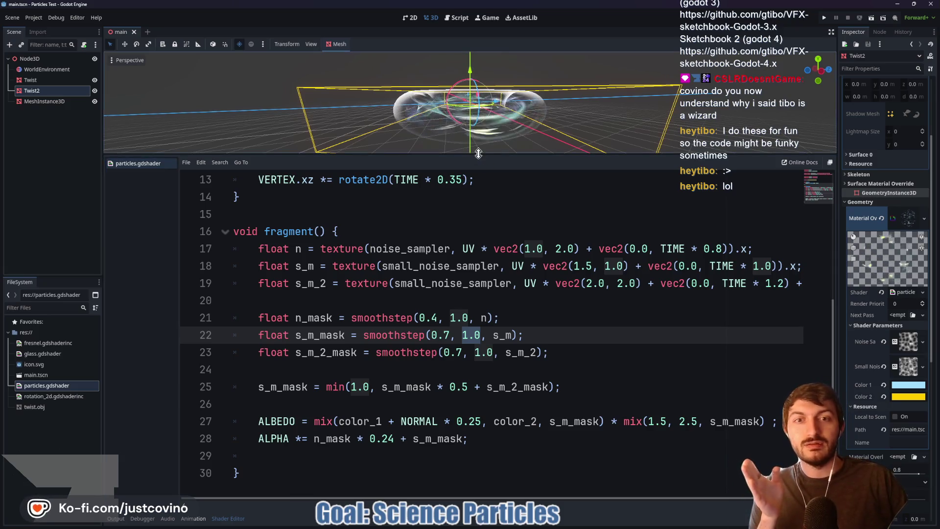
left_click_drag(475, 154, 477, 239)
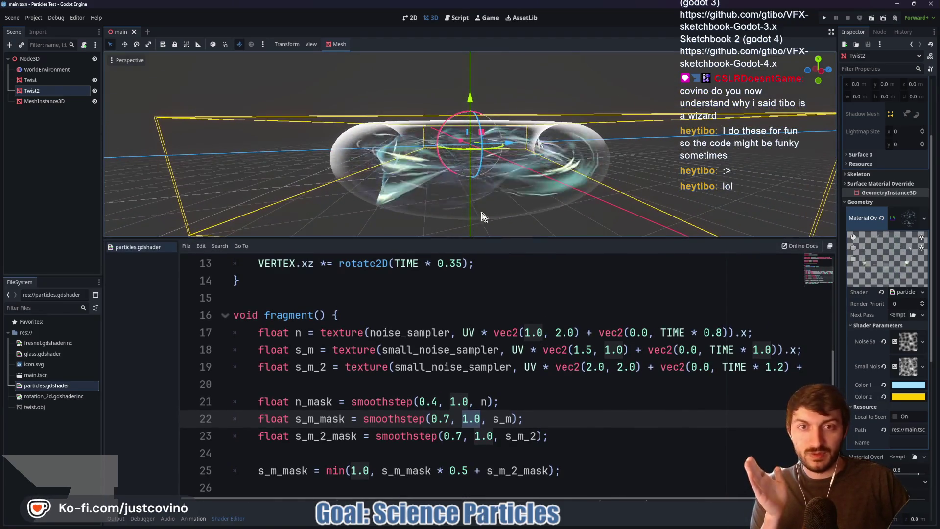
left_click_drag(523, 197, 506, 199)
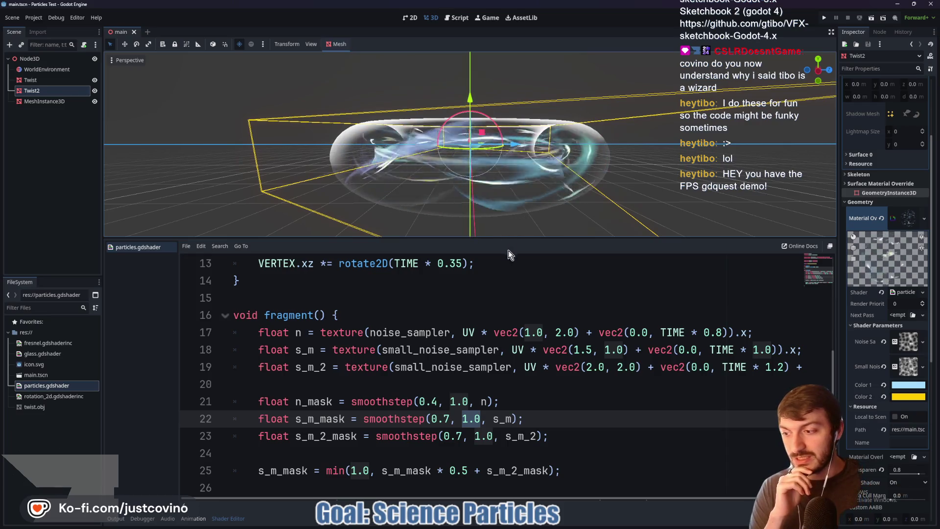
Step: Bring the Godot Project Manager window back to the front
mouse_move(477, 521)
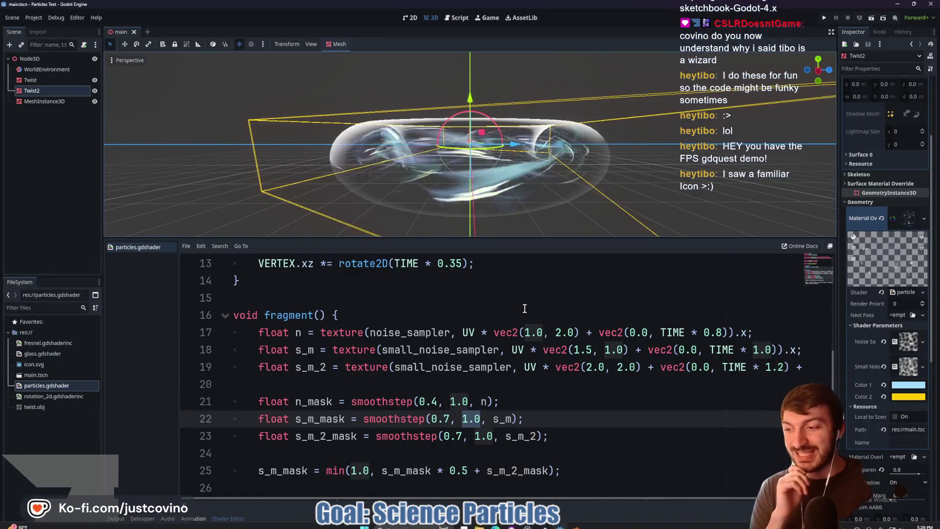
mouse_move(559, 524)
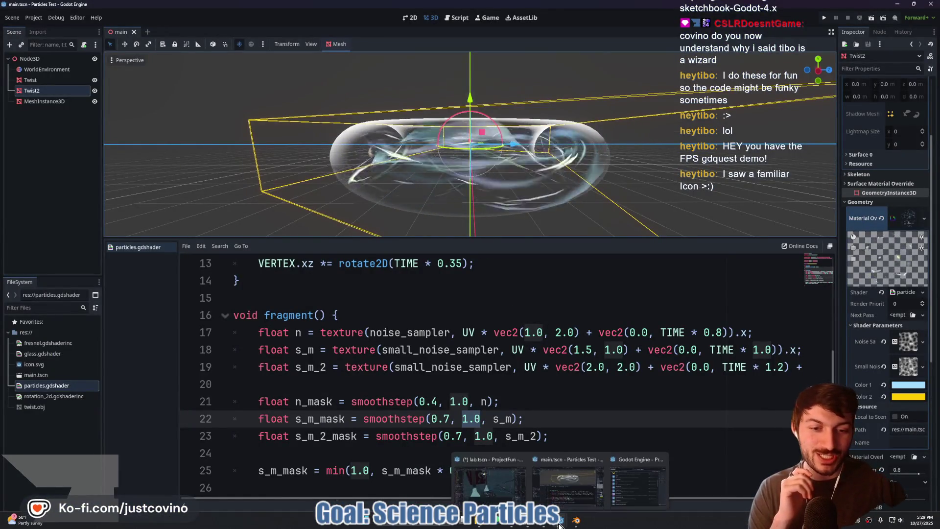
left_click(637, 482)
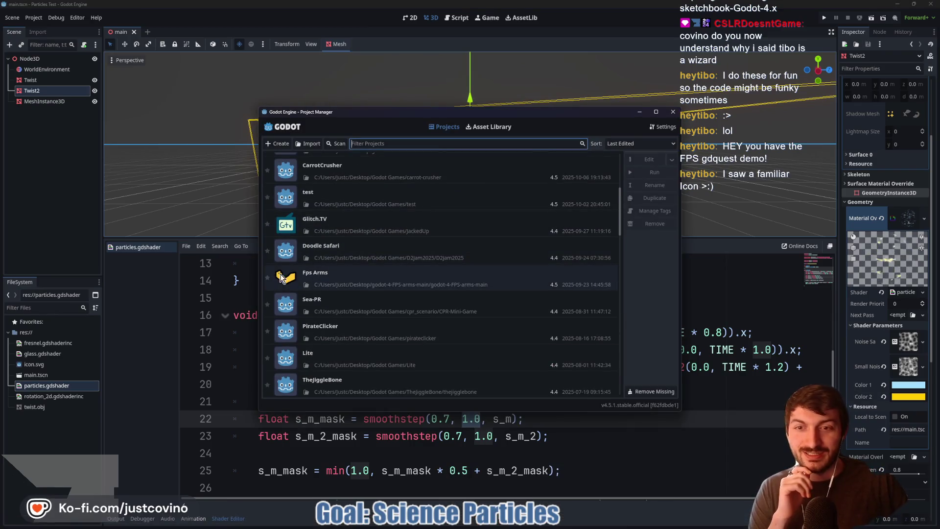
Step: Select the Fps Arms project in the Project Manager list
left_click(357, 281)
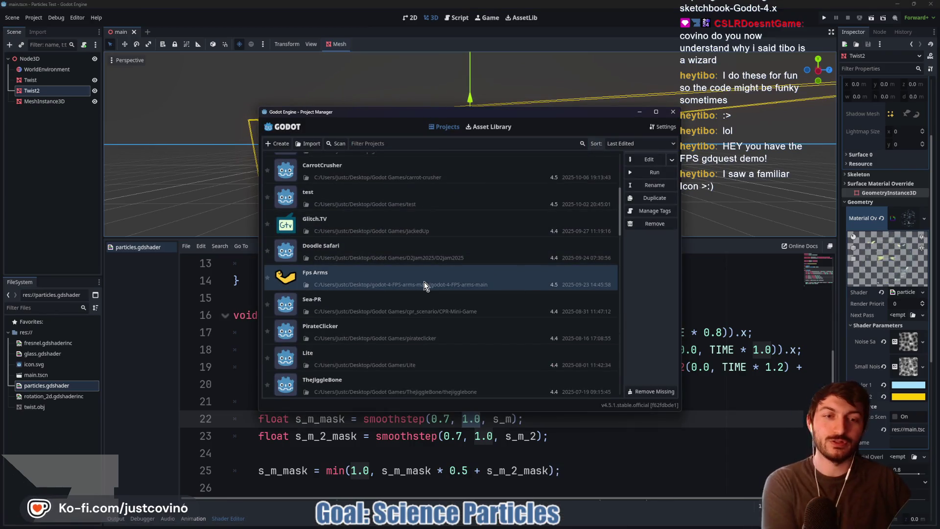
mouse_move(495, 524)
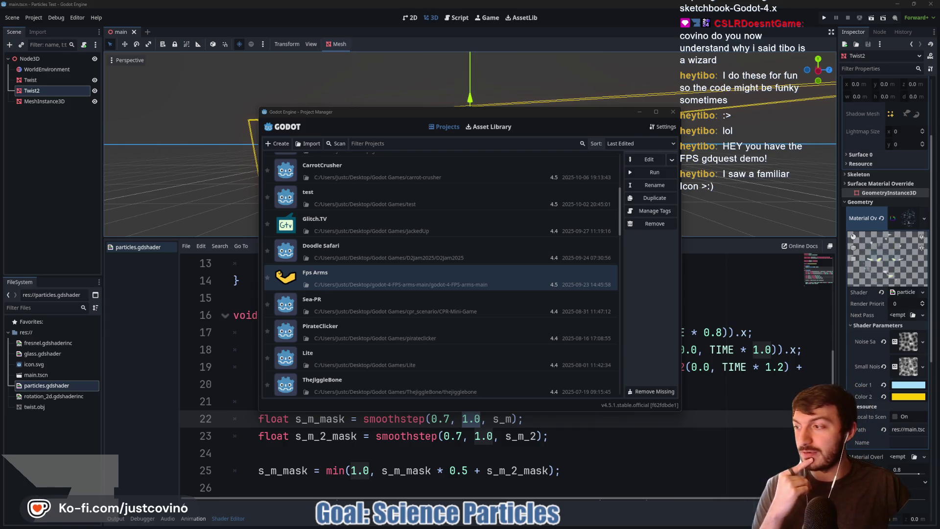
scroll(578, 271, "down", 5)
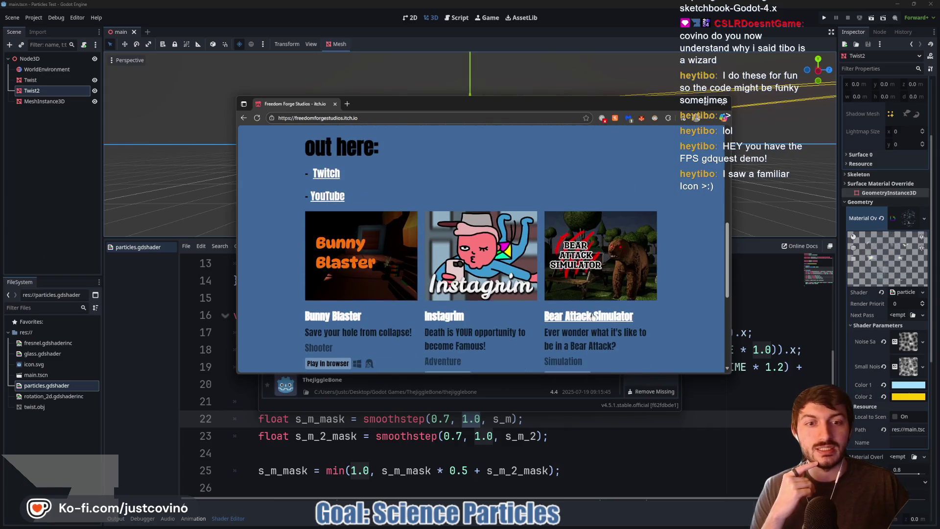
Step: Open the Bear Attack Simulator game page and scroll through it
left_click(592, 315)
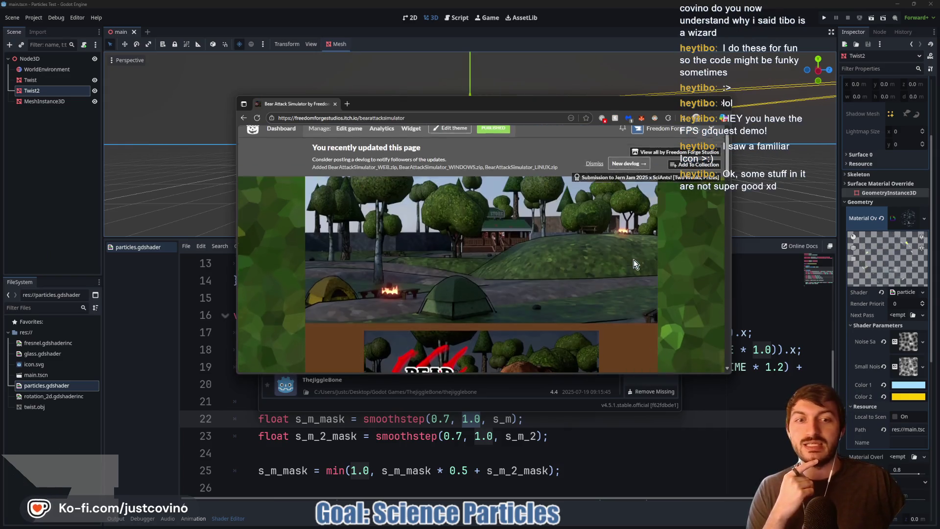
scroll(634, 260, "down", 5)
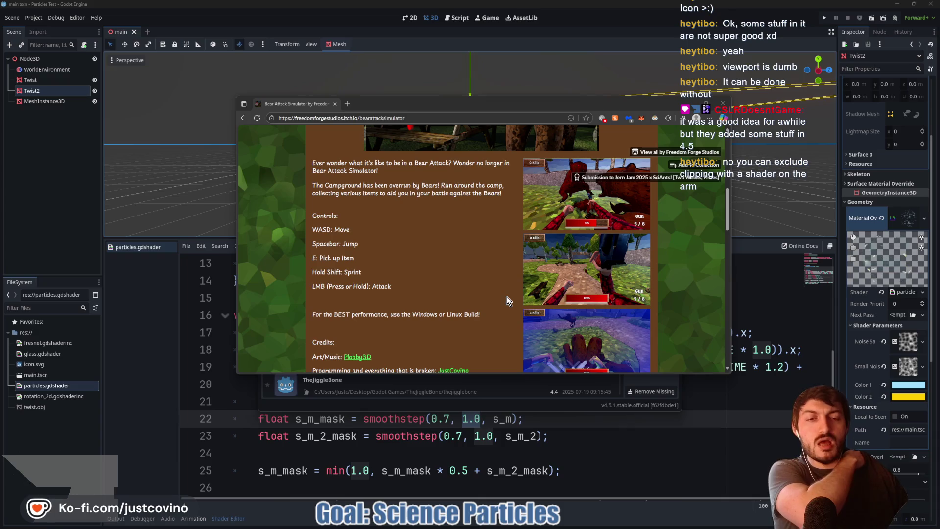
scroll(515, 268, "down", 2)
scroll(537, 263, "up", 2)
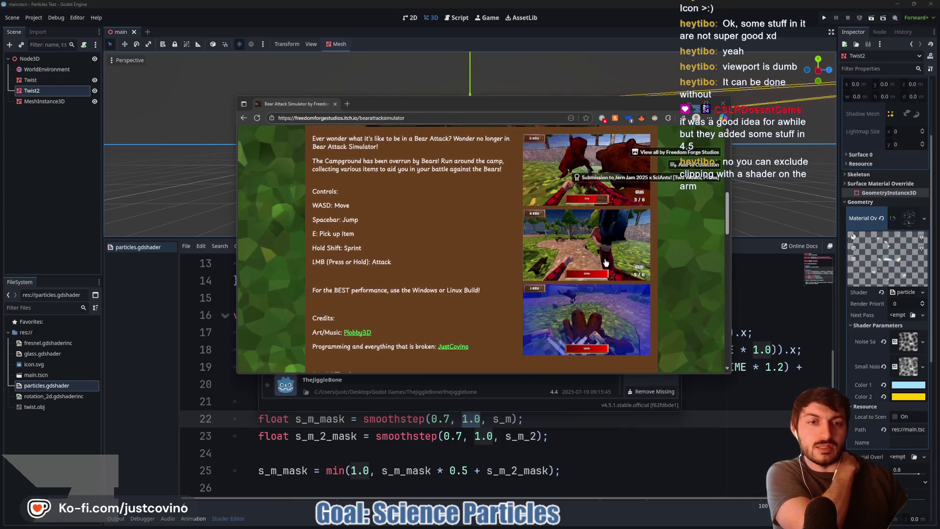
Step: Enlarge a gameplay screenshot, step through the next two, then close the gallery
left_click(594, 259)
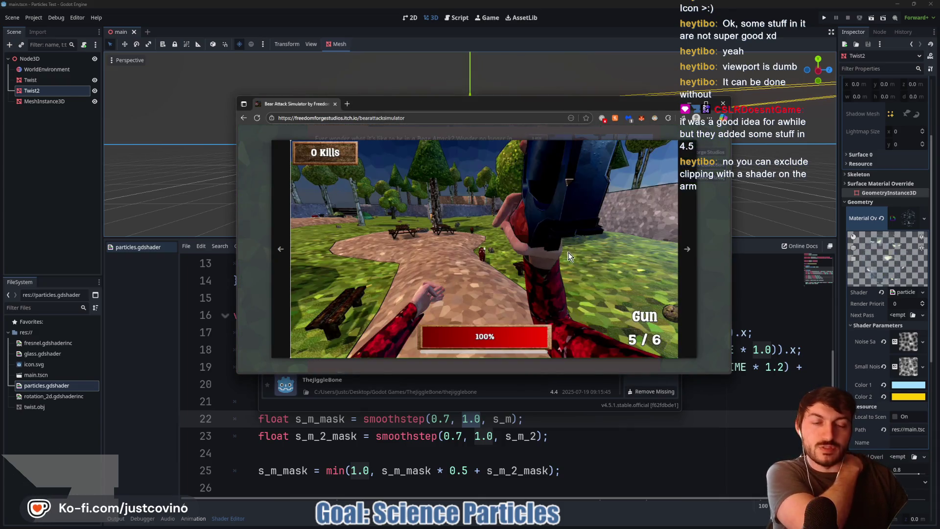
left_click(686, 251)
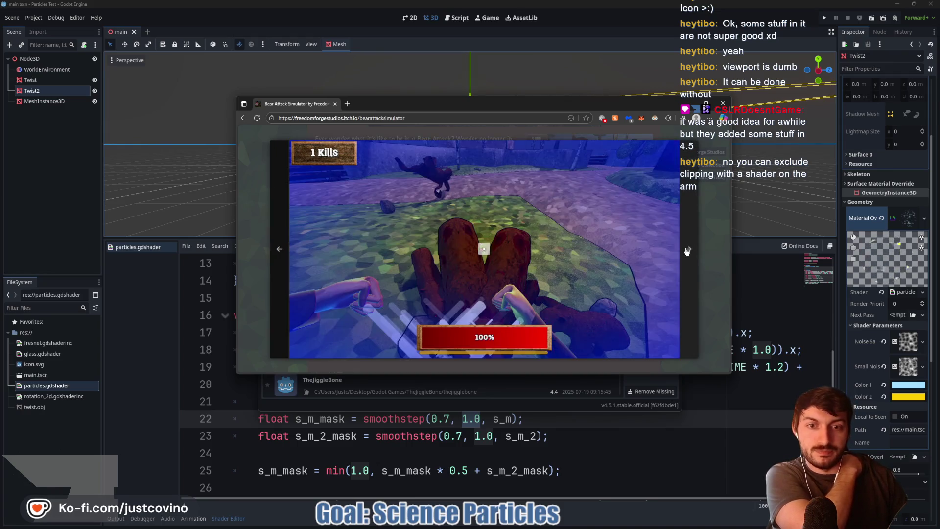
left_click(686, 251)
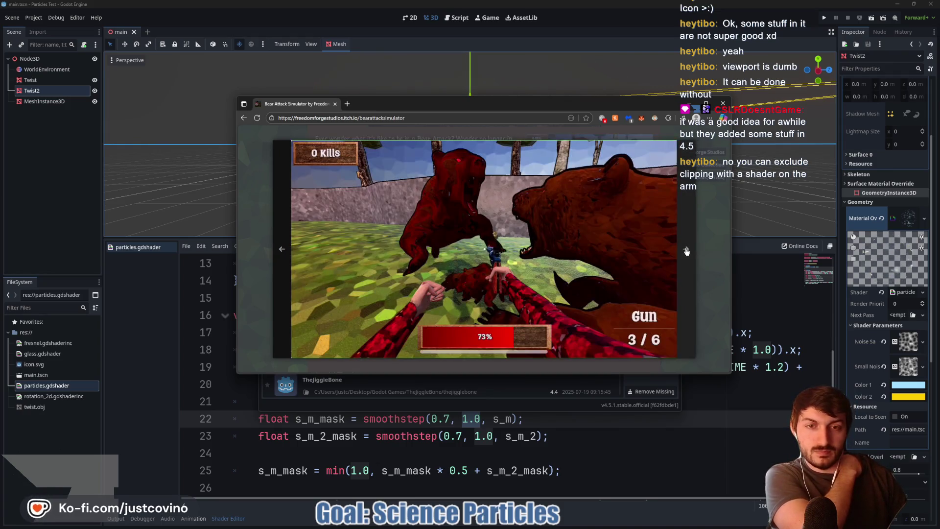
left_click(713, 254)
Step: Scroll back over the game page and select the URL in the address bar
scroll(472, 241, "up", 3)
scroll(462, 239, "up", 3)
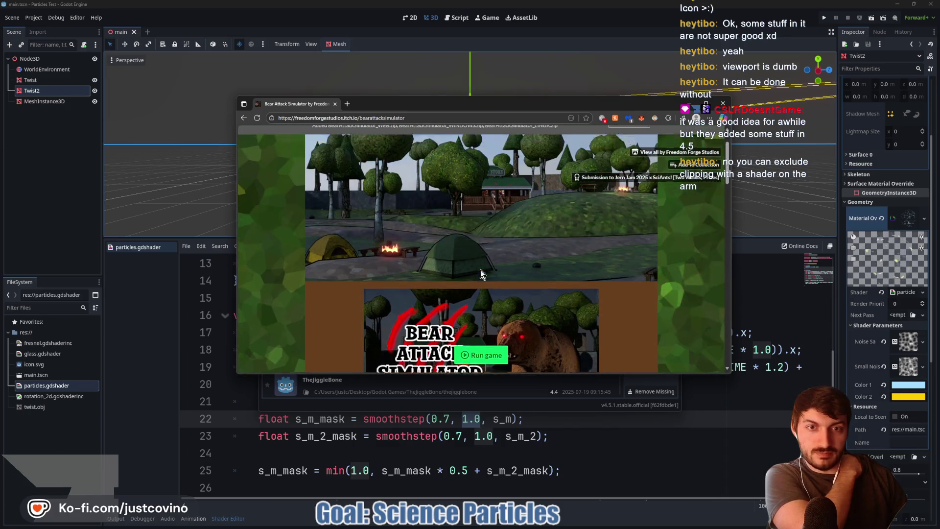
scroll(486, 246, "down", 4)
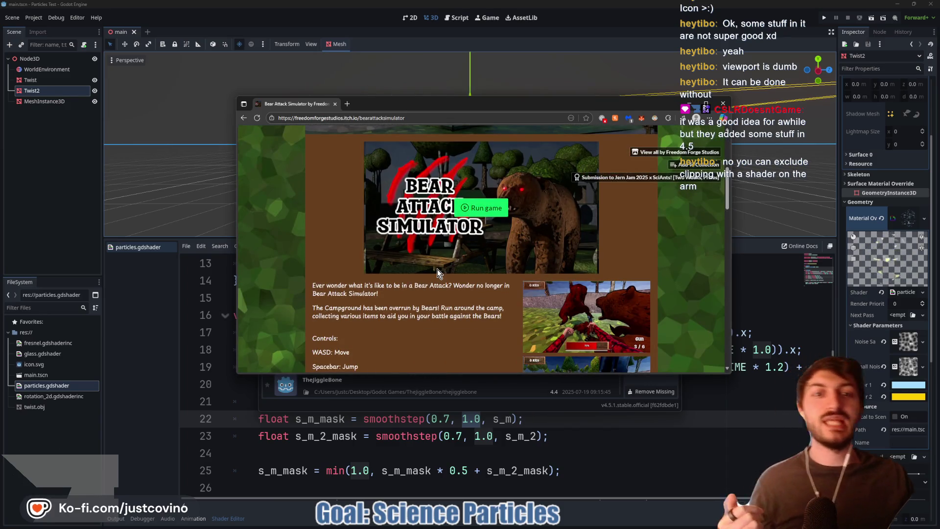
left_click(361, 118)
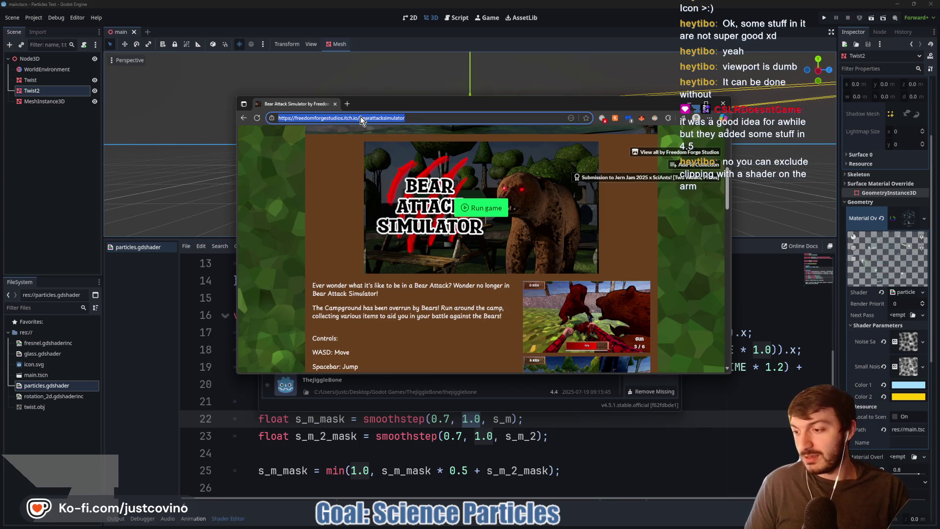
Step: Go to the Talo dashboard via 'dash', log in, and open Services > Leaderboards
type("twitch.tvdash")
key("Return")
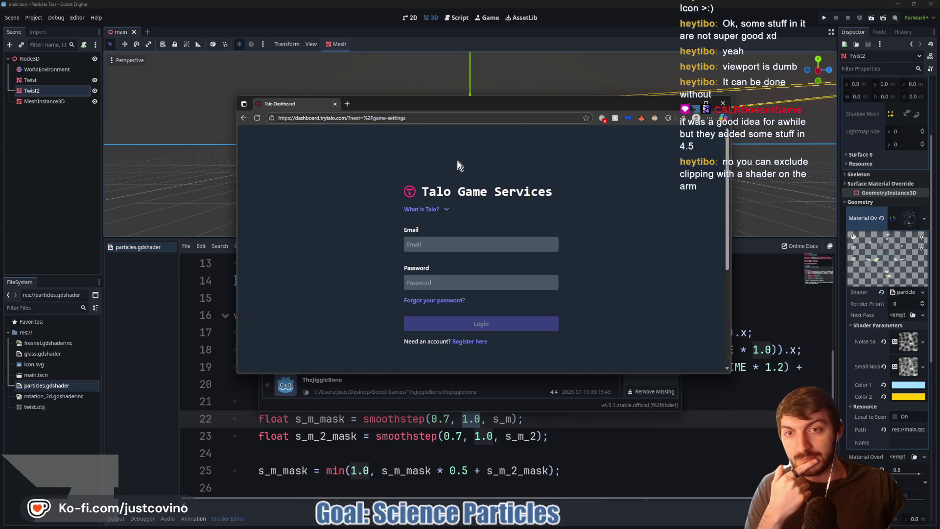
left_click(498, 325)
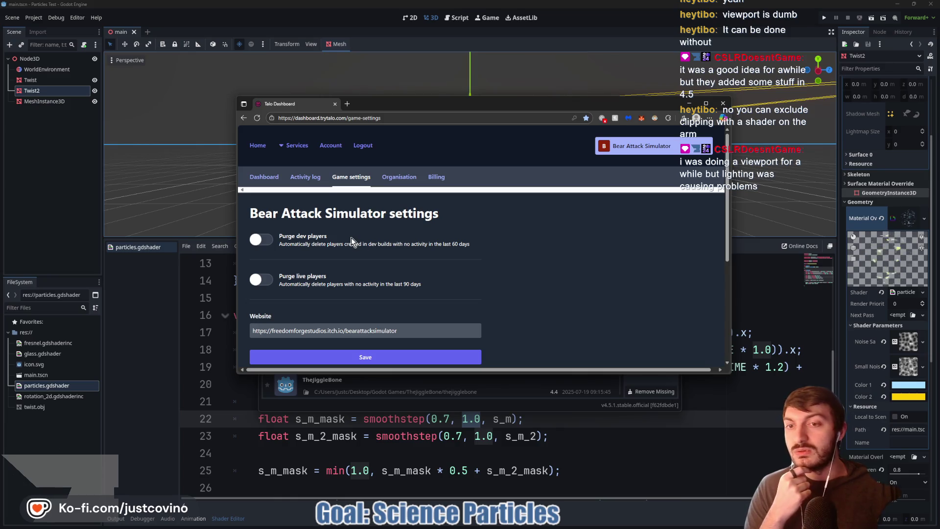
left_click(282, 145)
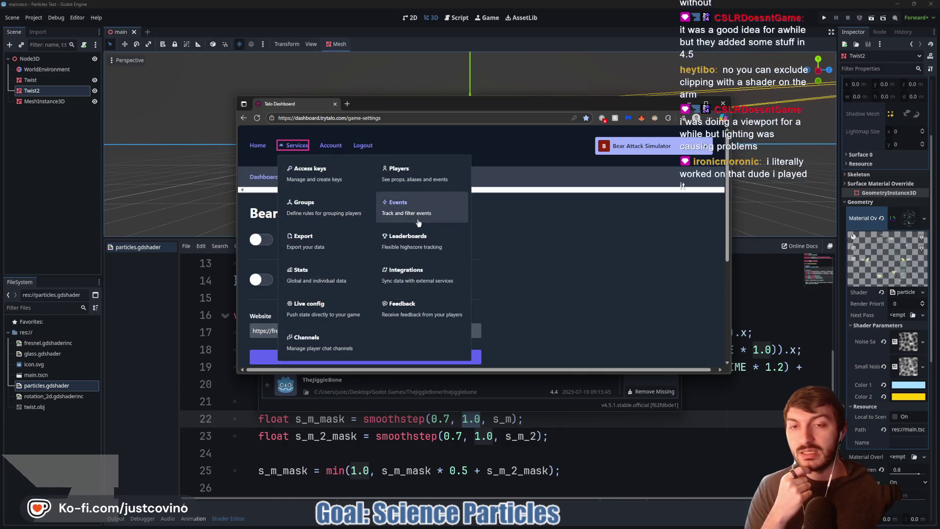
left_click(457, 251)
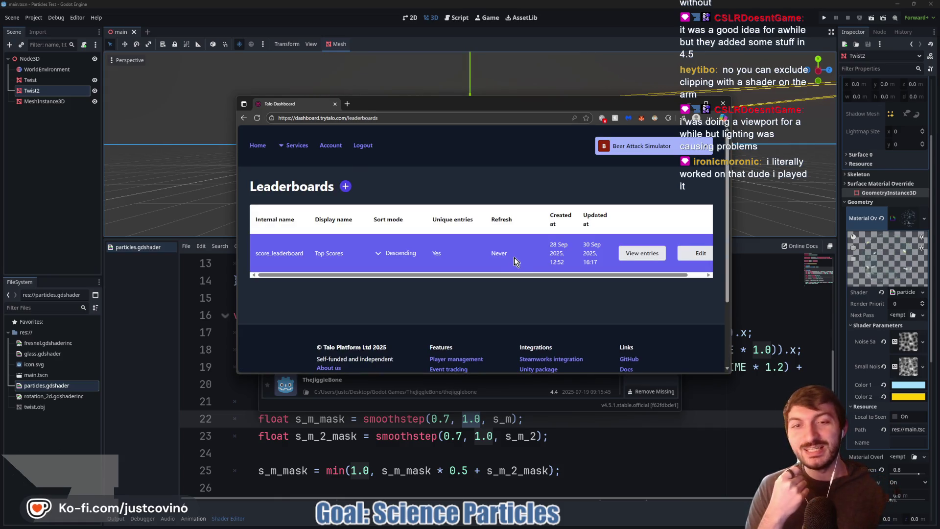
Step: Enlarge the browser window and browse the Top Scores leaderboard entries
left_click_drag(730, 281, 873, 274)
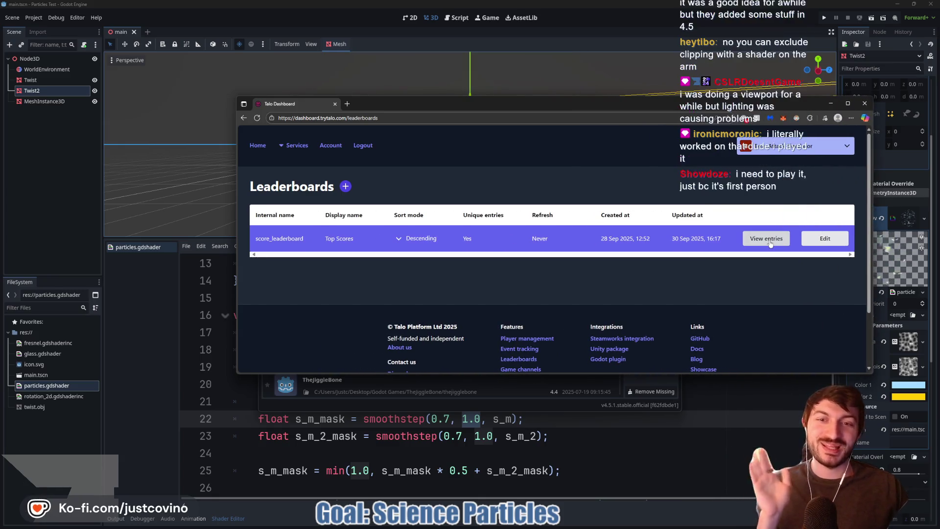
left_click(770, 240)
left_click_drag(542, 106, 476, 78)
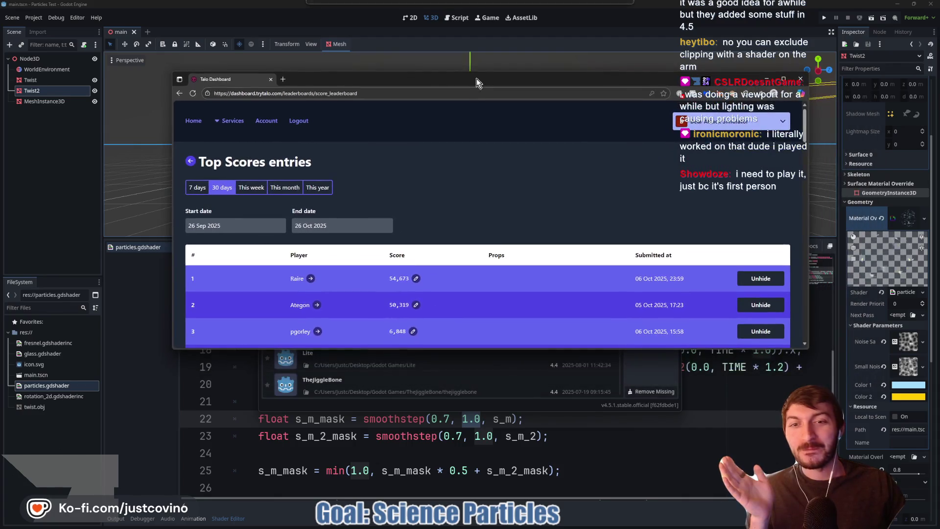
left_click_drag(497, 349, 497, 490)
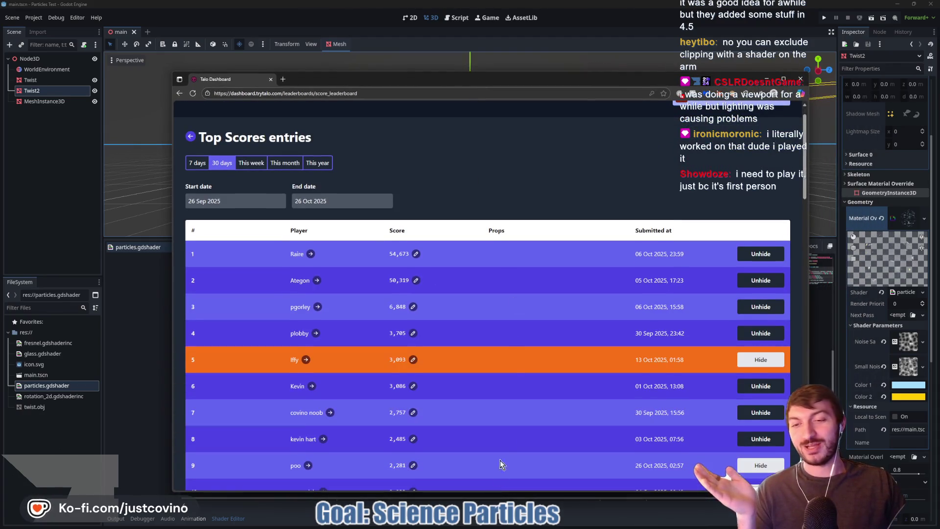
scroll(511, 329, "down", 2)
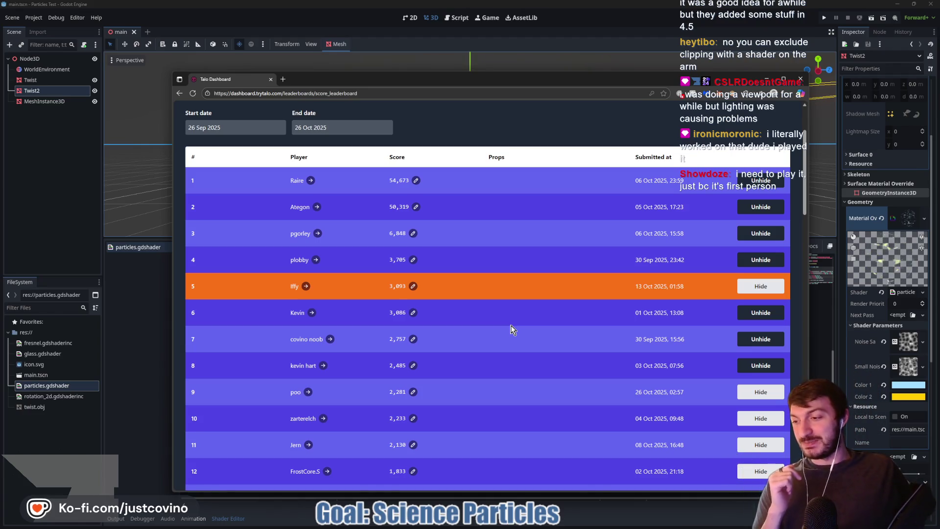
scroll(506, 254, "down", 3)
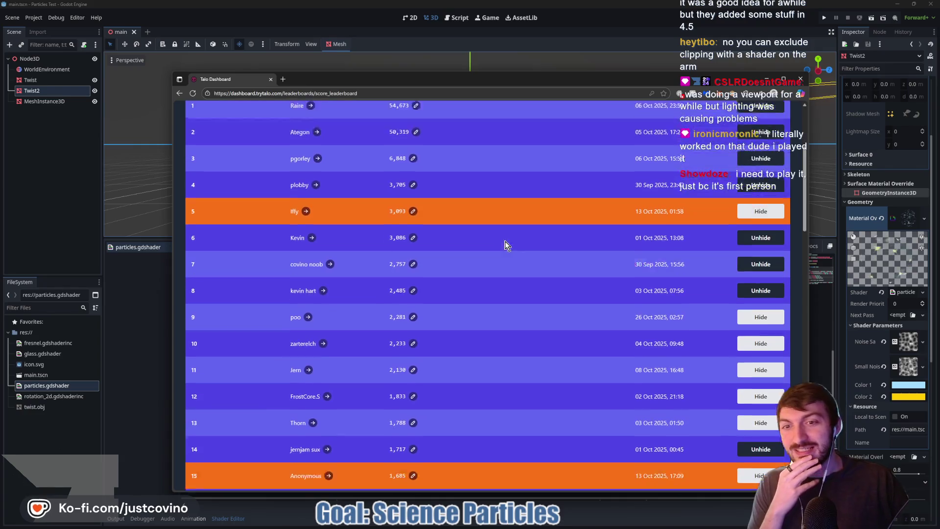
scroll(514, 237, "up", 5)
scroll(513, 238, "down", 2)
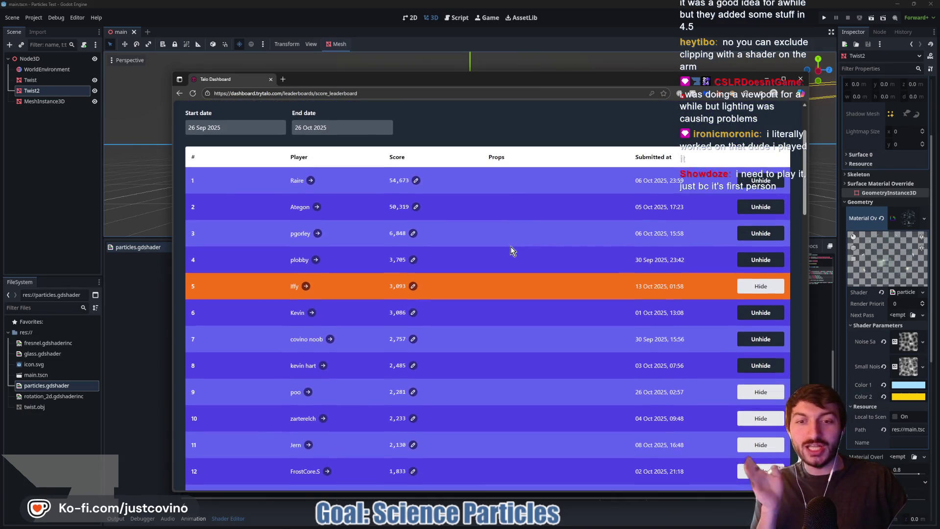
scroll(510, 252, "down", 2)
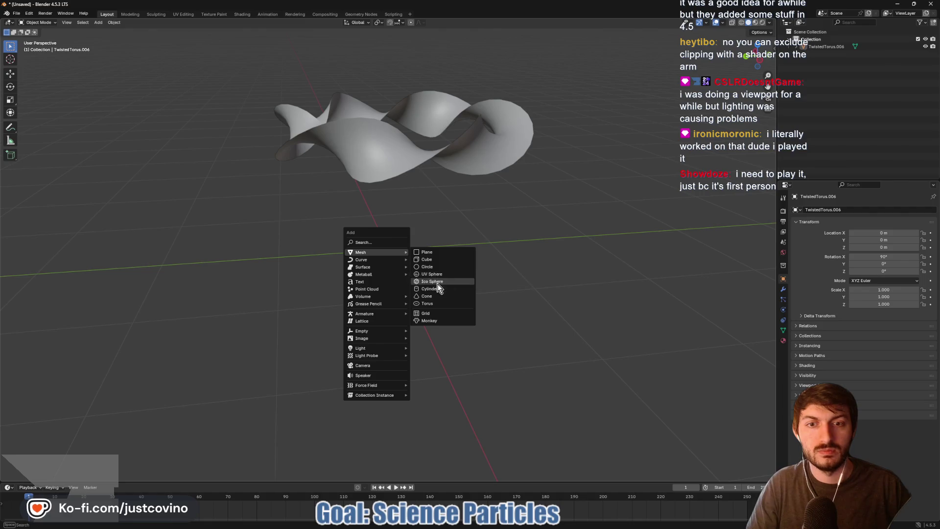
Step: Add a plain torus at the origin and briefly toggle Edit Mode on it
left_click(436, 301)
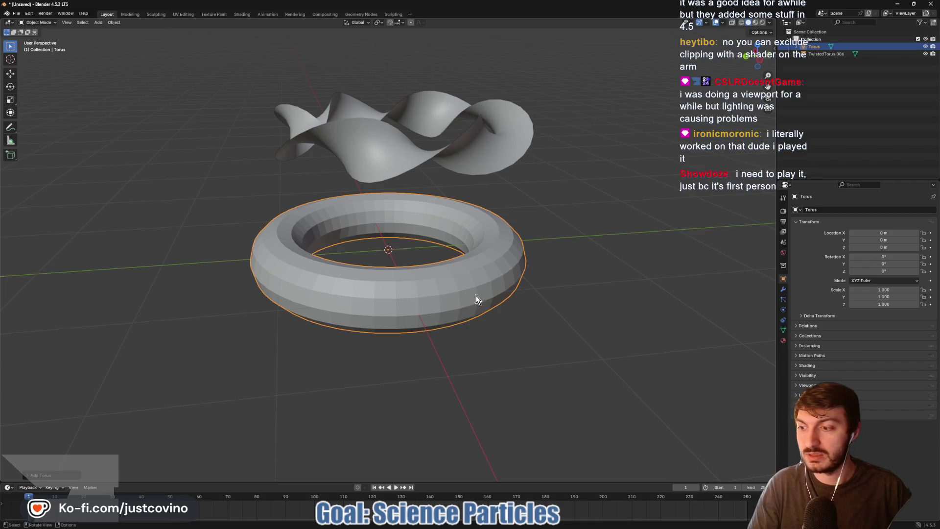
key("Tab")
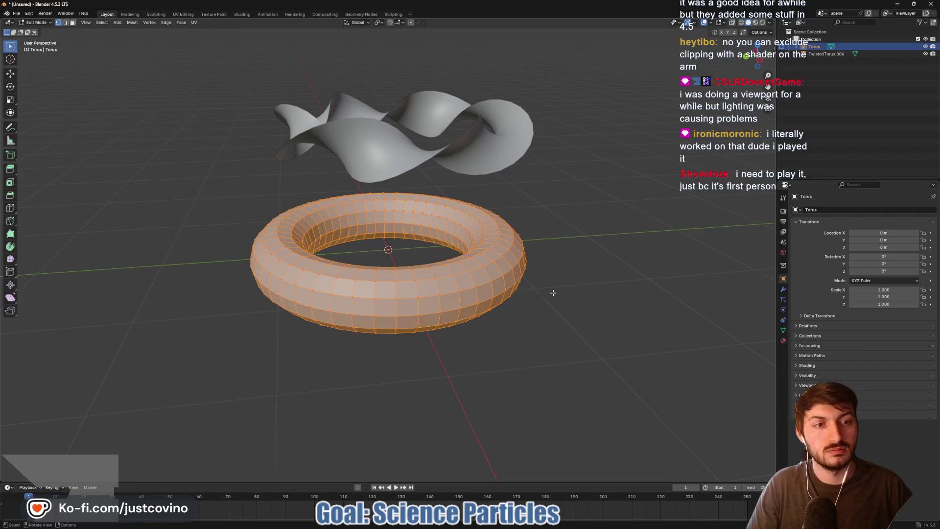
key("Tab")
Step: Try a Screw modifier on the torus with Y, X and Z axes and 0.2 m offset, then remove it
left_click(783, 289)
left_click(849, 209)
mouse_move(827, 243)
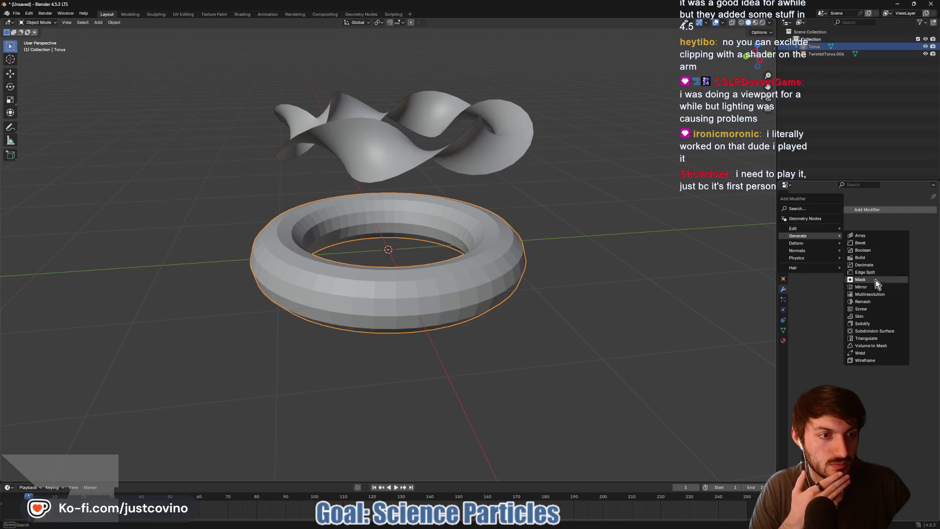
left_click(872, 310)
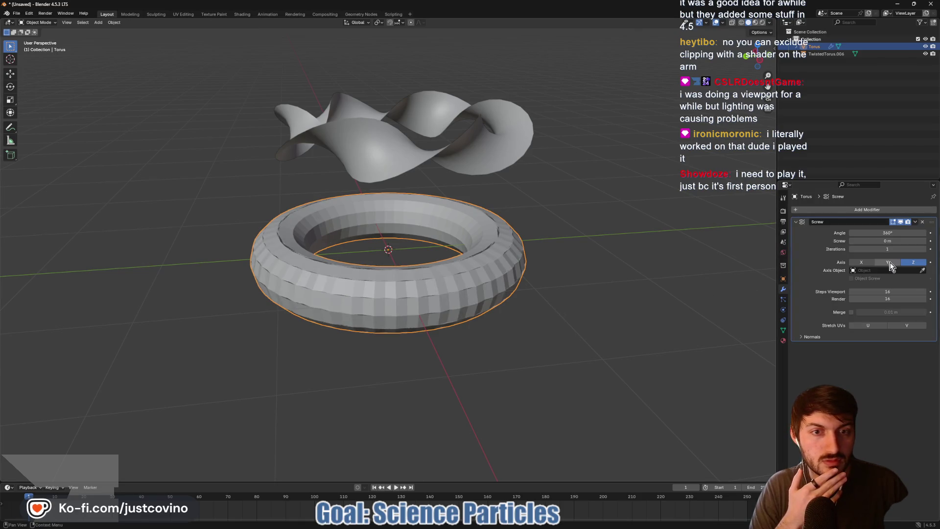
left_click(887, 263)
left_click(871, 263)
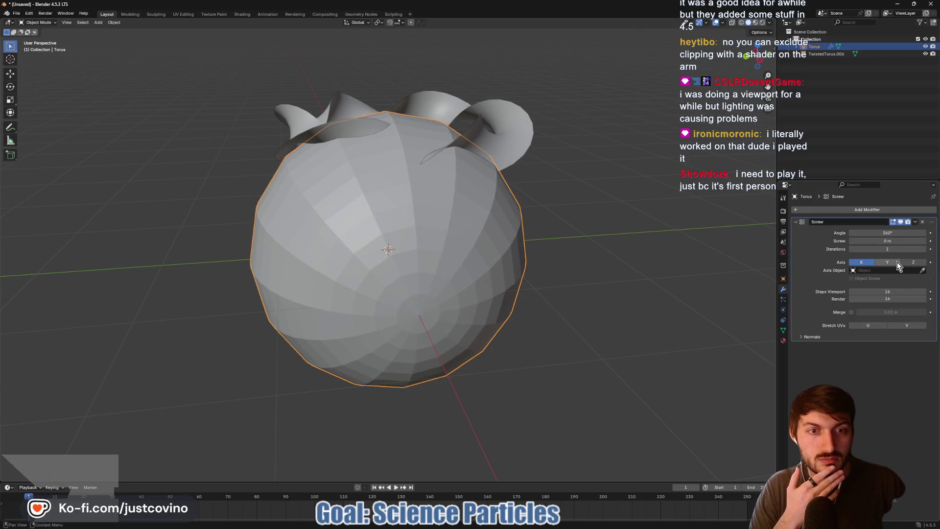
left_click(913, 262)
left_click_drag(887, 241, 894, 240)
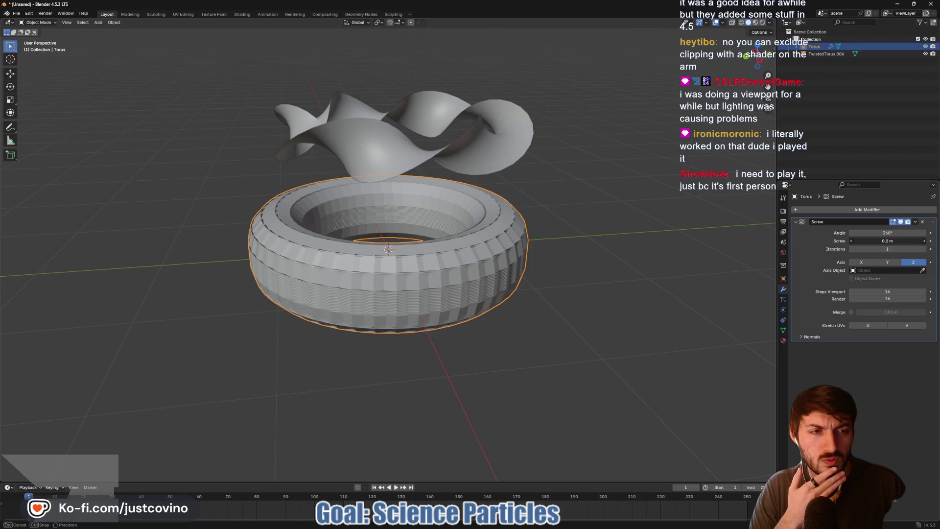
mouse_move(892, 241)
left_mouse_down()
mouse_move(901, 240)
mouse_move(892, 240)
left_mouse_up()
left_click(923, 223)
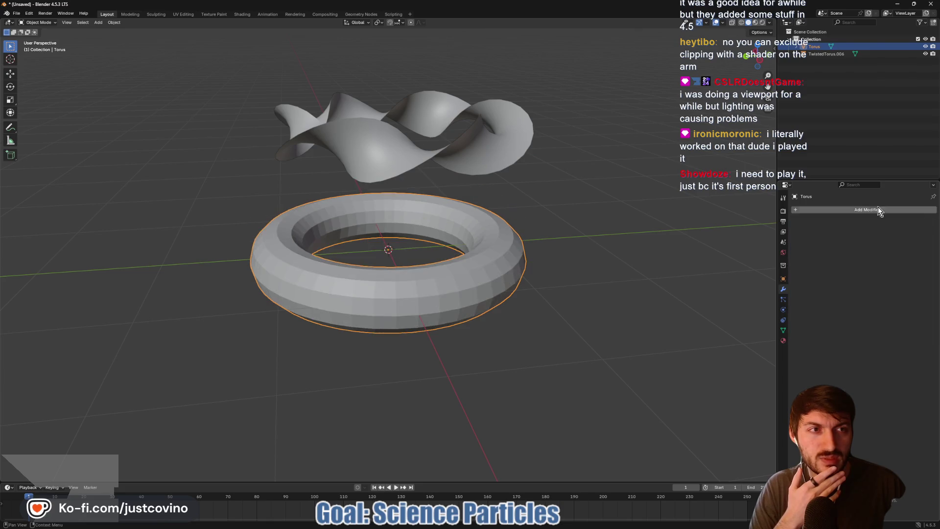
Step: Inspect TwistedTorus.006's mesh from above in Edit Mode, then select the plain torus
left_click(797, 54)
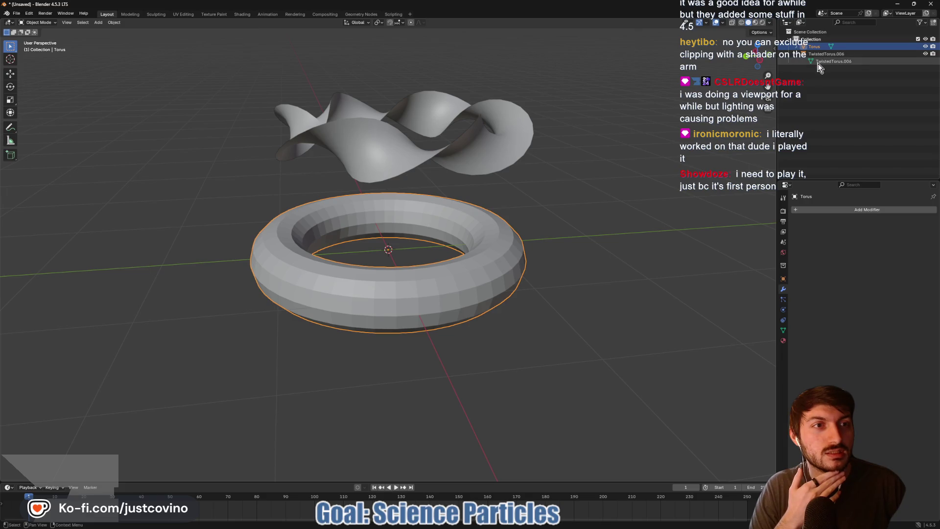
left_click(798, 54)
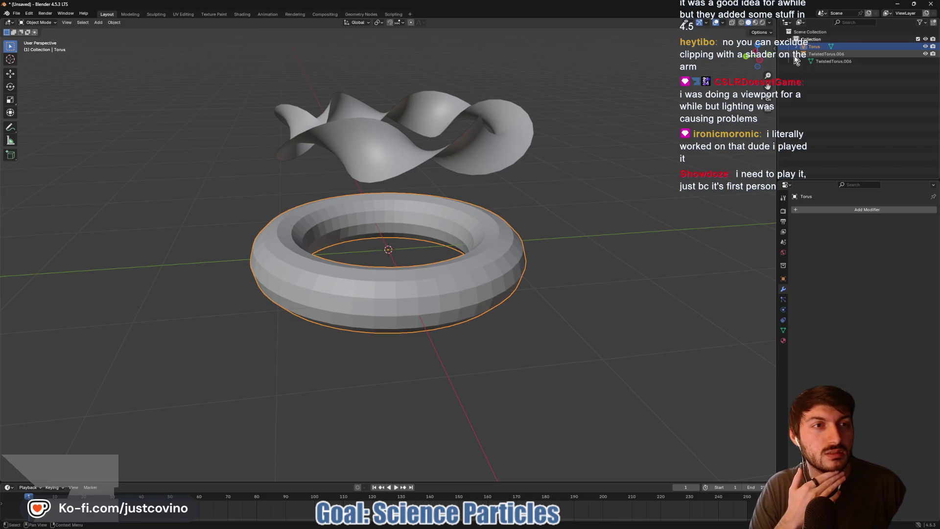
left_click(478, 129)
key("Tab")
mouse_move(486, 139)
left_mouse_down()
mouse_move(485, 193)
mouse_move(617, 160)
mouse_move(664, 176)
mouse_move(552, 159)
mouse_move(554, 193)
left_mouse_up()
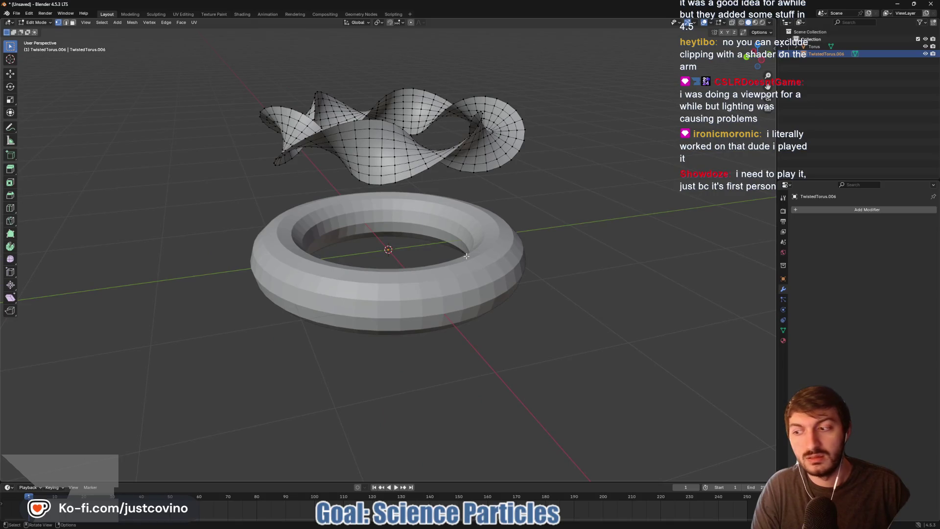
key("Tab")
left_click(439, 300)
Step: Delete the plain torus and add a plane at the origin
key("x")
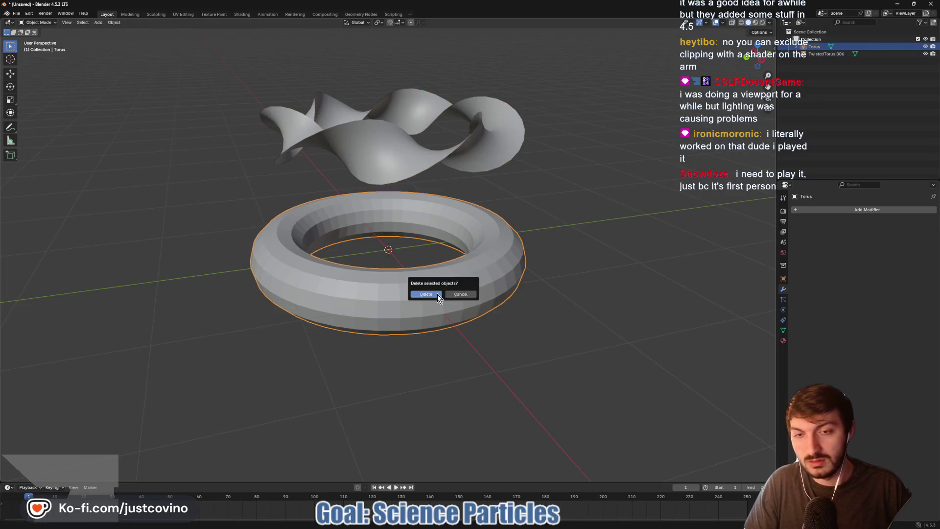
left_click(438, 296)
key("shift+a")
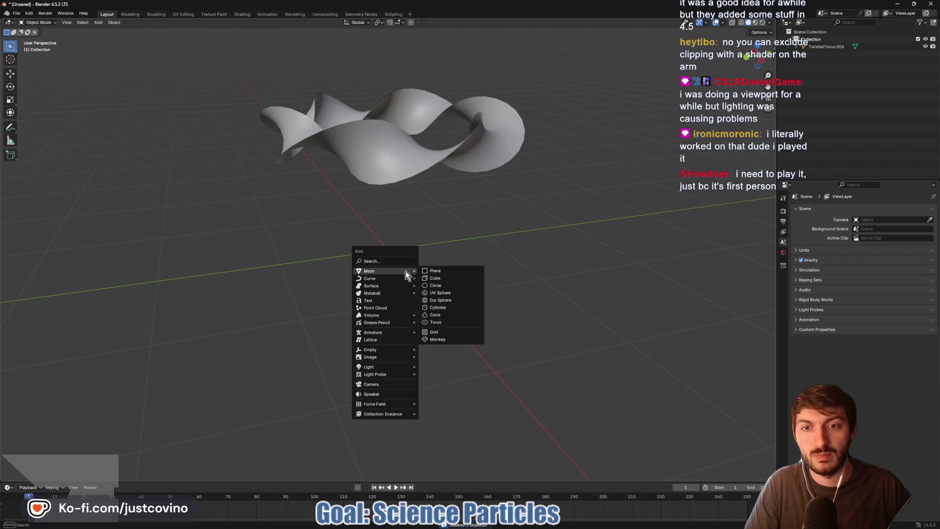
left_click(440, 277)
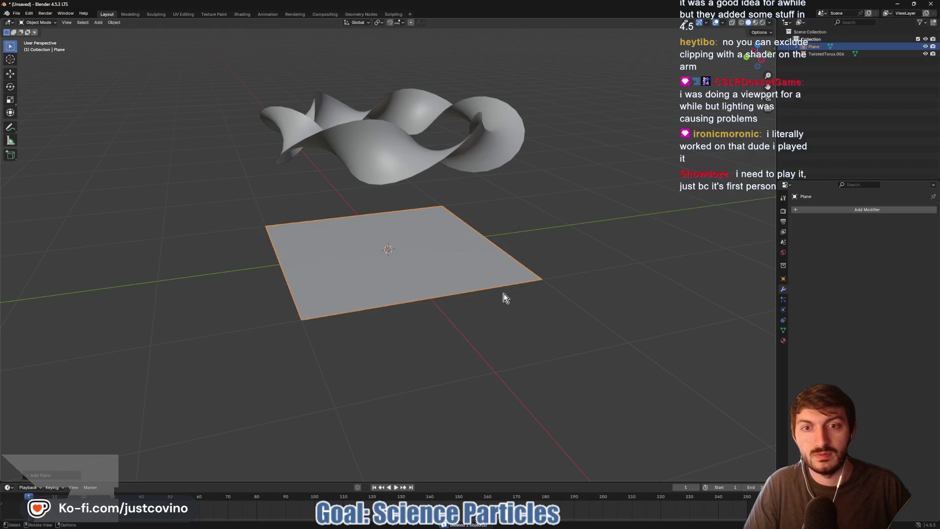
Step: Shrink the plane in Edit Mode and rotate it 90° about X to stand upright
key("Tab")
key("s")
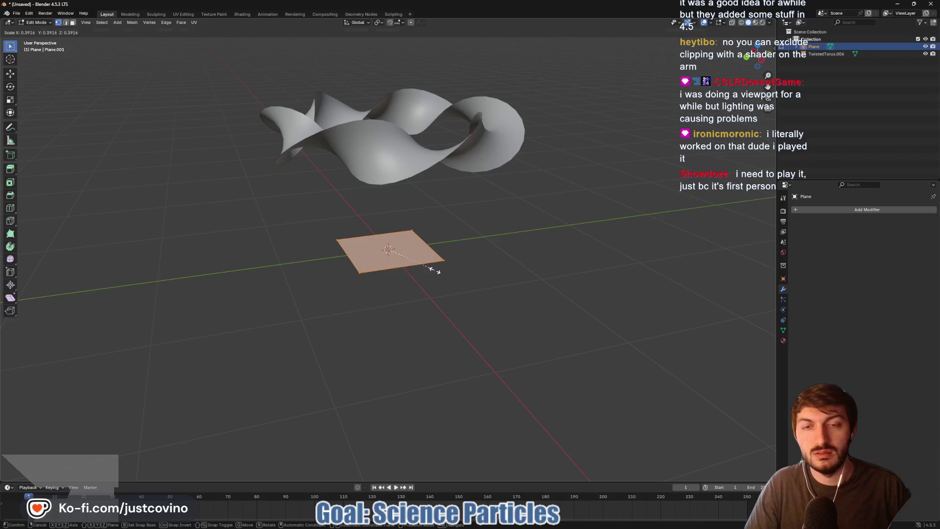
left_click(434, 269)
key("r")
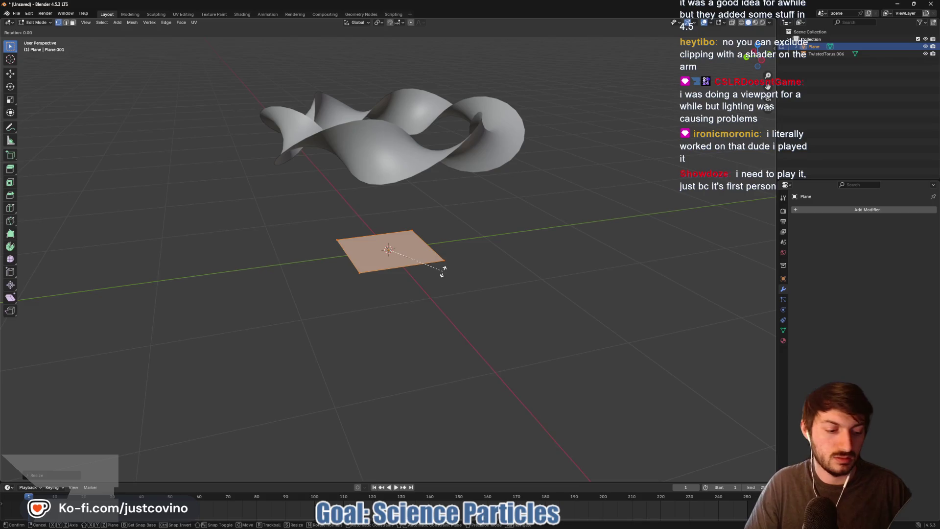
type("x90")
key("Return")
Step: Try a Screw modifier on the plane, then remove it again
left_click(811, 210)
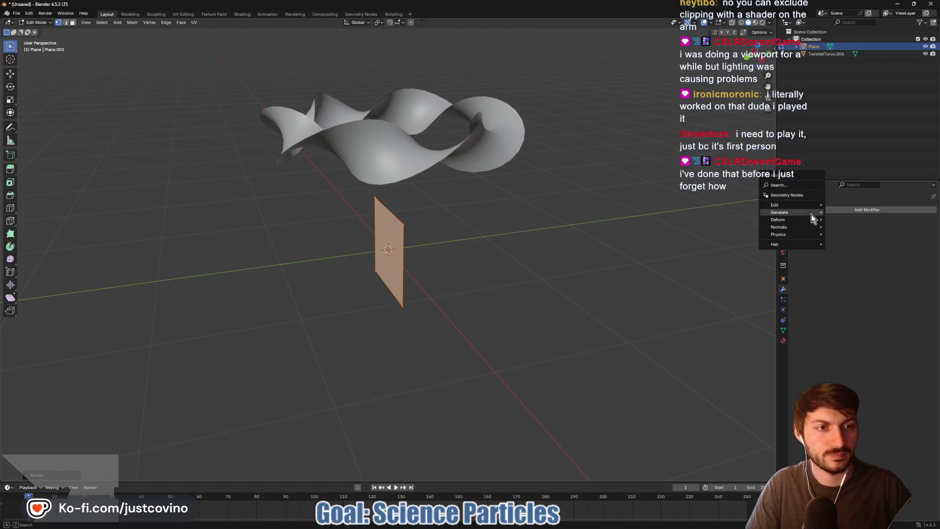
mouse_move(799, 213)
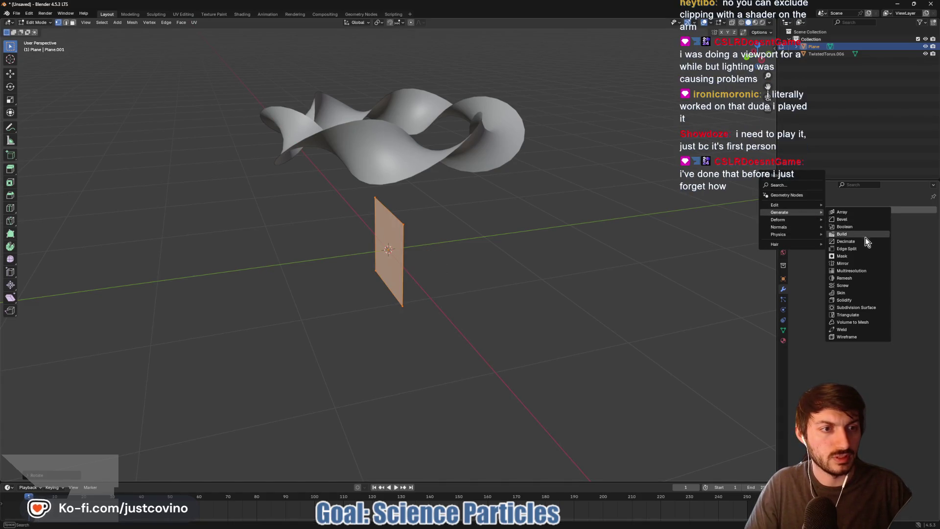
left_click(856, 284)
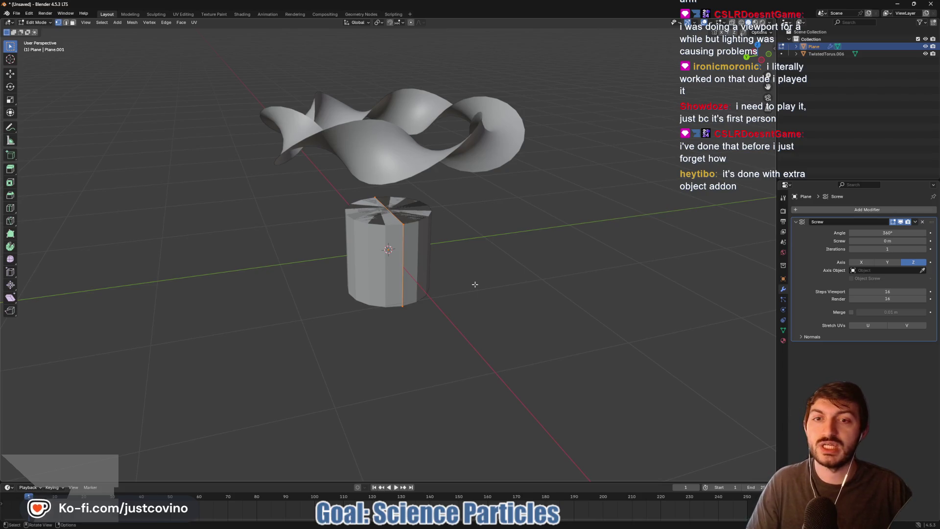
left_click(923, 222)
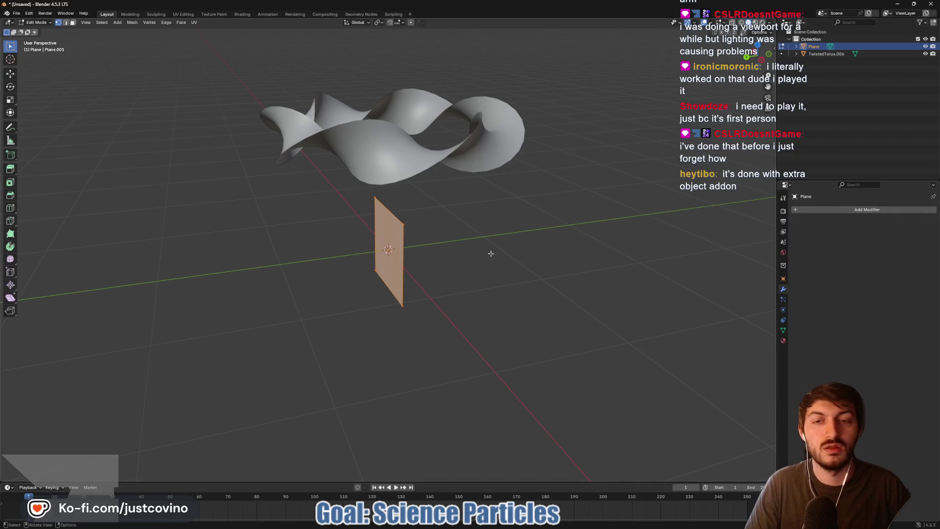
left_click(18, 15)
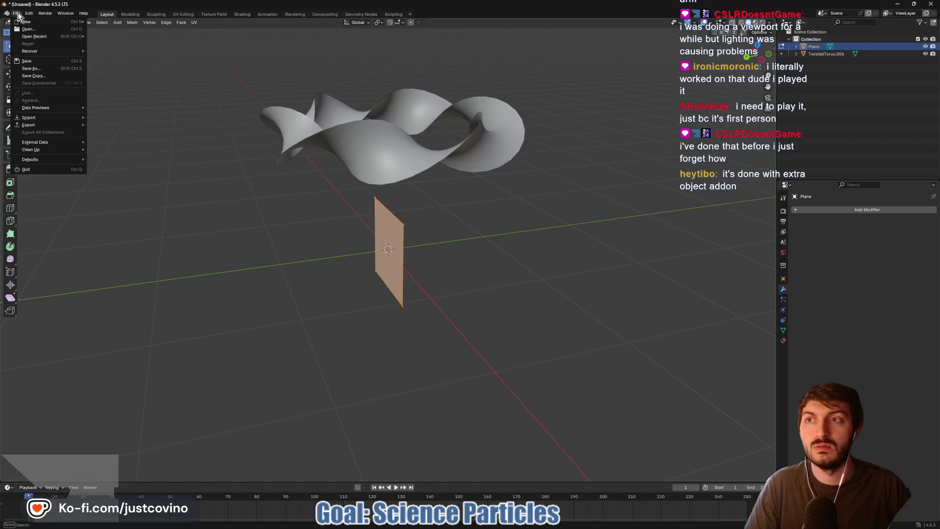
mouse_move(44, 19)
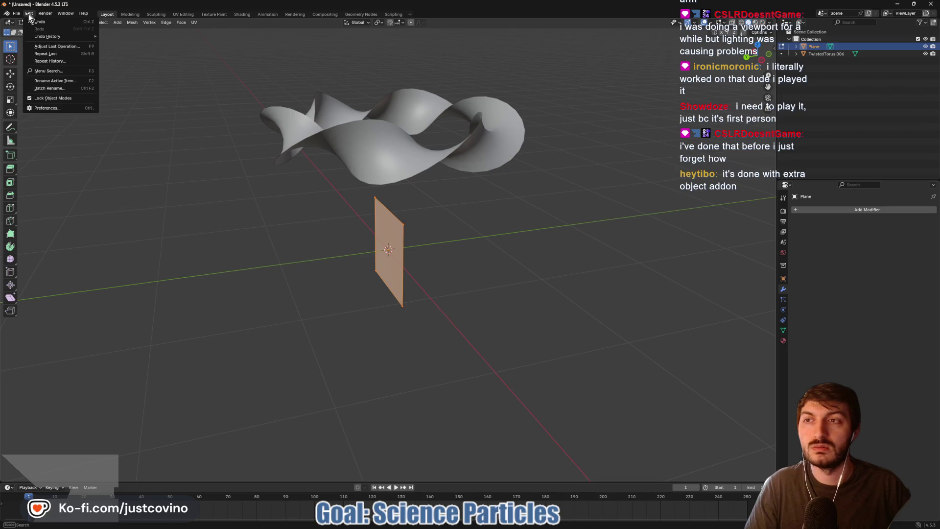
left_click(49, 107)
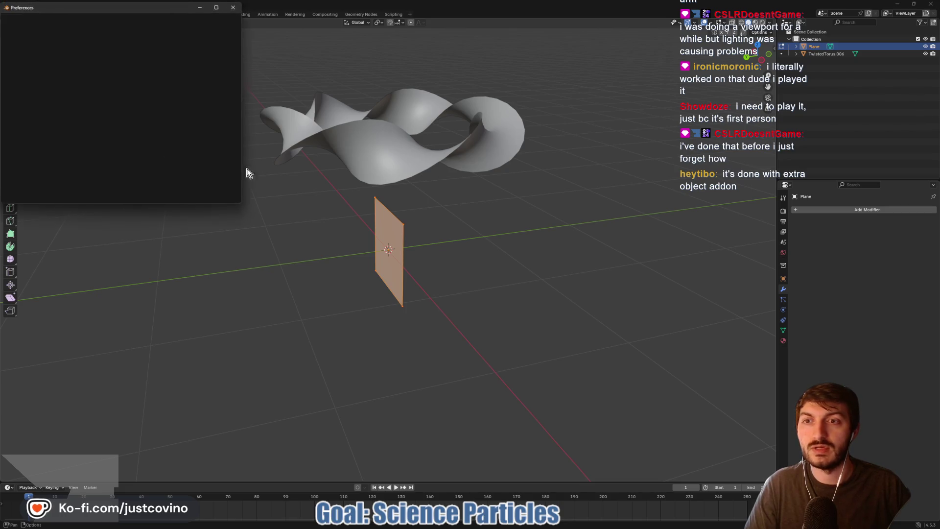
left_click(99, 20)
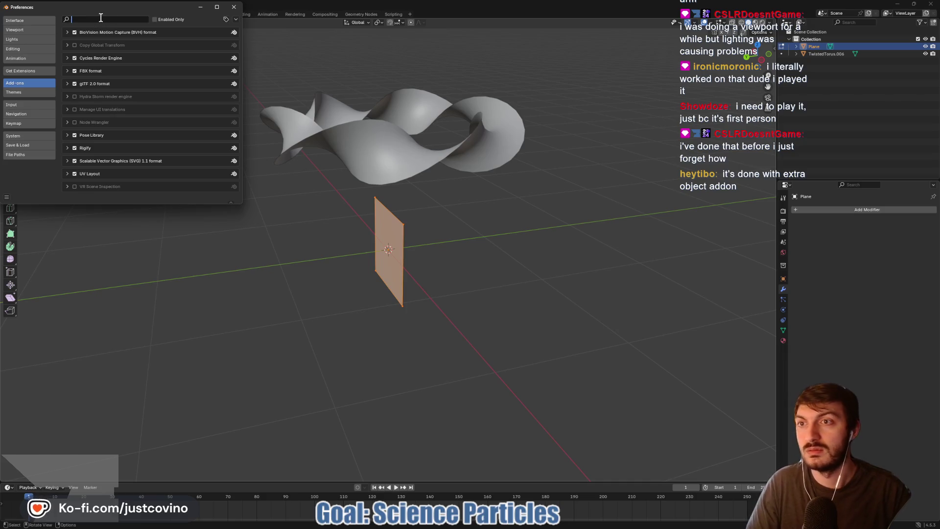
type("extra")
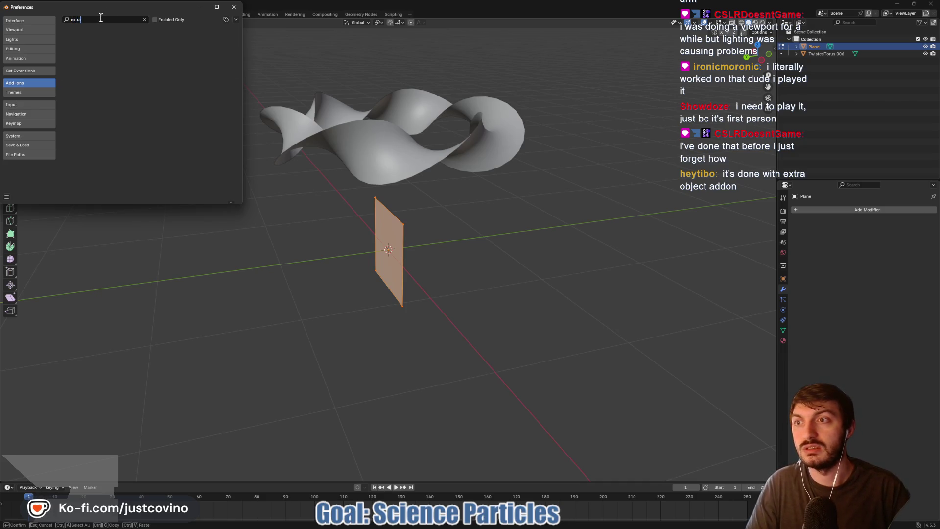
key("BackSpace")
key("BackSpace")
key("BackSpace")
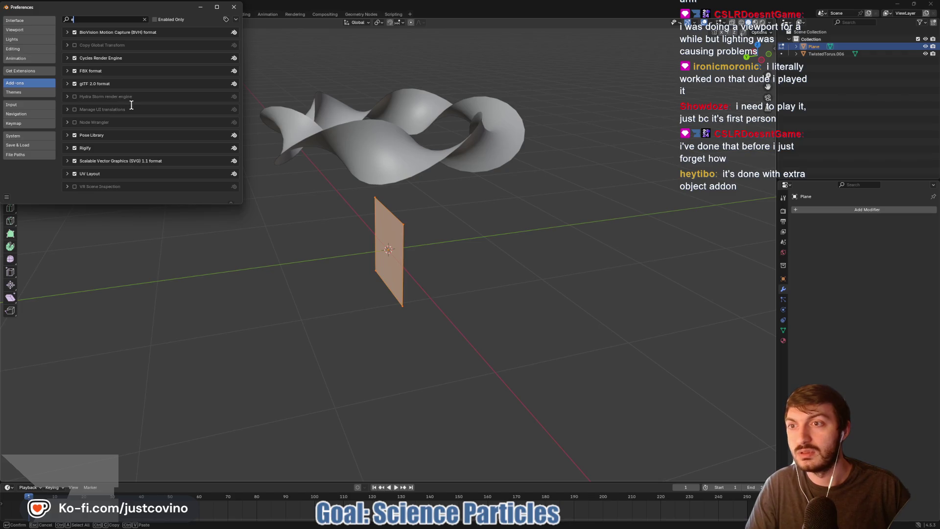
type("ob")
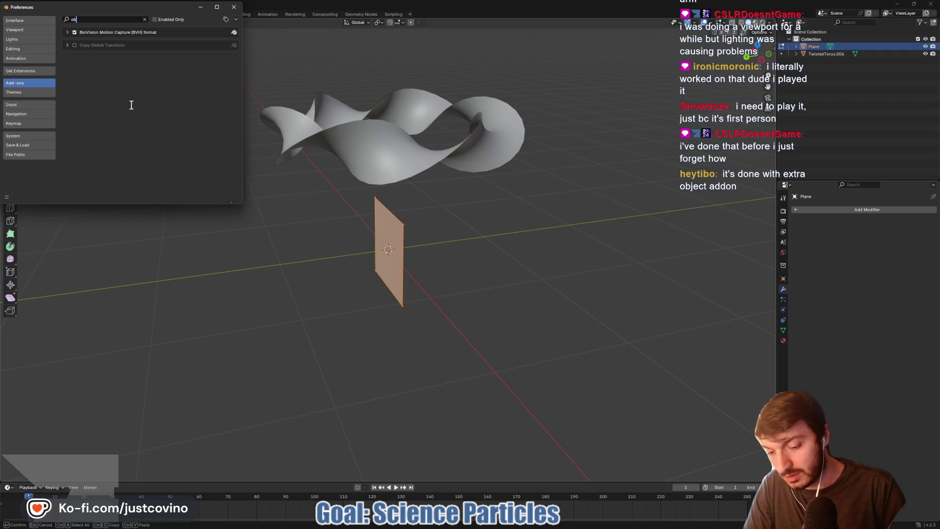
key("BackSpace")
key("BackSpace")
key("BackSpace")
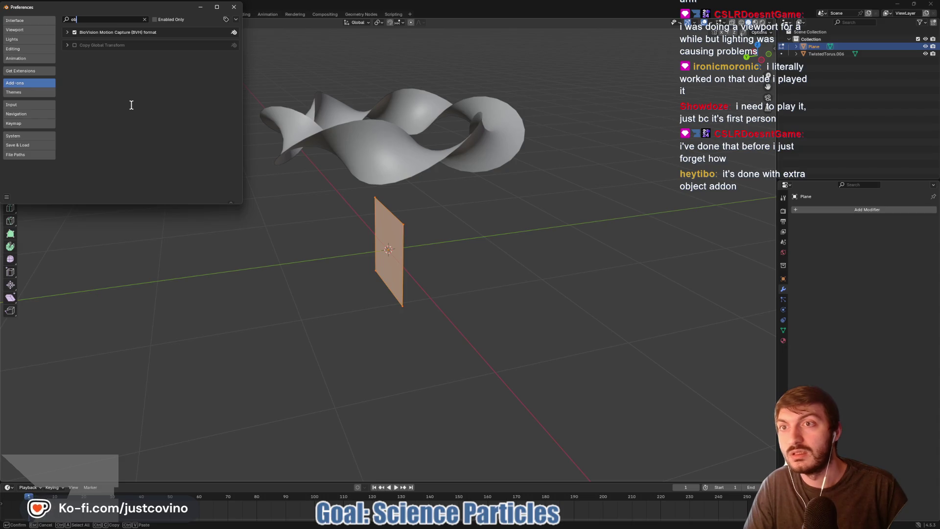
left_click(234, 9)
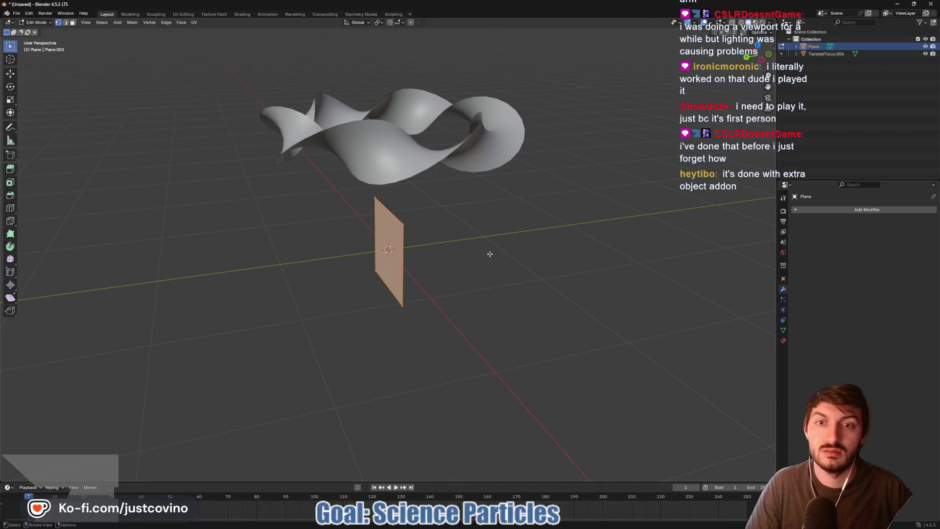
Step: Return to Object Mode and delete the upright plane
right_click(450, 250)
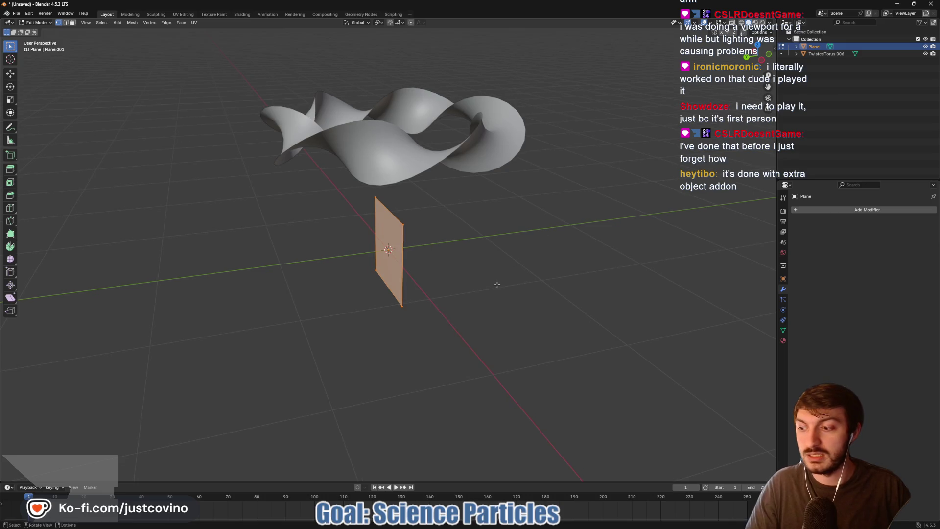
mouse_move(441, 294)
left_mouse_down()
mouse_move(450, 279)
mouse_move(384, 263)
mouse_move(463, 266)
mouse_move(483, 279)
left_mouse_up()
key("Tab")
key("x")
left_click(417, 270)
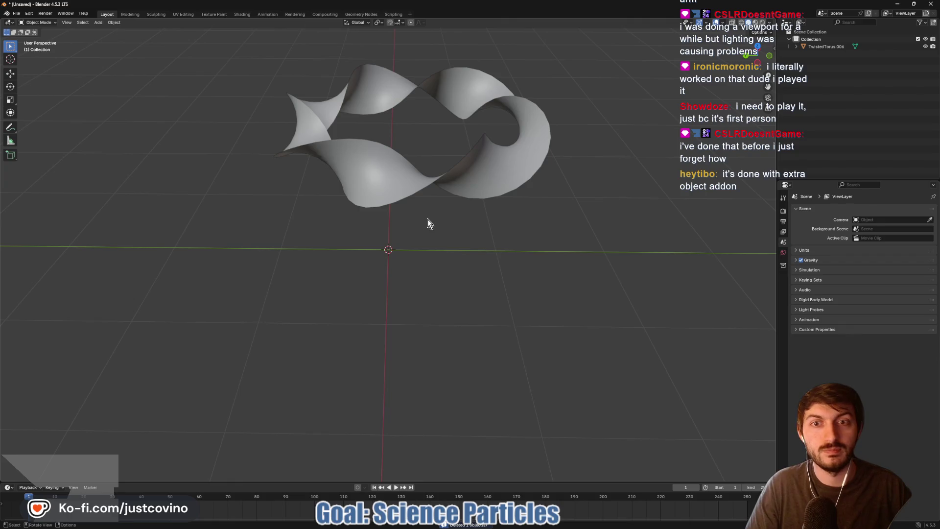
Step: Check the twisted torus mesh in Edit Mode, then quit Blender via Ctrl+Q
left_click(406, 198)
key("Tab")
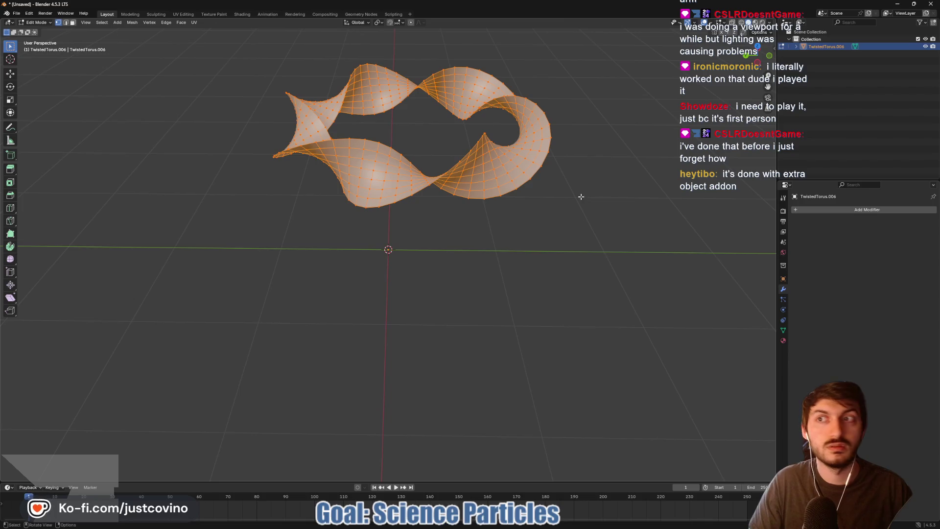
key("ctrl+q")
left_click(495, 278)
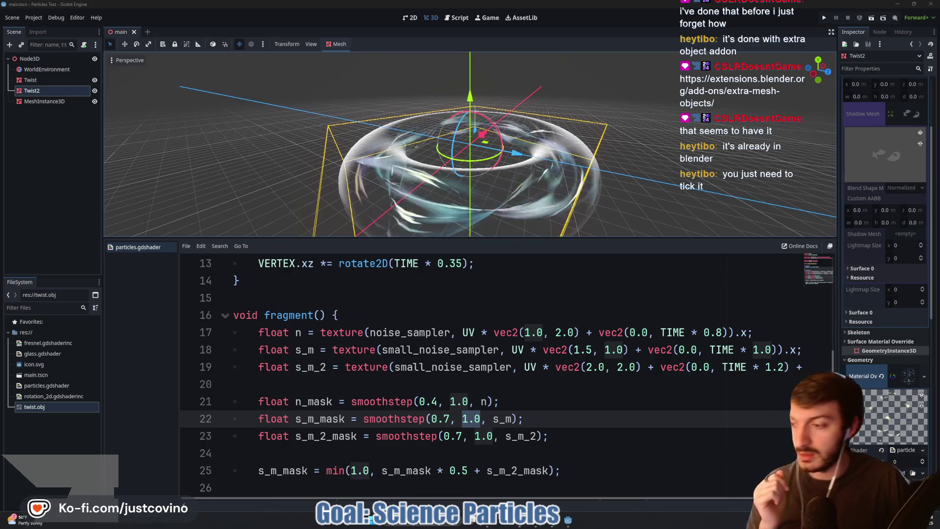
Step: Search Windows for 'blender 4.0' and launch Blender 4.5
key("super")
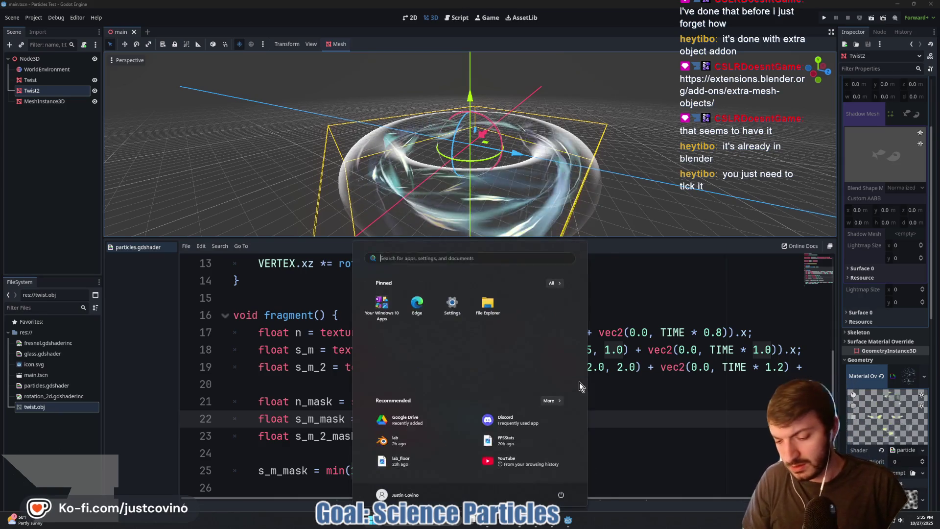
type("blender 4.0")
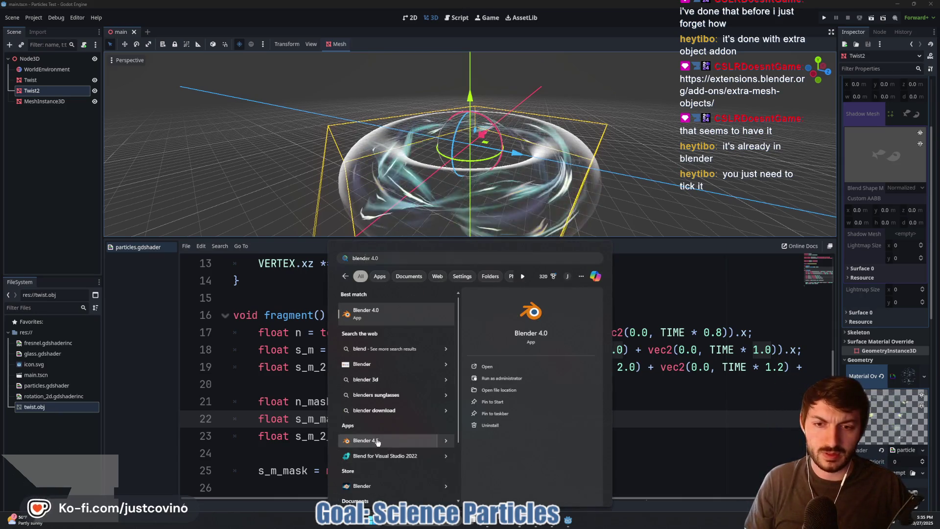
left_click(382, 440)
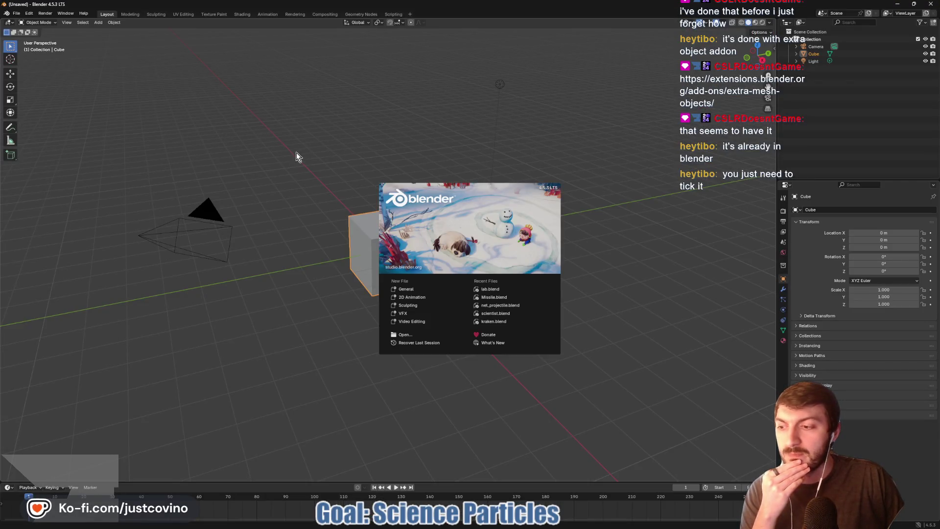
Step: Start a General scene and delete the default camera, cube and light
left_click(412, 289)
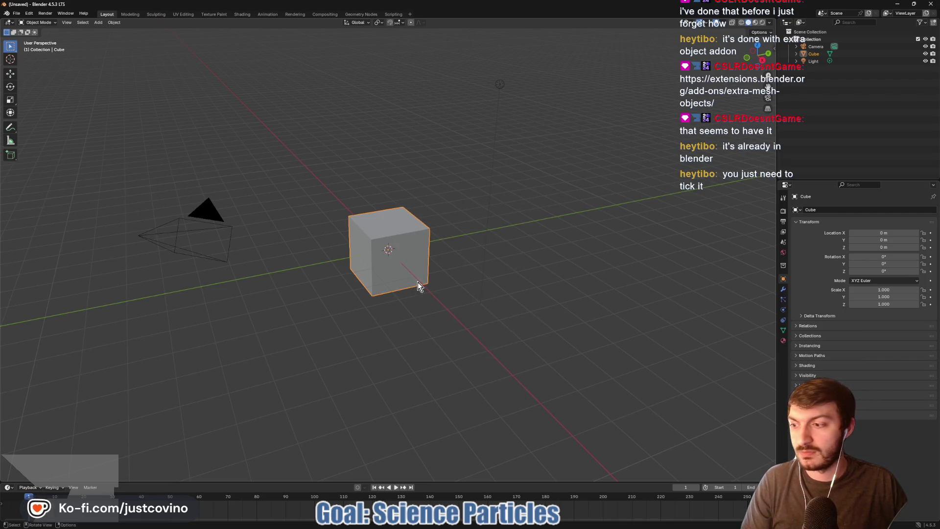
key("a")
key("x")
left_click(430, 251)
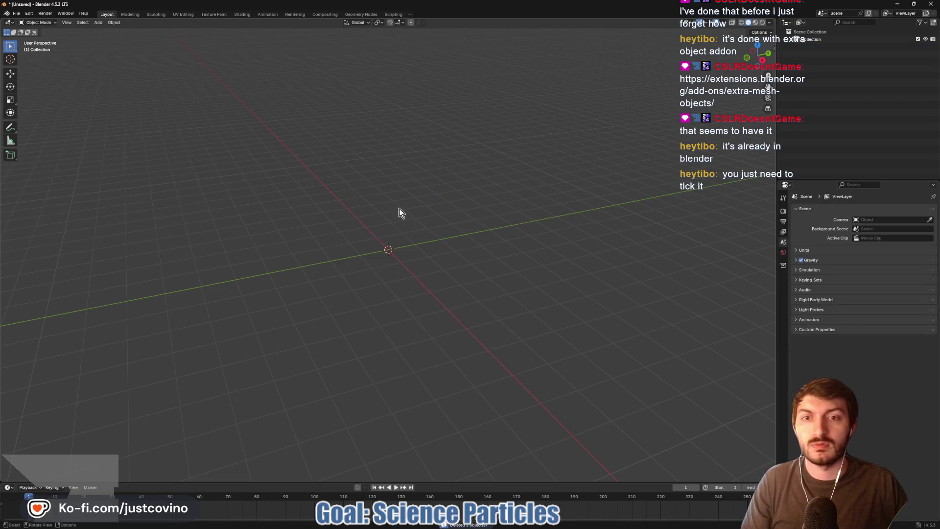
Step: Open Preferences on the Add-ons page, center the window, and glance at online extensions
left_click(30, 14)
left_click(63, 105)
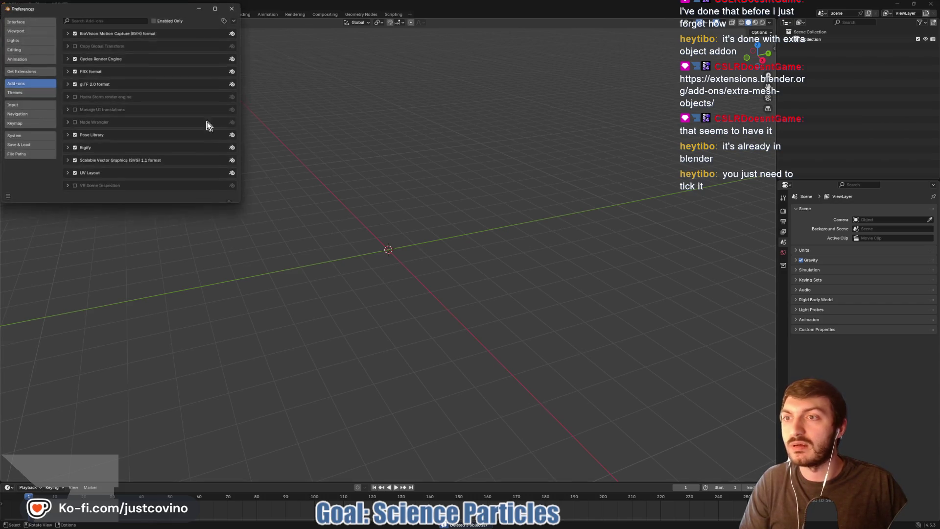
mouse_move(125, 10)
left_mouse_down()
mouse_move(340, 99)
mouse_move(341, 118)
left_mouse_up()
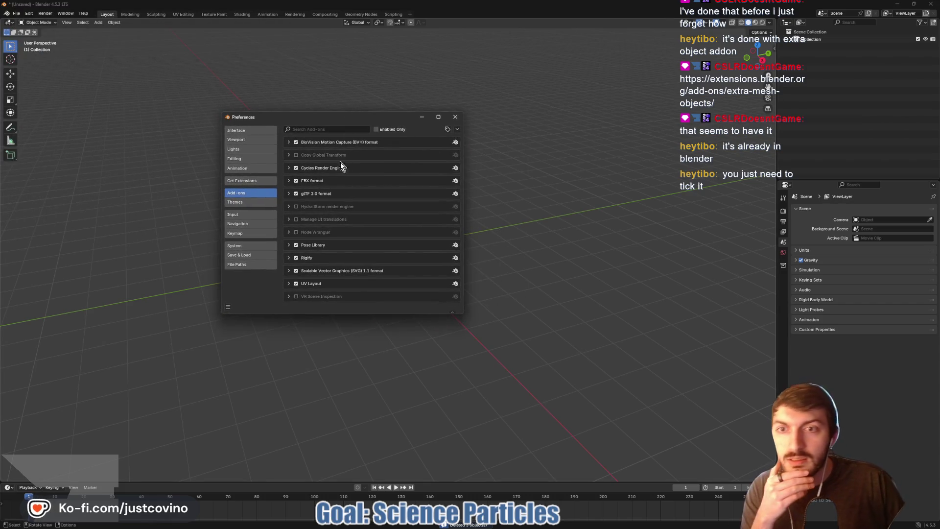
left_click(242, 181)
left_click(242, 192)
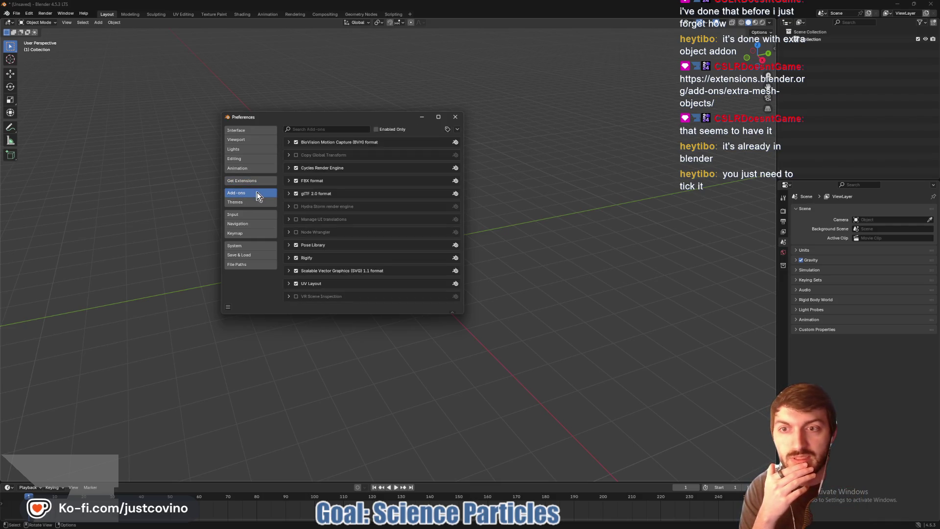
Step: Search add-ons for 'ex', refresh local extensions, clear the filter, and go to Get Extensions
left_click(313, 129)
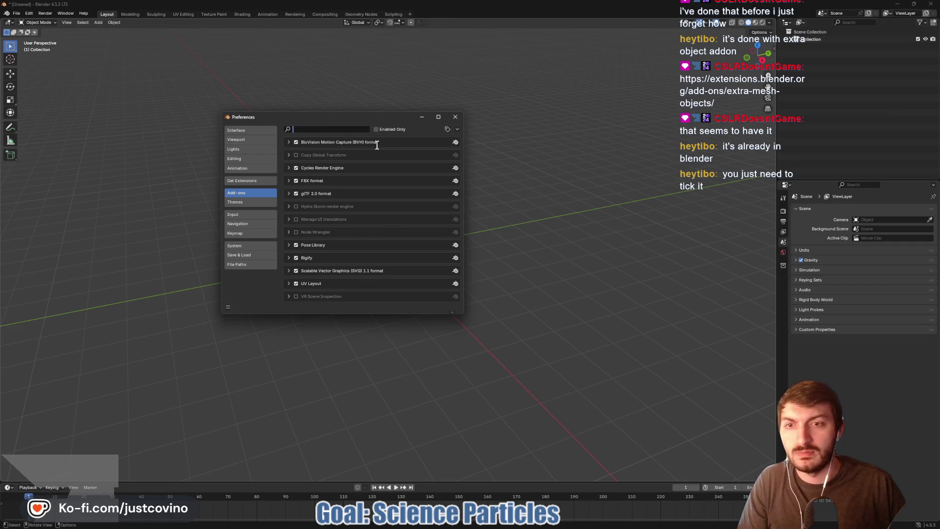
type("ex")
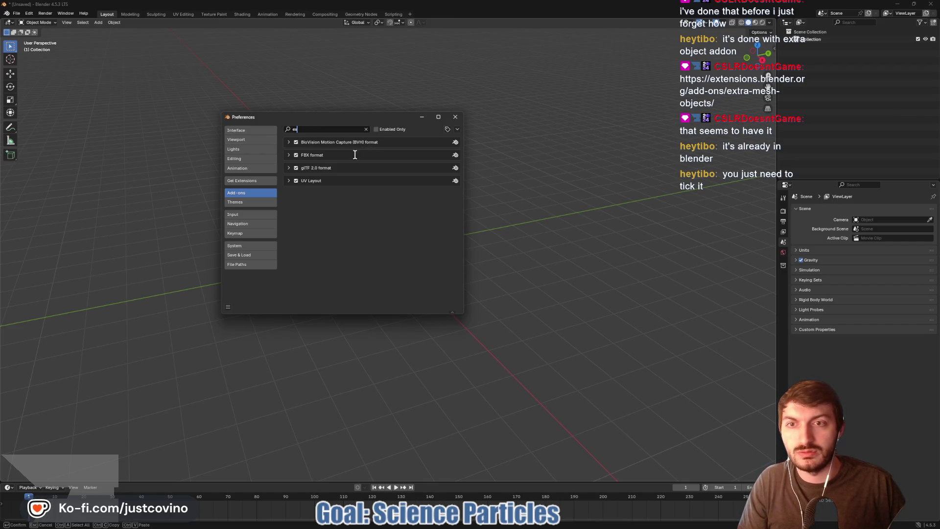
left_click(457, 129)
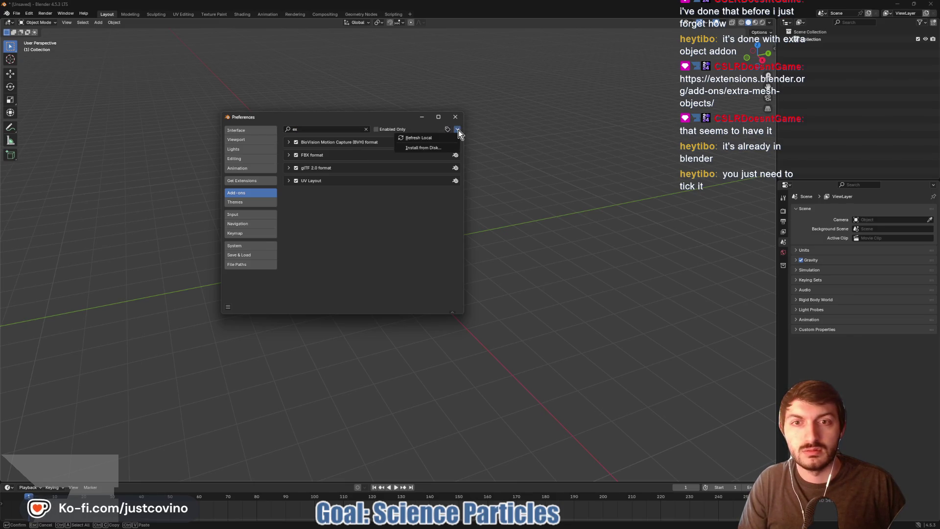
left_click(441, 138)
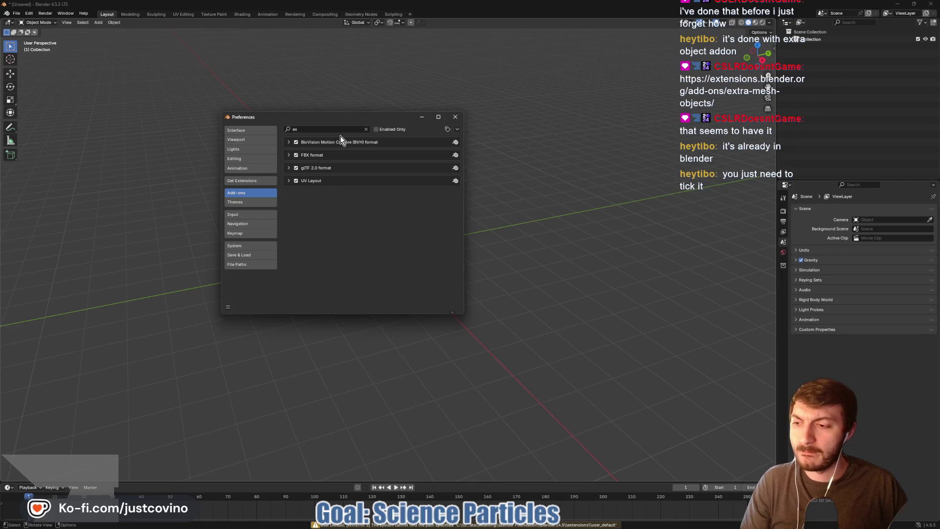
left_click(324, 130)
key("BackSpace")
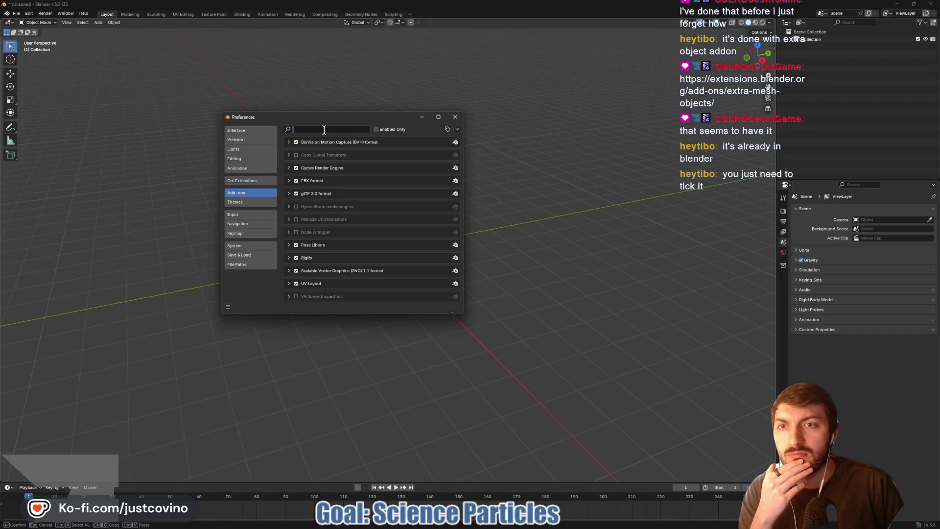
left_click(248, 183)
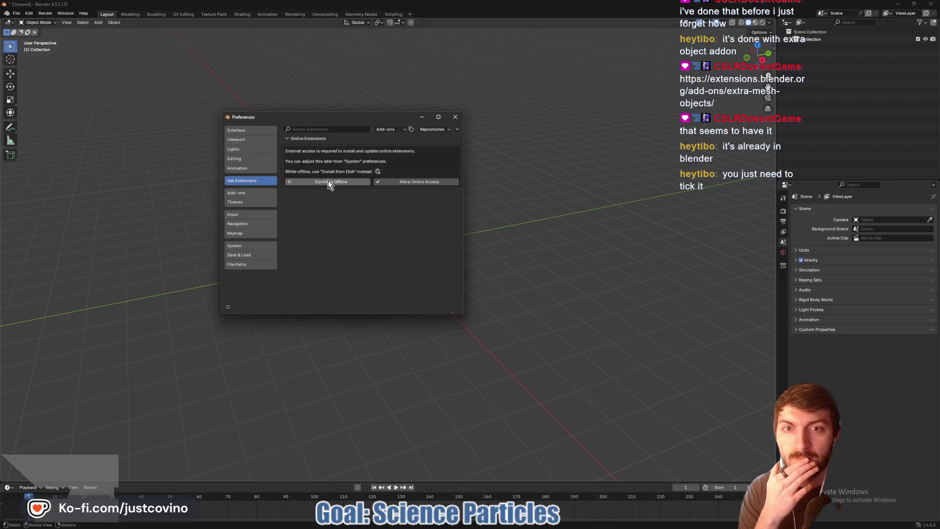
Step: Allow online access, find 'extra', confirm Extra Mesh Objects is enabled, and close Preferences
left_click(408, 183)
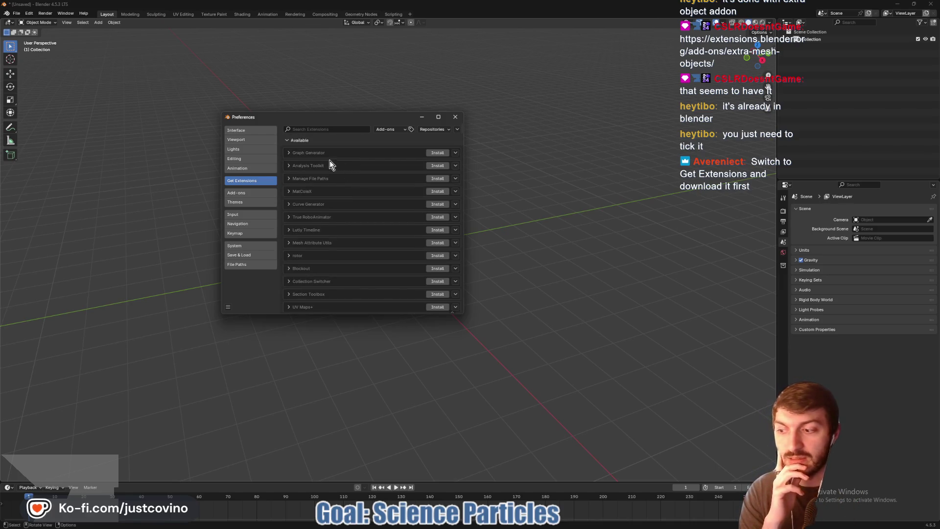
left_click(318, 128)
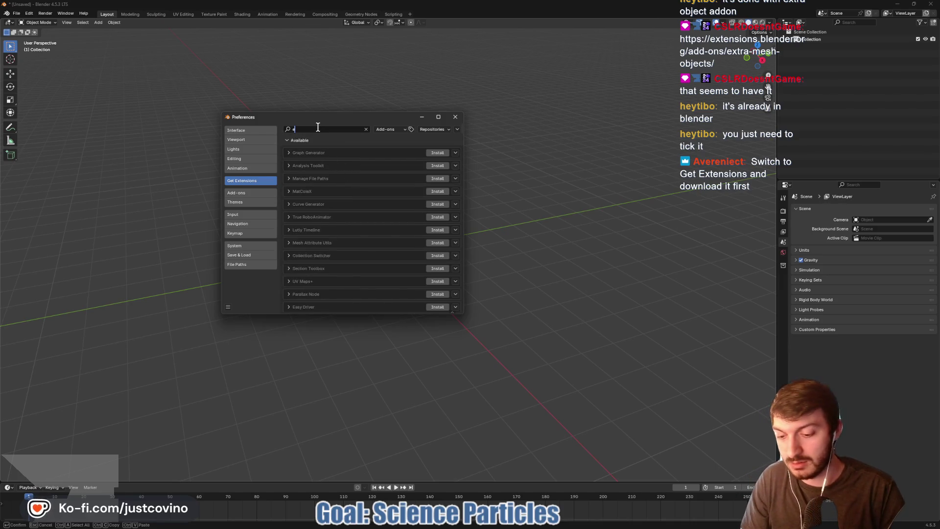
type("extra")
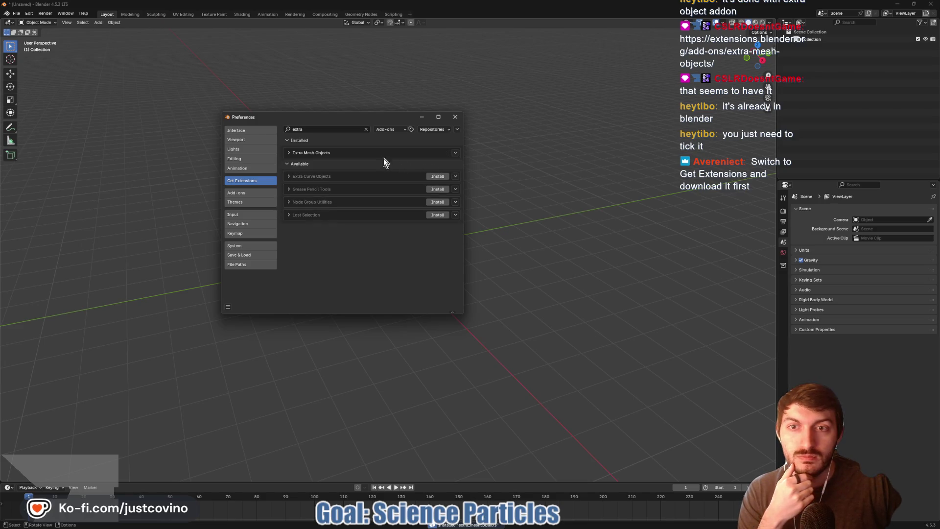
left_click(248, 193)
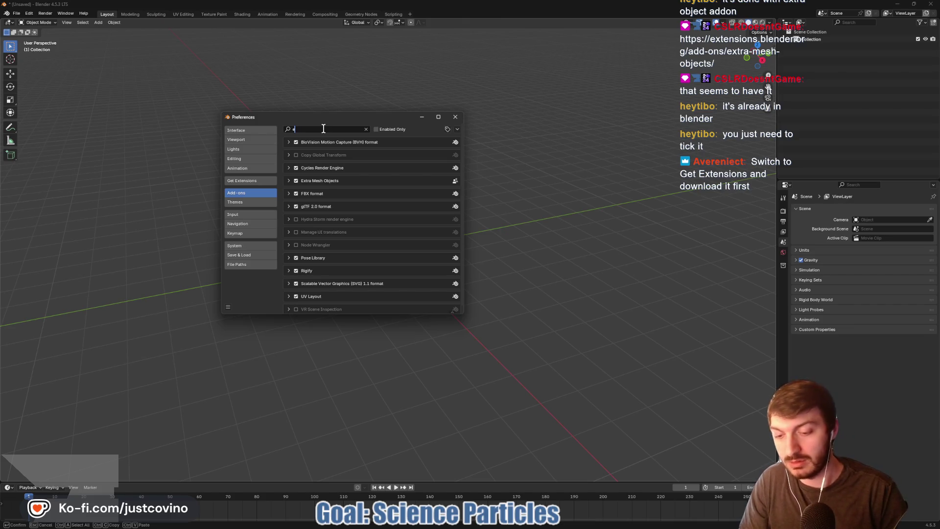
type("extra")
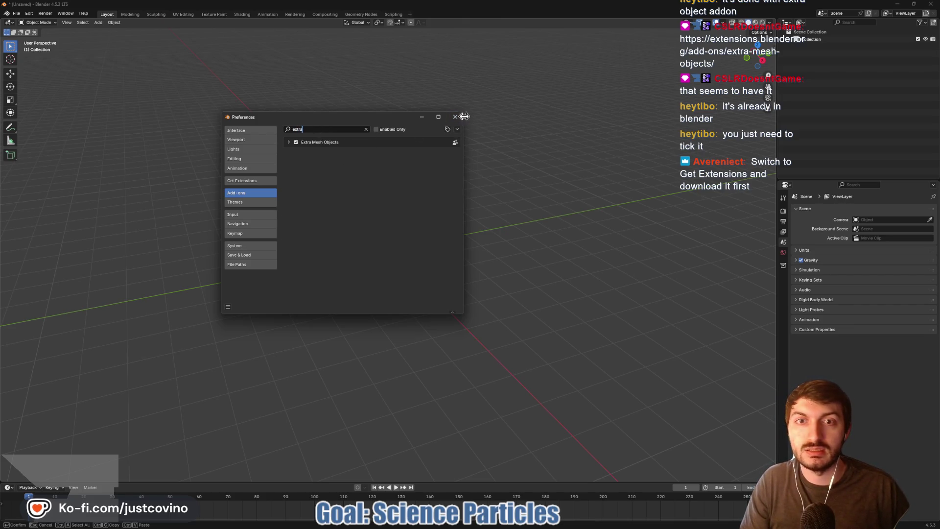
left_click(455, 116)
Step: Add a Twisted Torus from Mesh > Torus Objects at the origin
key("shift+a")
mouse_move(374, 251)
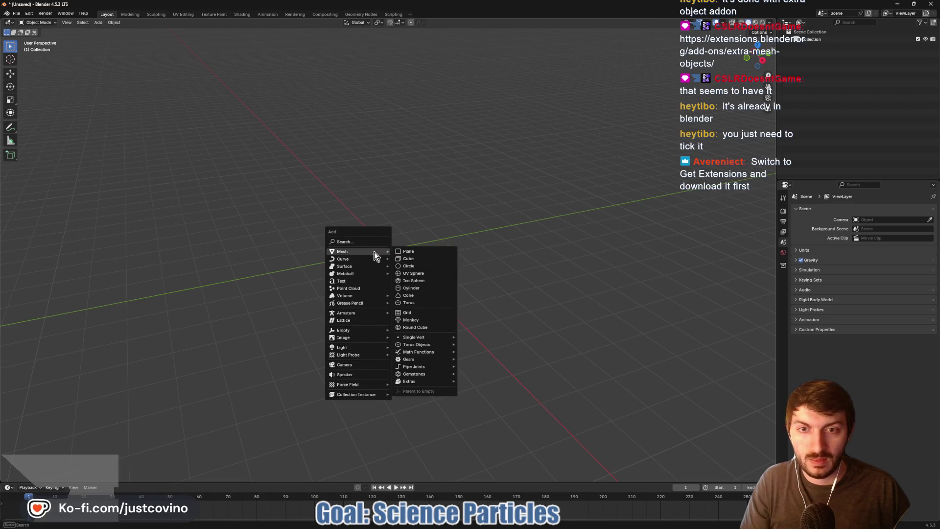
mouse_move(424, 344)
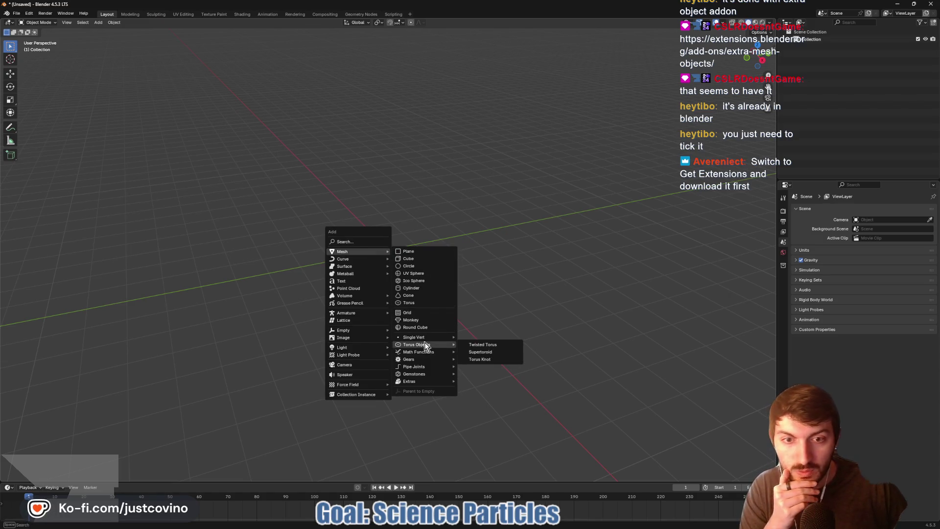
left_click(475, 344)
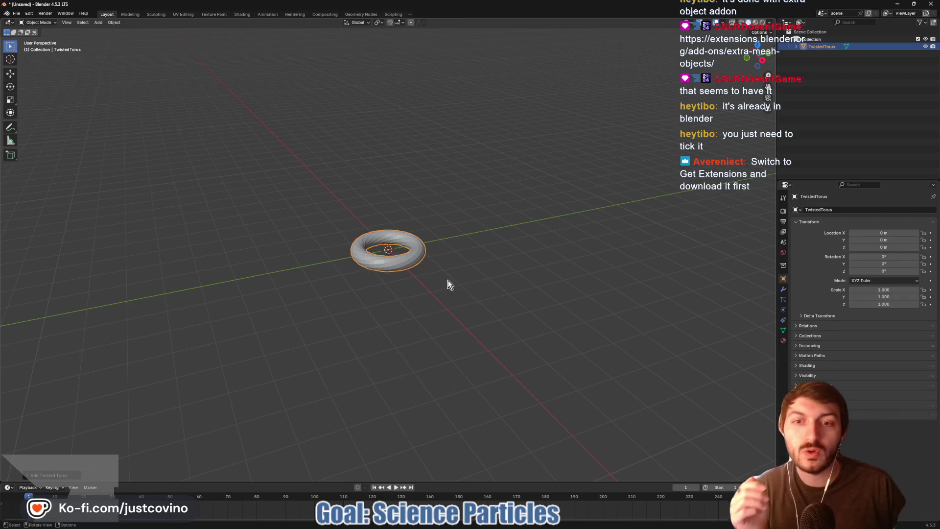
Step: Zoom in, enter Edit Mode, and rescale the twisted torus with its Z height locked
scroll(468, 303, "up", 3)
scroll(435, 286, "up", 3)
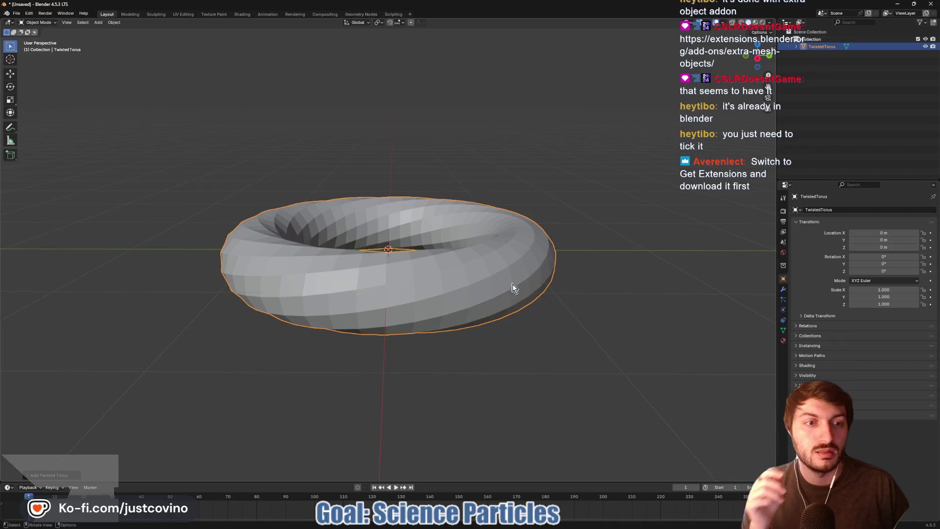
key("Tab")
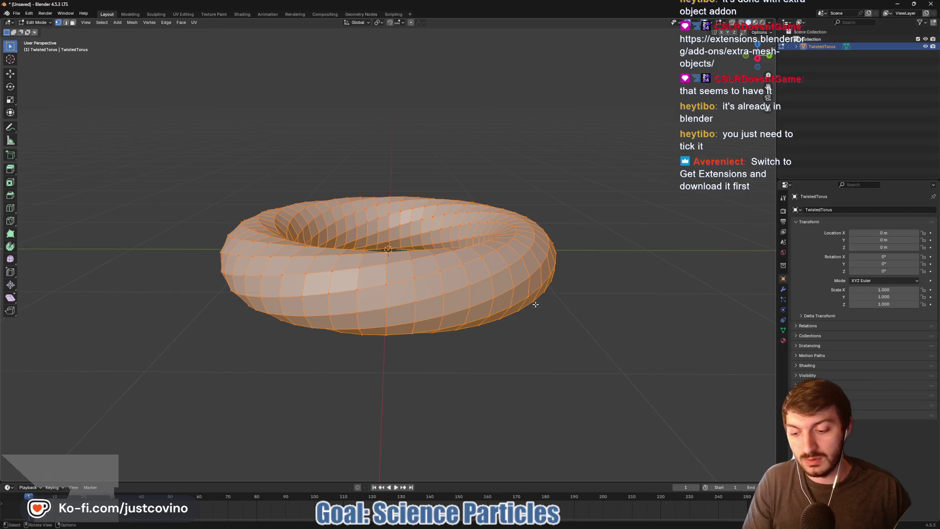
key("s")
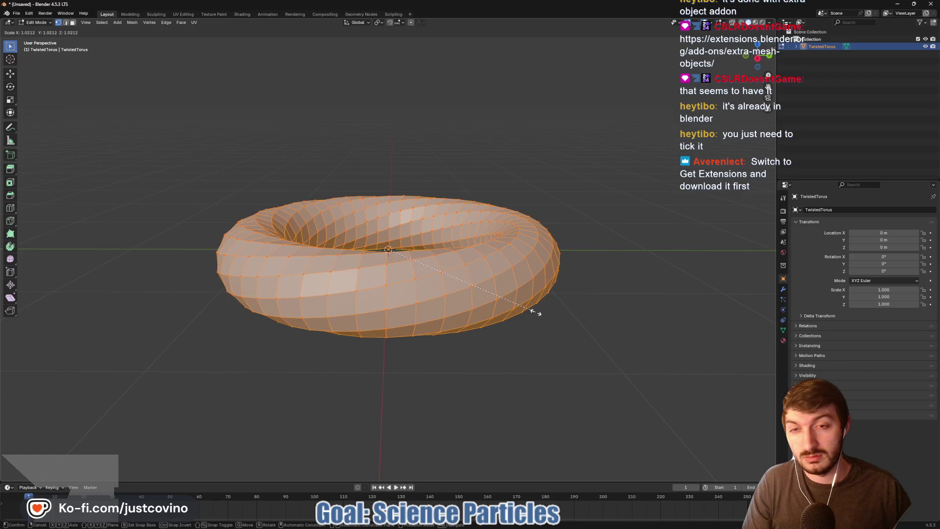
key("y")
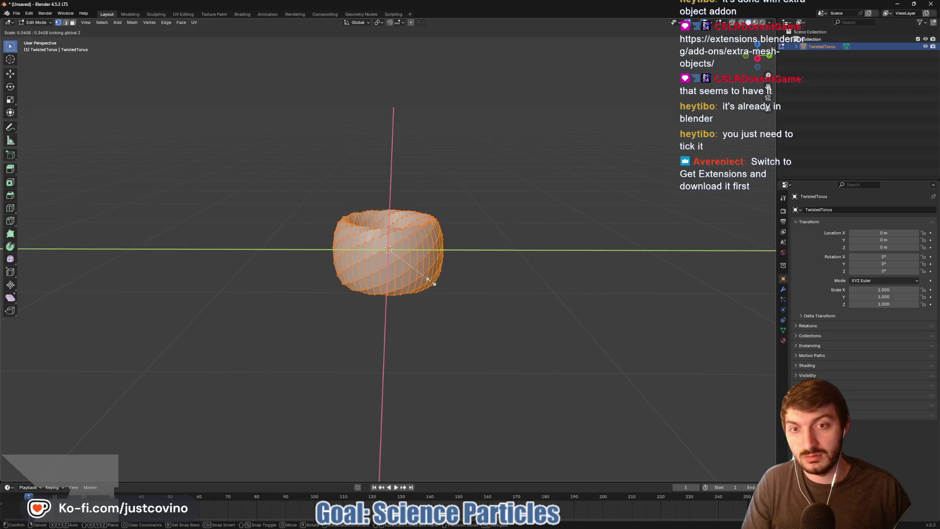
key("shift+z")
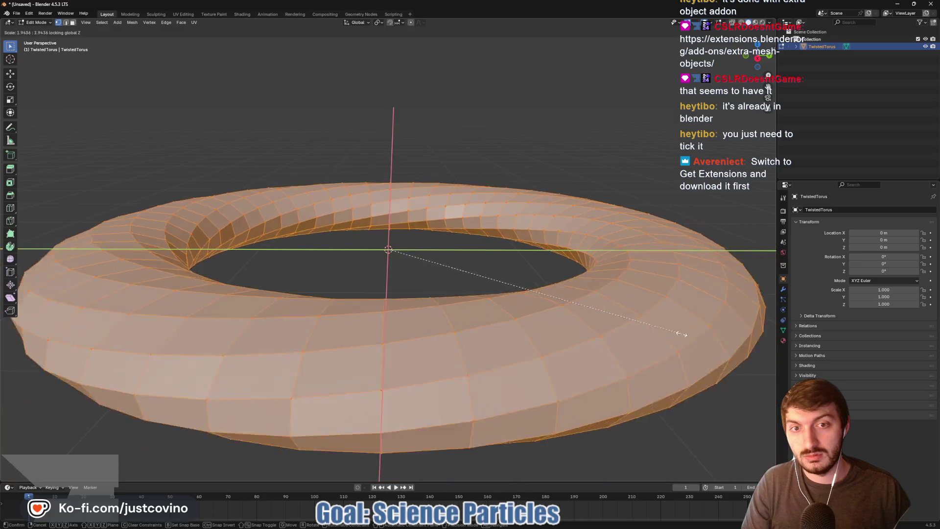
left_click(536, 293)
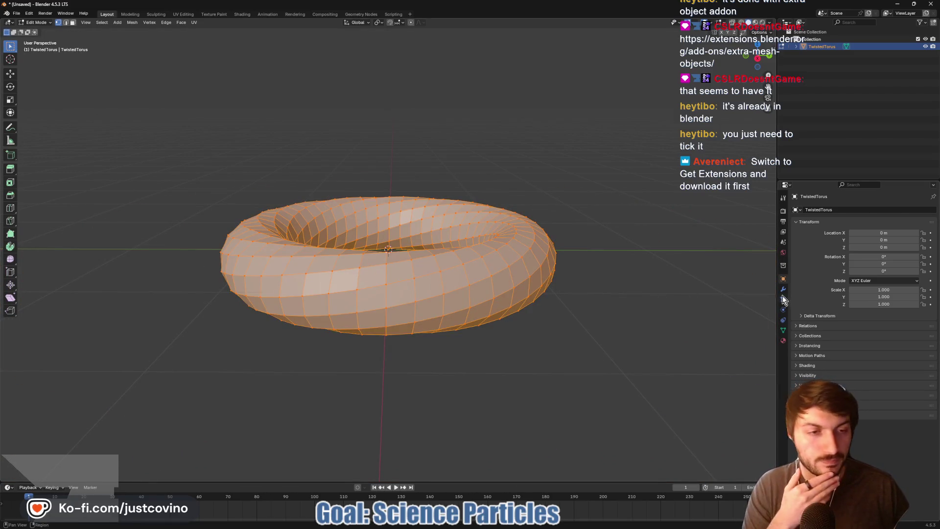
Step: Rescale the torus again, first with X locked, then with Y locked
key("s")
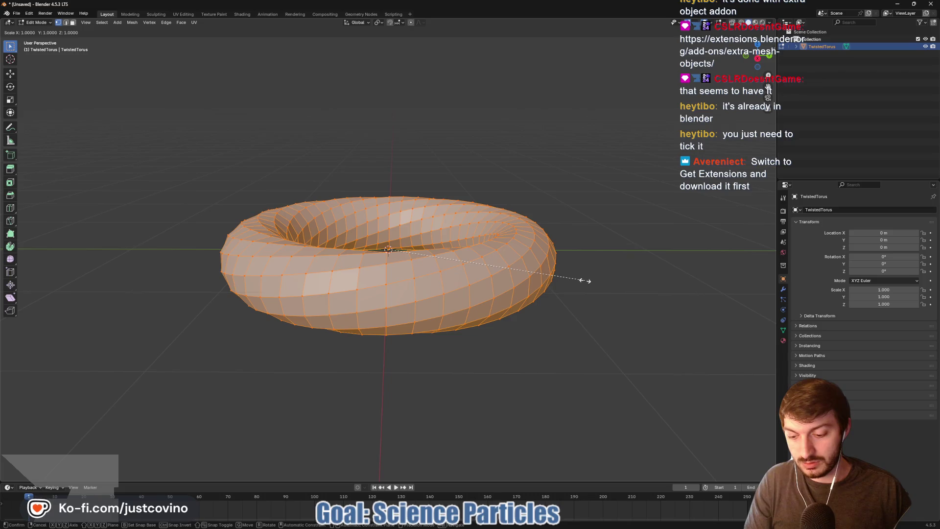
key("shift+x")
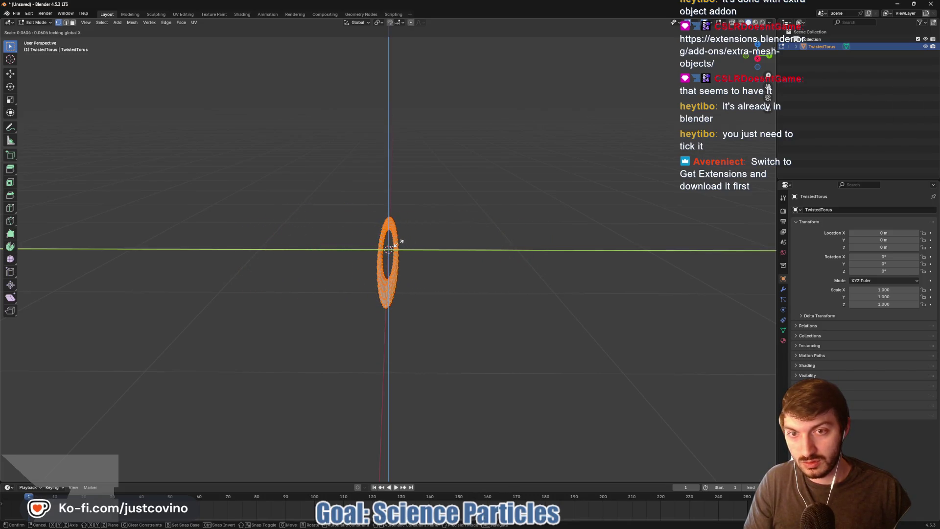
left_click(647, 311)
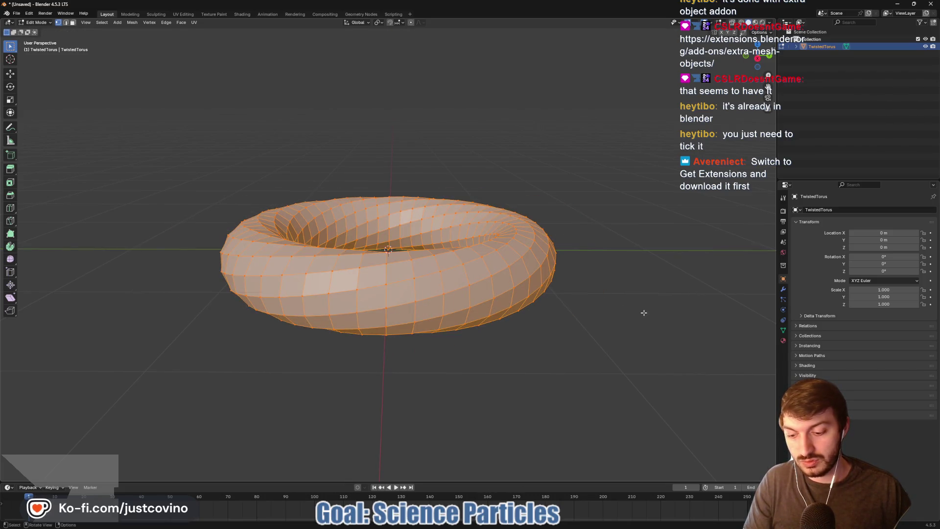
key("s")
key("shift+y")
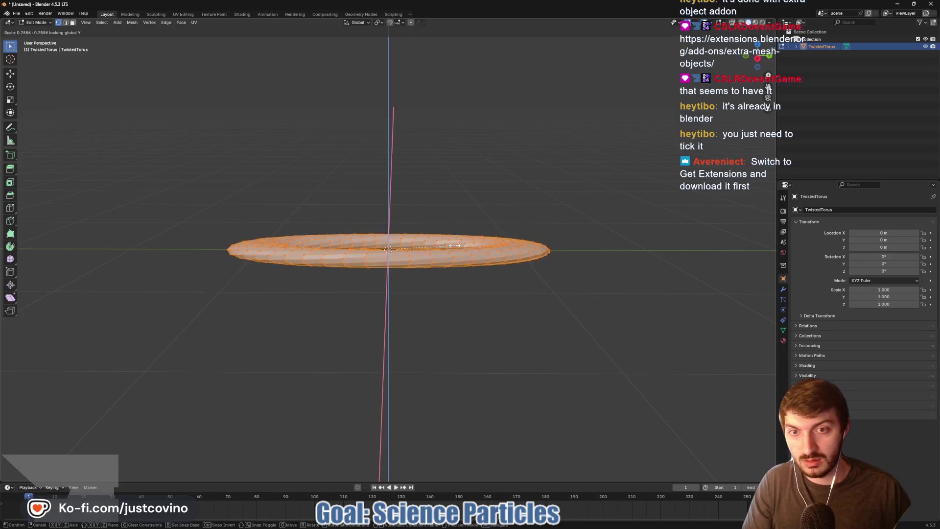
left_click(608, 322)
Step: Bring up the vertex menu, then browse the Deform modifiers available for the torus
right_click(483, 307)
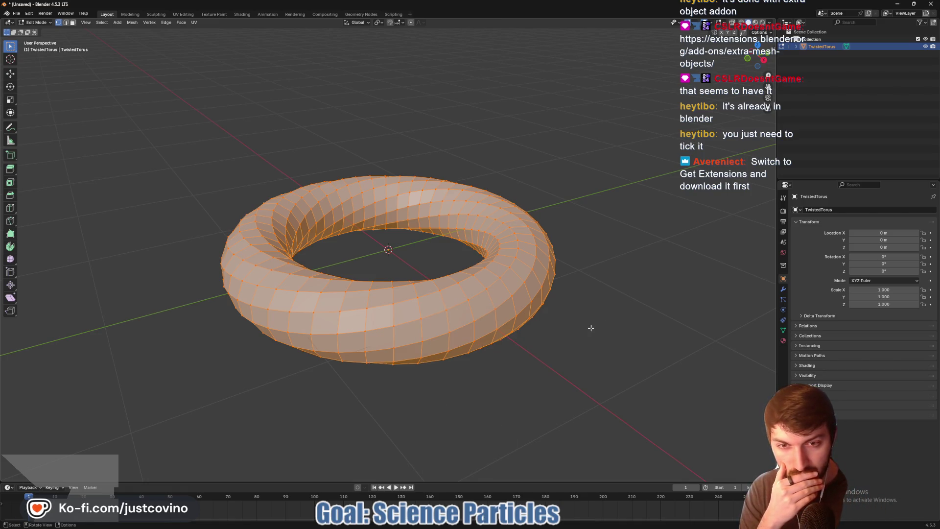
left_click(783, 289)
left_click(830, 210)
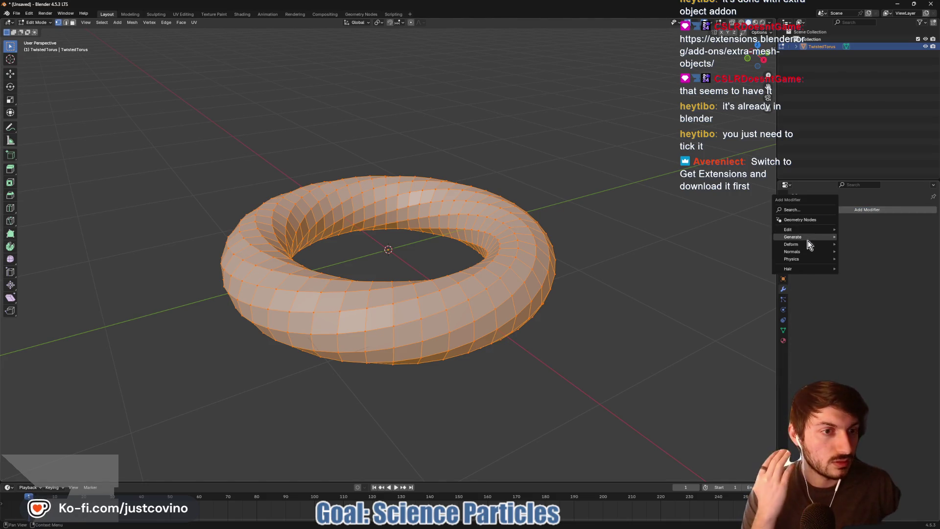
mouse_move(806, 245)
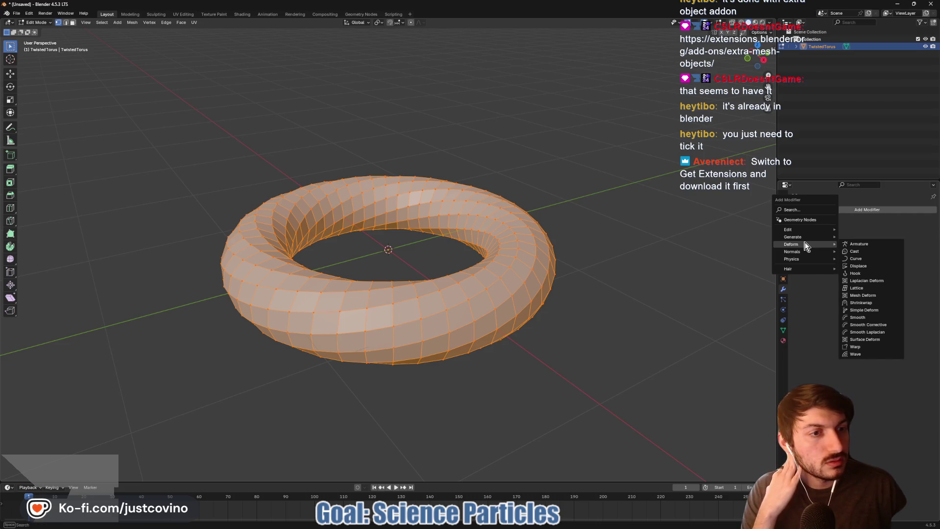
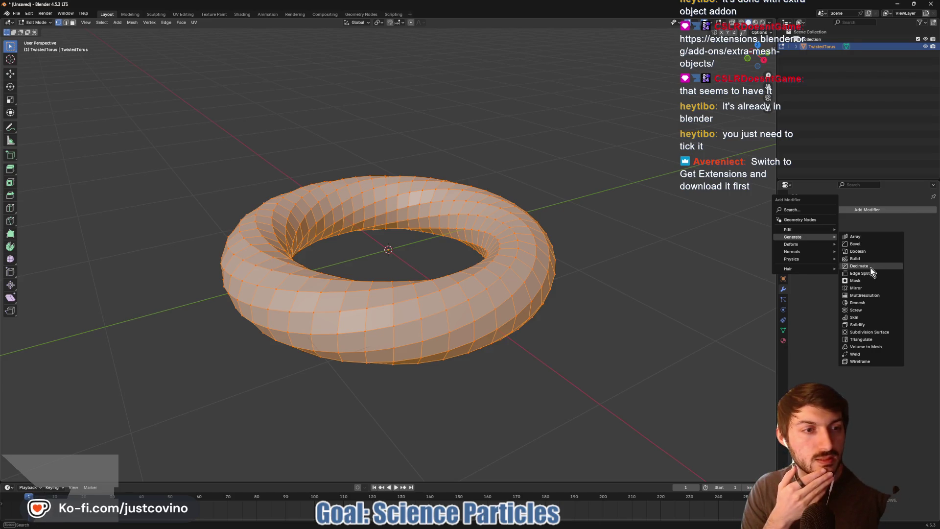
Step: Try a Decimate modifier on the torus with a lower ratio and un-subdivide mode, then remove it
left_click(857, 266)
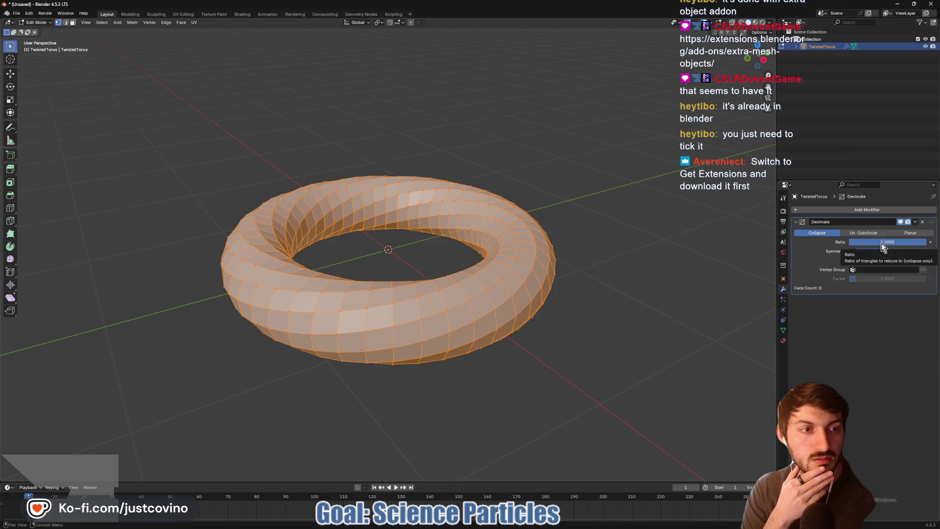
left_click_drag(881, 241, 867, 242)
left_click(863, 232)
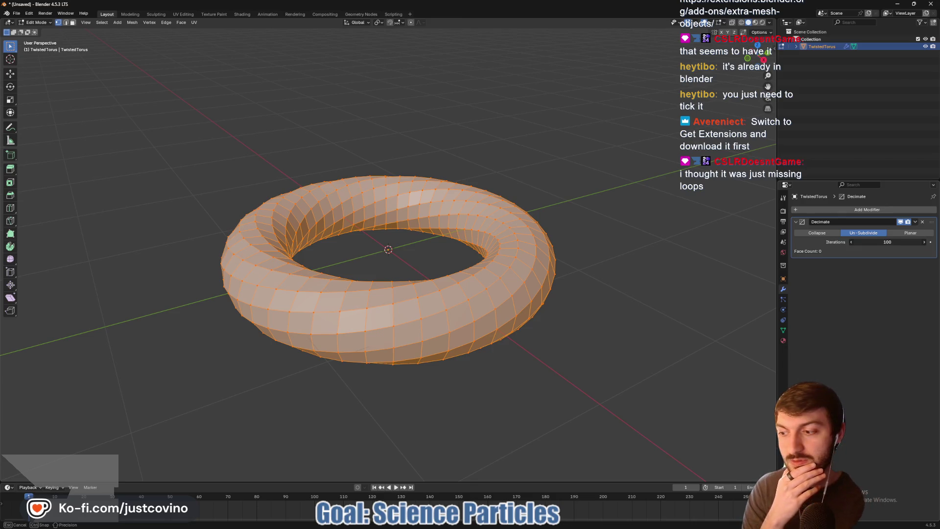
left_click_drag(887, 242, 887, 242)
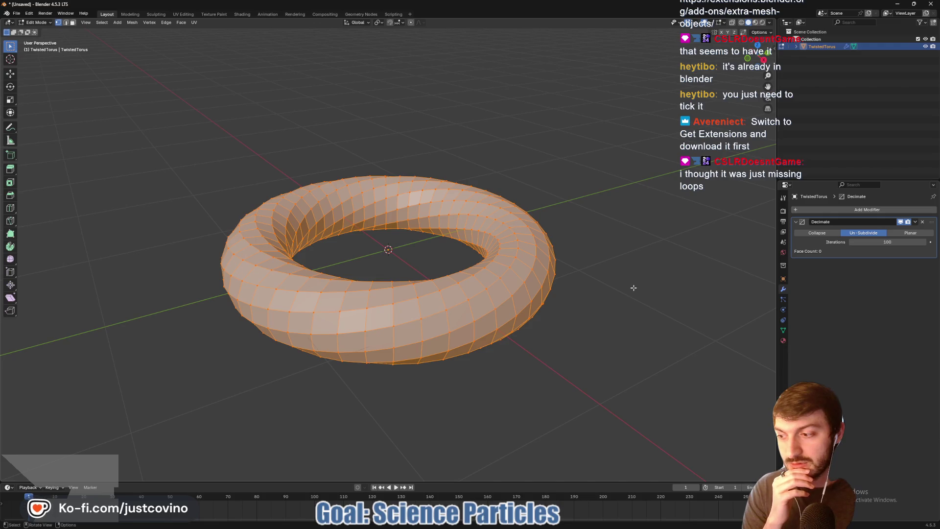
left_click(924, 223)
Step: Delete a long edge loop around the torus, inspect the resulting holes, then undo it
left_click_drag(490, 284, 605, 290)
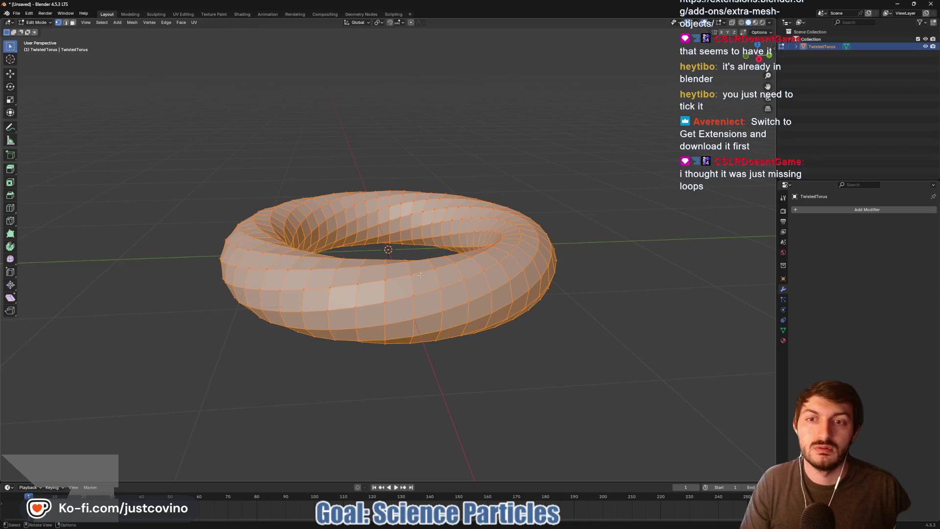
left_click_drag(420, 275, 327, 263)
key("2")
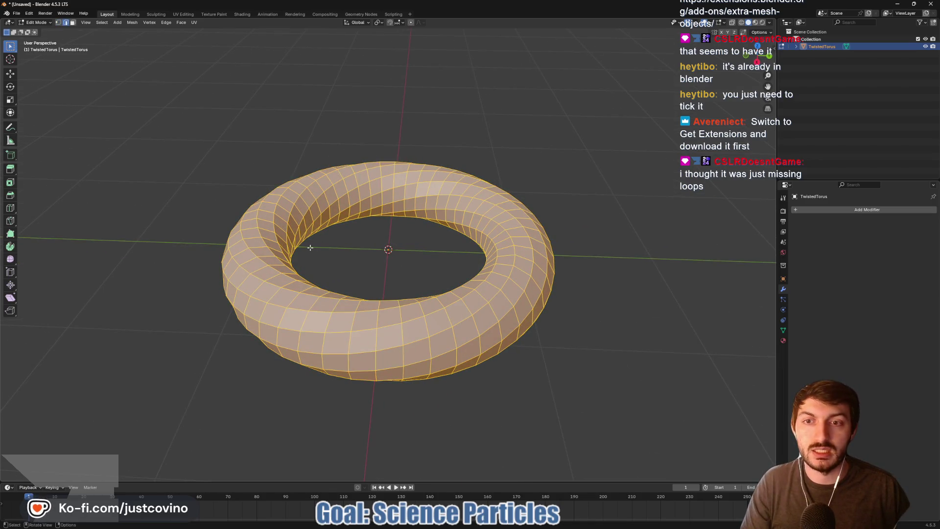
left_click(301, 235, "alt")
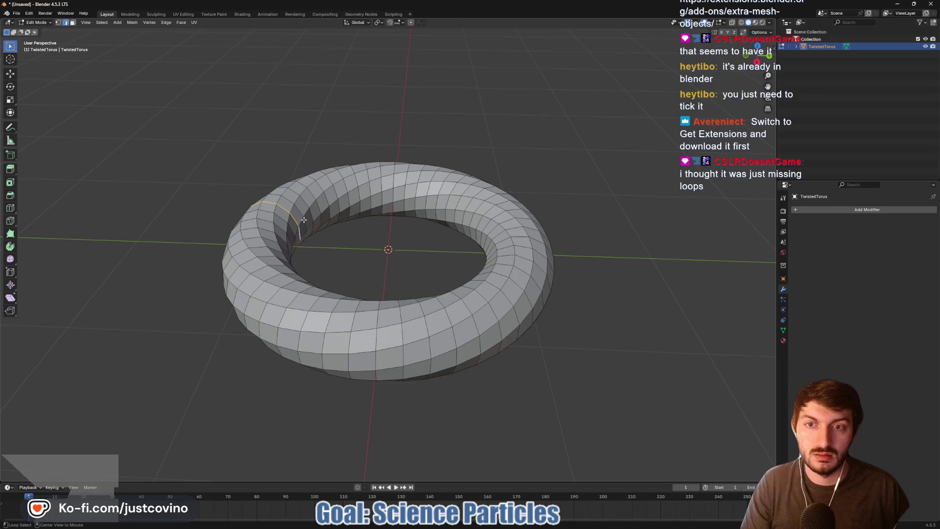
left_click(312, 204, "alt")
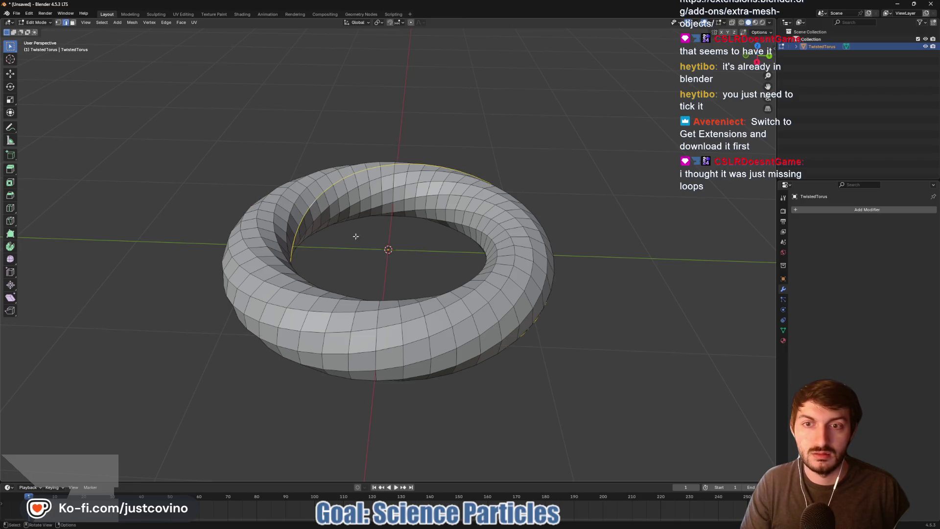
left_click(318, 216, "alt")
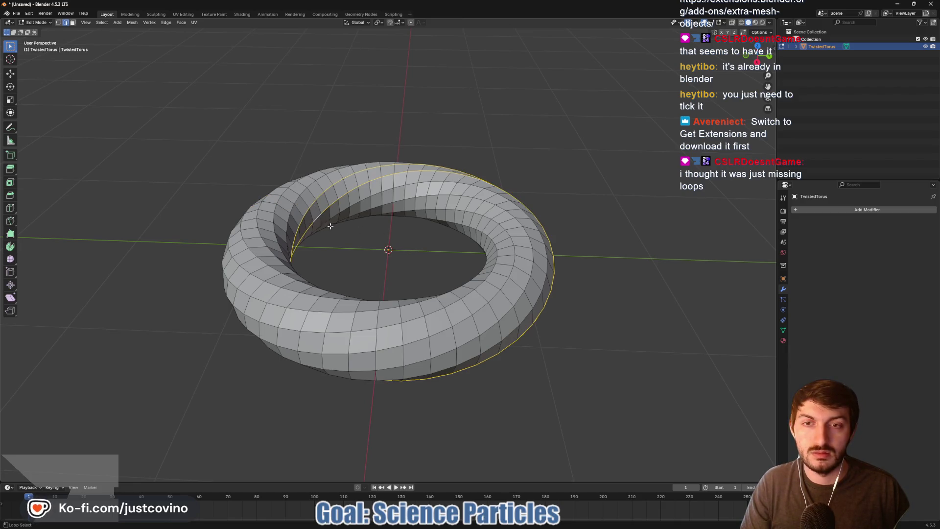
key("x")
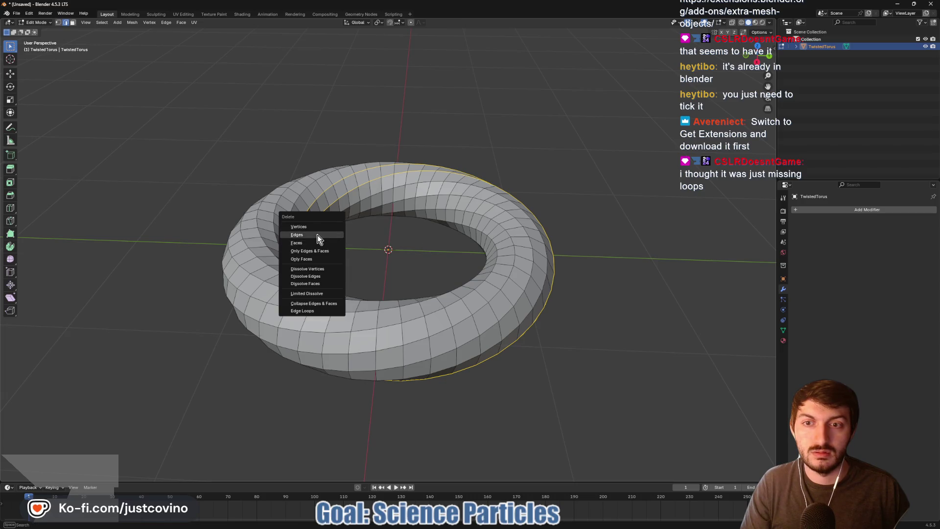
left_click(313, 243)
mouse_move(385, 253)
left_mouse_down()
mouse_move(606, 237)
mouse_move(418, 247)
left_mouse_up()
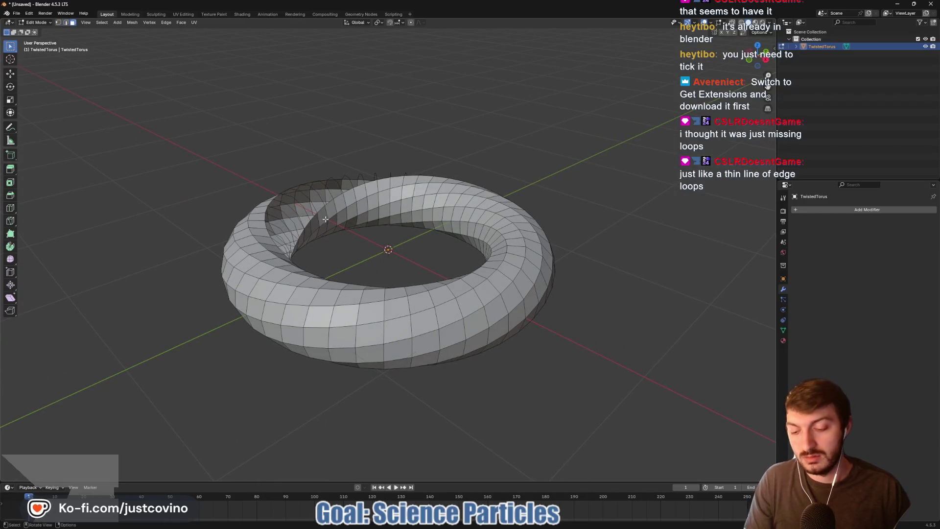
key("ctrl+z")
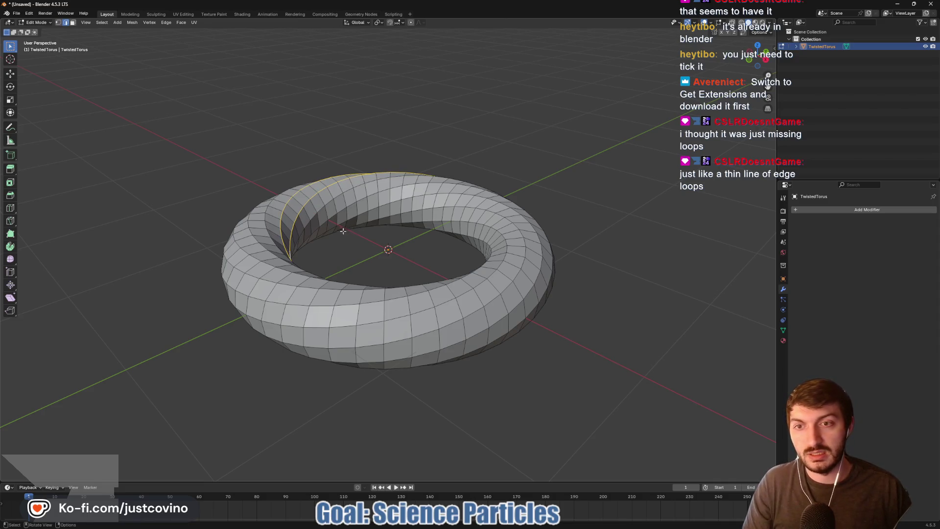
Step: Select a band of face loops in face mode and delete those faces to open a ribbon shape
left_click(293, 212, "alt")
key("3")
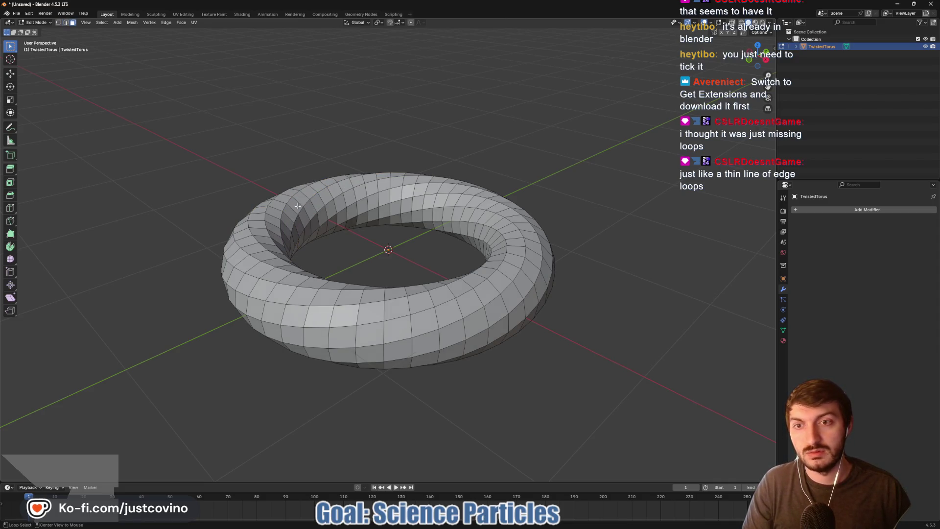
left_click(319, 219, "alt")
left_click(322, 216, "alt+shift")
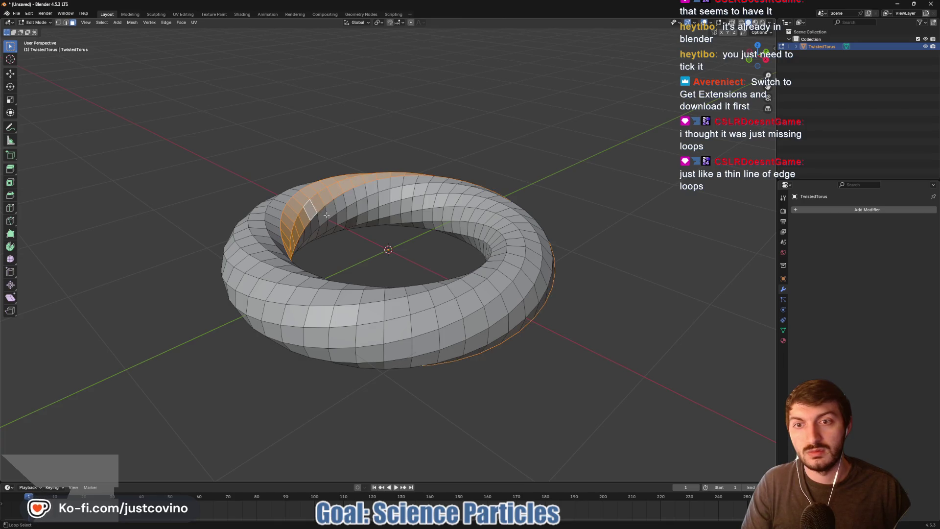
key("x")
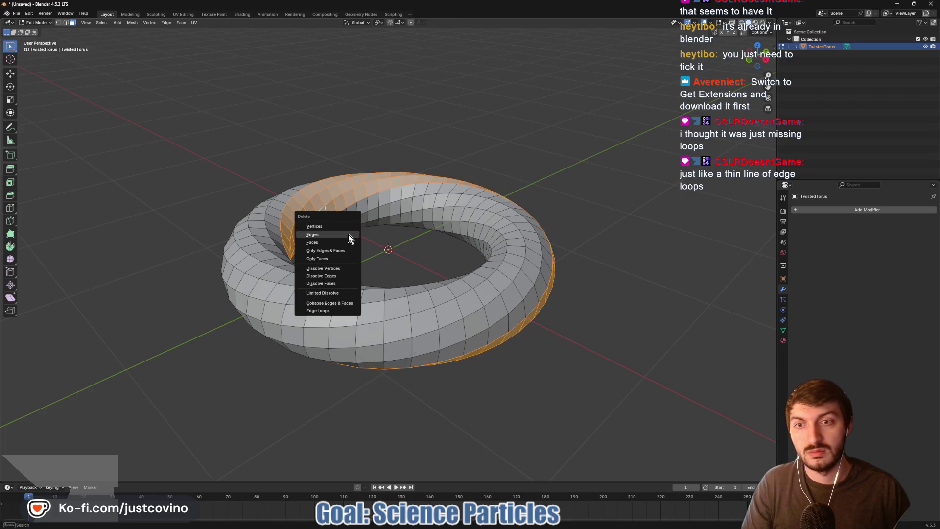
left_click(351, 236)
mouse_move(350, 235)
left_mouse_down()
mouse_move(202, 253)
mouse_move(225, 256)
mouse_move(347, 333)
left_mouse_up()
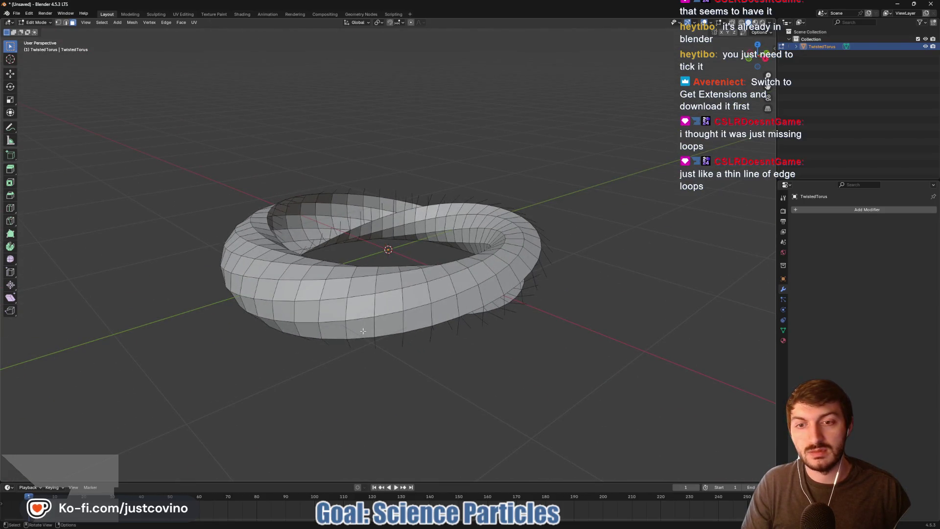
Step: Delete the face loop along the torus's outer edge
left_click(363, 331)
key("alt+a")
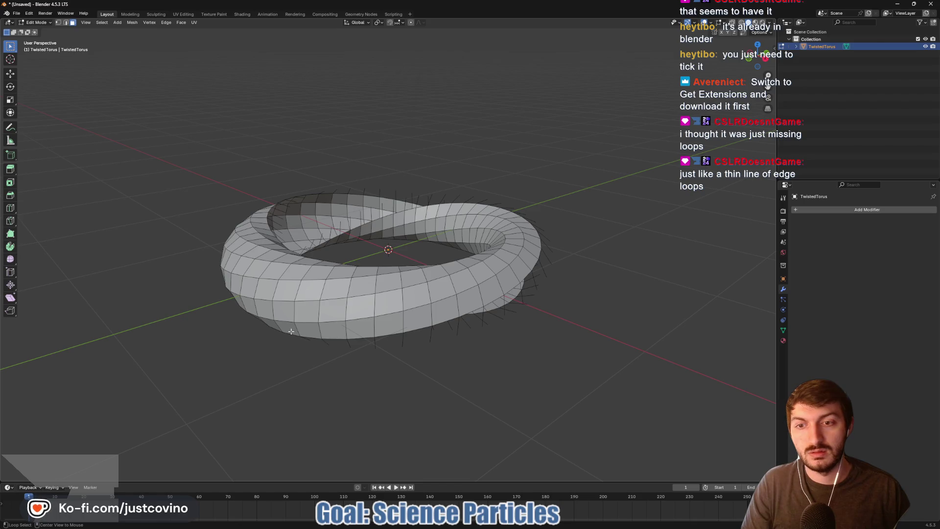
left_click(289, 326, "alt")
left_click(304, 330, "alt")
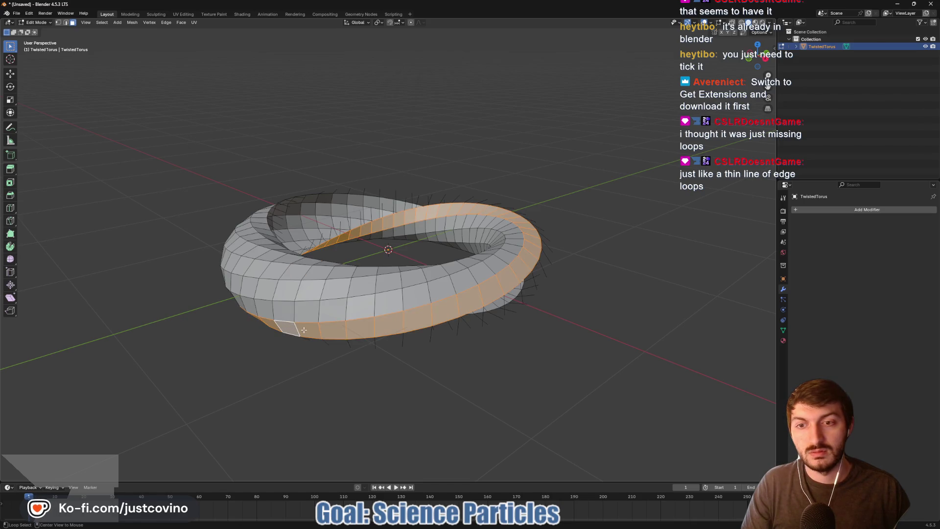
key("x")
left_click(304, 330)
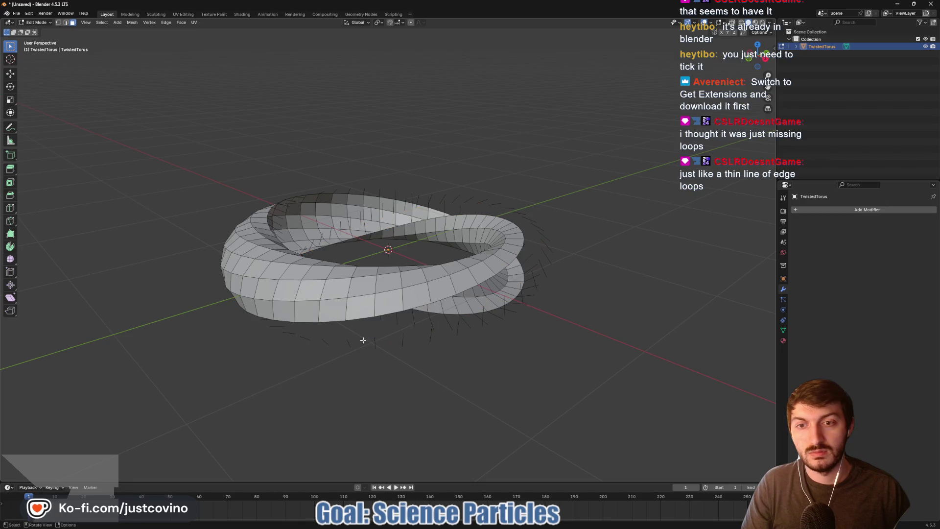
mouse_move(335, 351)
left_mouse_down()
mouse_move(458, 330)
mouse_move(436, 321)
mouse_move(339, 334)
left_mouse_up()
Step: Delete two more outer face loops to thin the ribbon
left_click(346, 311, "alt")
key("x")
left_click(346, 316)
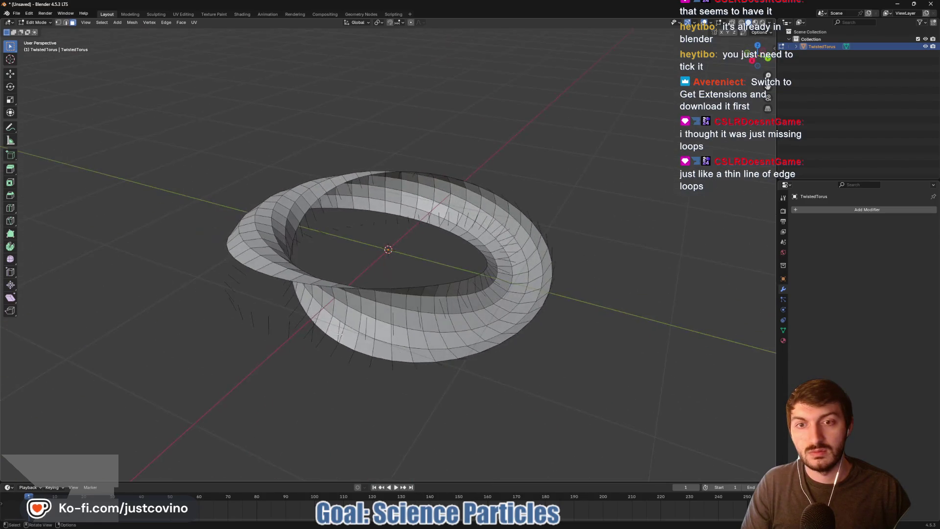
left_click(517, 214, "alt")
left_click(521, 220, "alt")
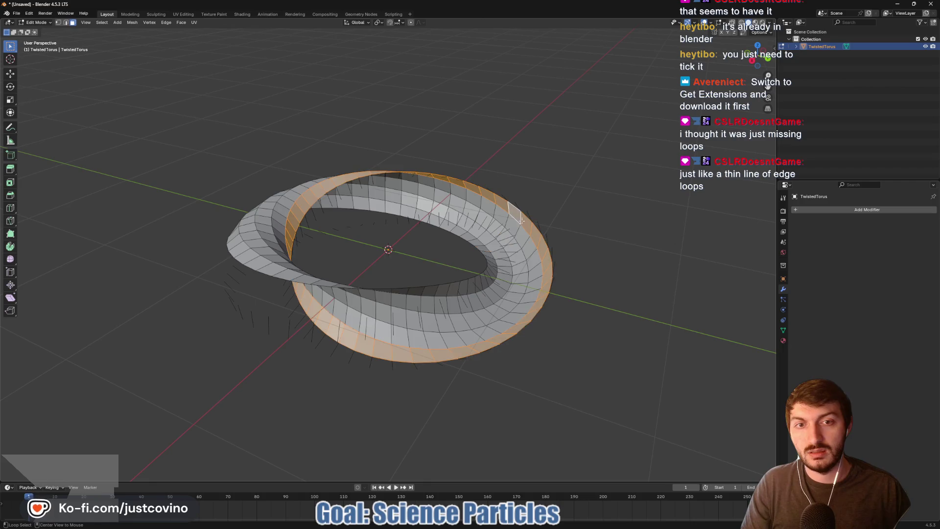
key("x")
left_click(521, 226)
Step: Check the thin twisted ribbon from a low side view, then switch to the Godot reference project
mouse_move(521, 225)
left_mouse_down()
mouse_move(514, 273)
mouse_move(563, 273)
mouse_move(538, 313)
mouse_move(490, 308)
mouse_move(440, 276)
mouse_move(455, 245)
mouse_move(537, 299)
left_mouse_up()
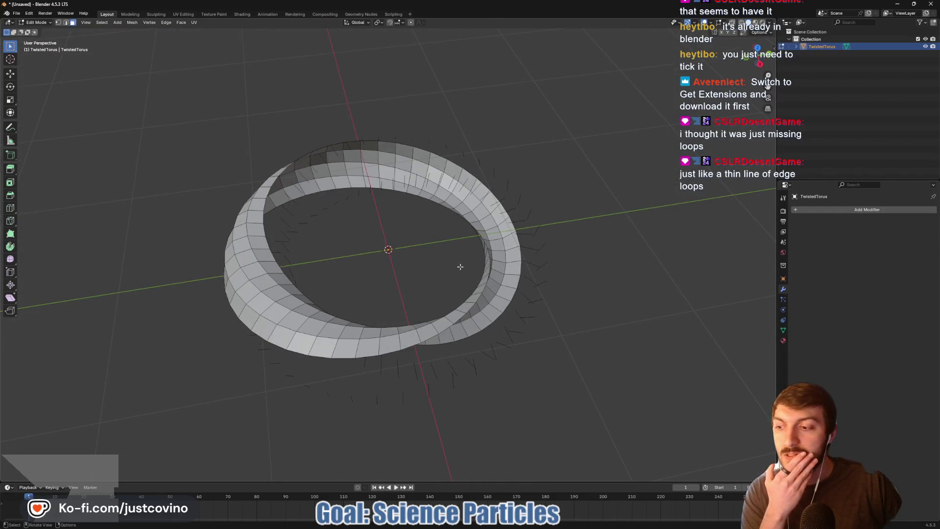
left_click_drag(453, 266, 372, 220)
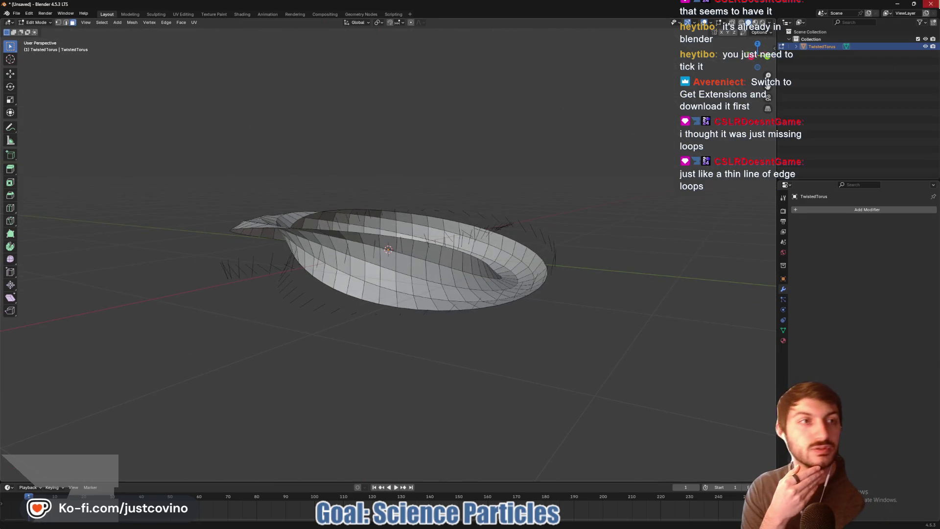
left_click(486, 277)
key("alt+Tab")
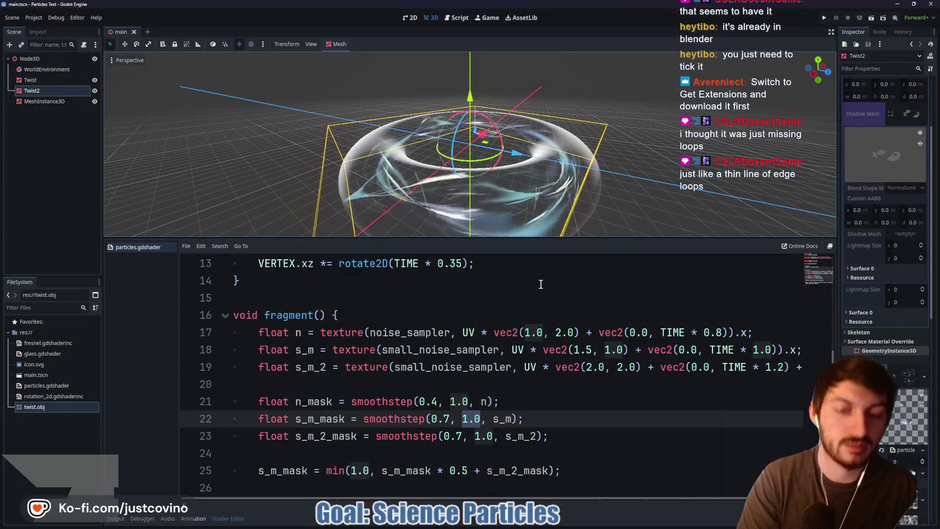
Step: Bring up the lab.tscn project editor and move the camera closer to the flasks
scroll(534, 304, "down", 2)
scroll(520, 315, "up", 6)
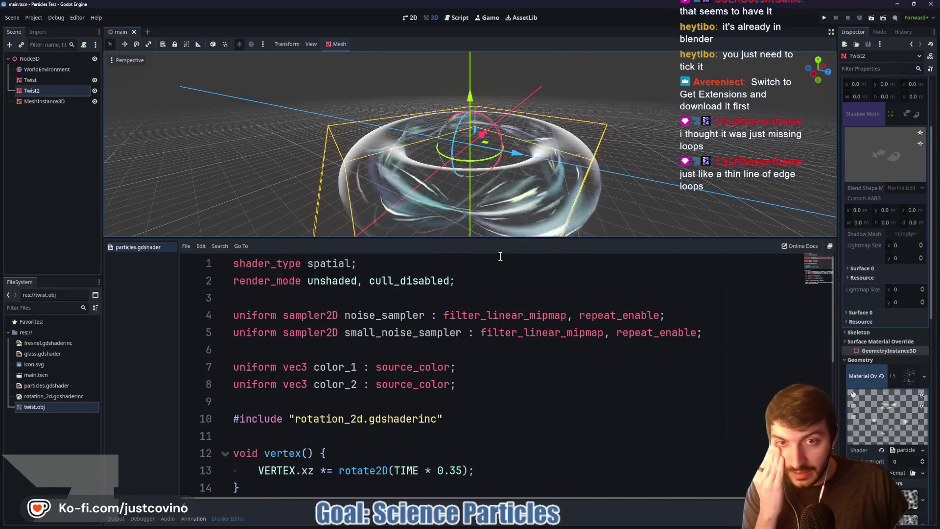
mouse_move(529, 524)
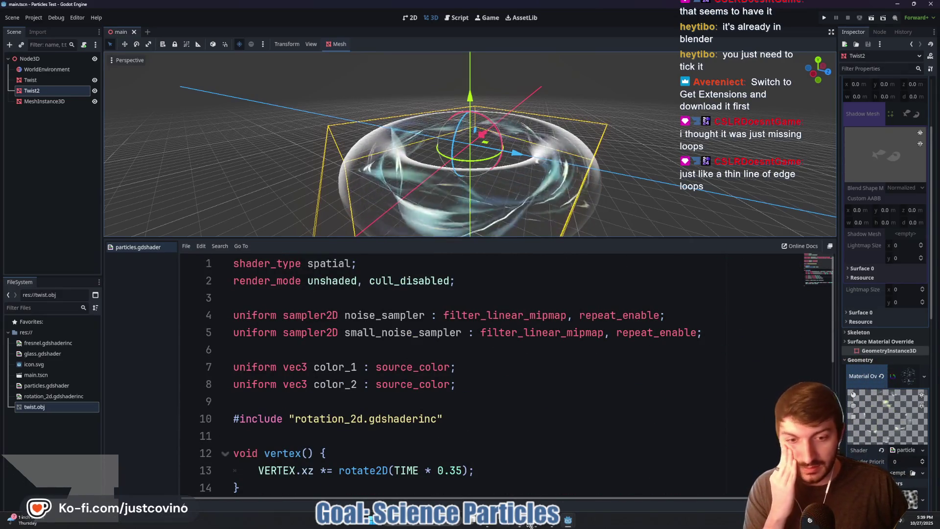
mouse_move(567, 521)
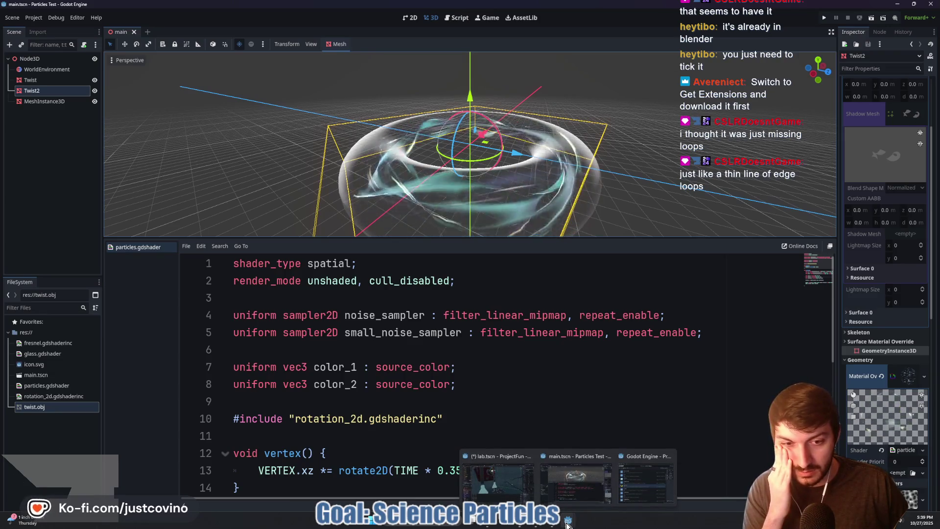
left_click(490, 458)
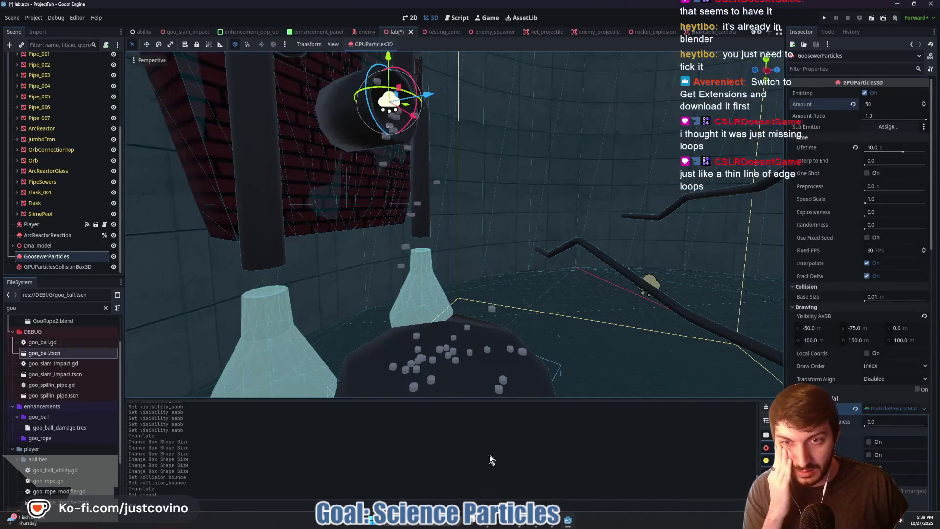
mouse_move(431, 192)
left_mouse_down()
mouse_move(473, 234)
mouse_move(495, 215)
mouse_move(475, 205)
left_mouse_up()
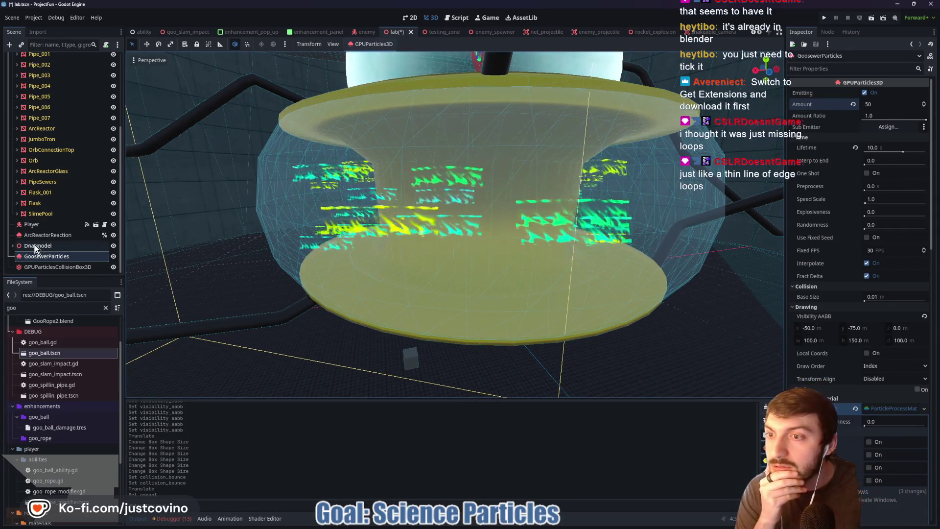
Step: Clear the 'goo' file filter, expand assets and meshes, and bring the Godot folder Explorer forward
scroll(13, 349, "up", 3)
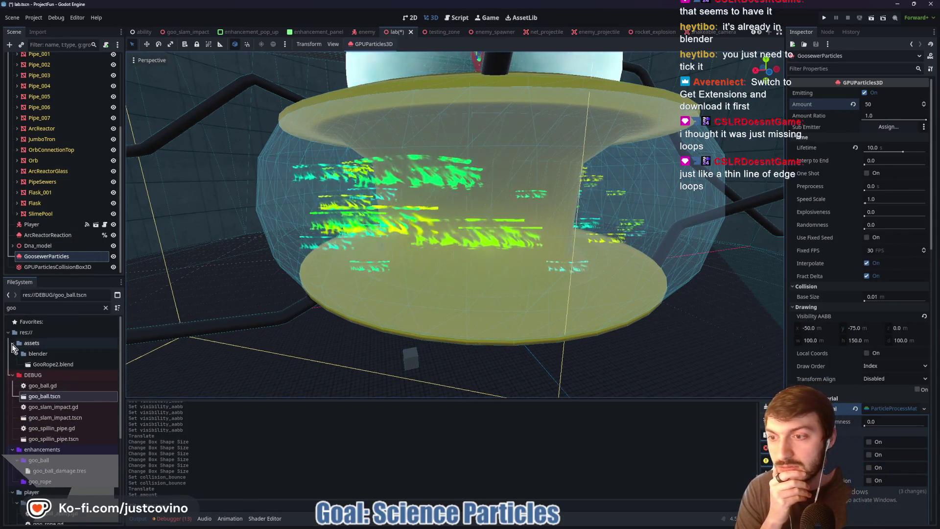
left_click(12, 375)
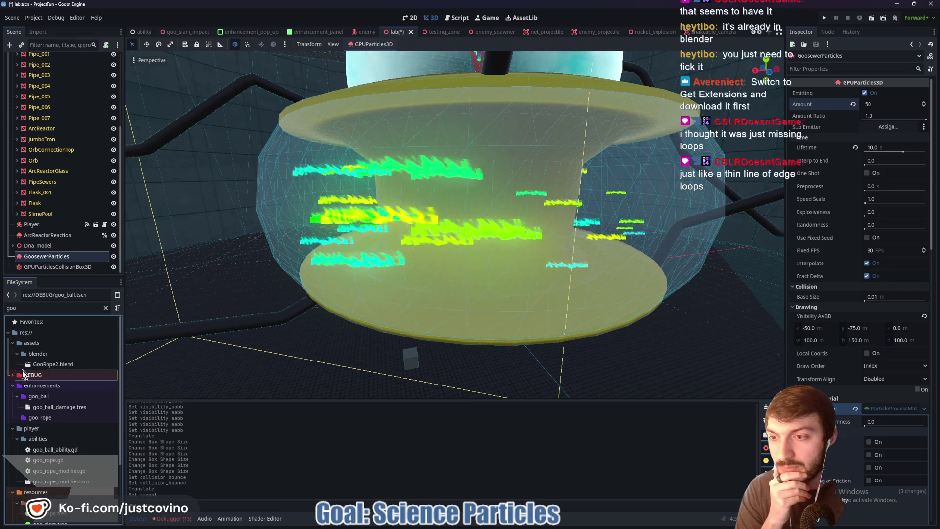
left_click(106, 308)
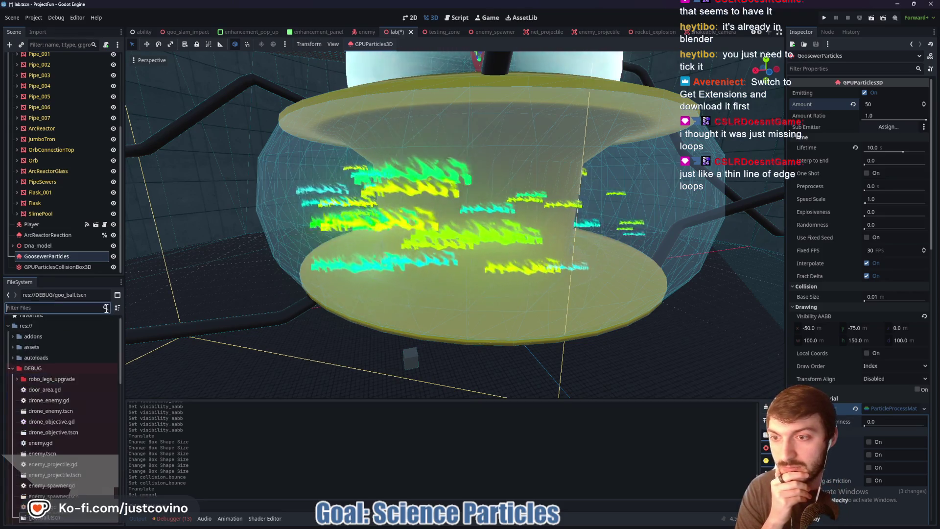
left_click(13, 347)
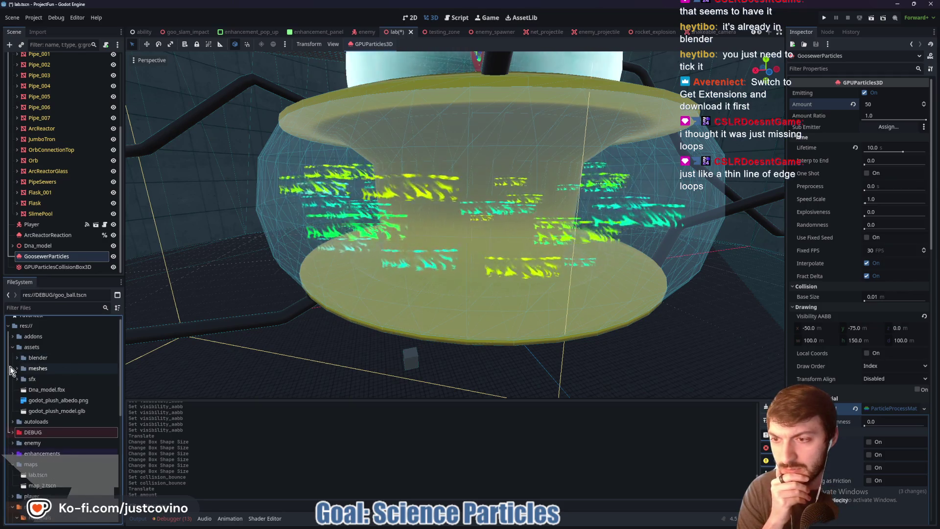
left_click(11, 368)
mouse_move(491, 525)
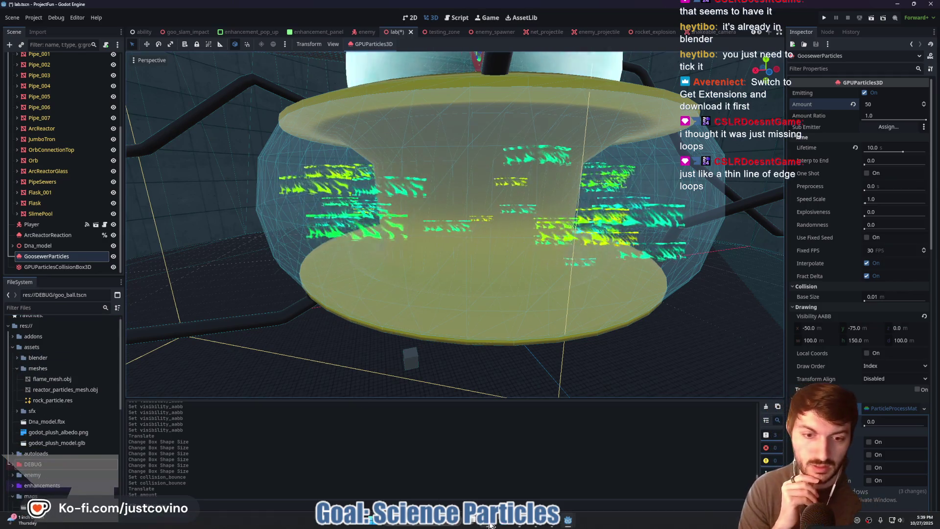
left_click(518, 500)
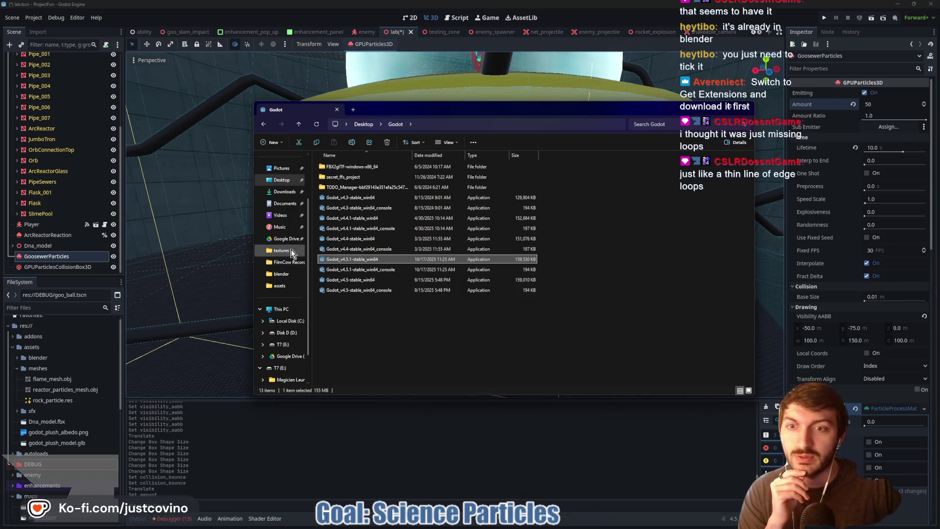
Step: Open Desktop > project-fun > assets in File Explorer and move that window left
left_click(281, 181)
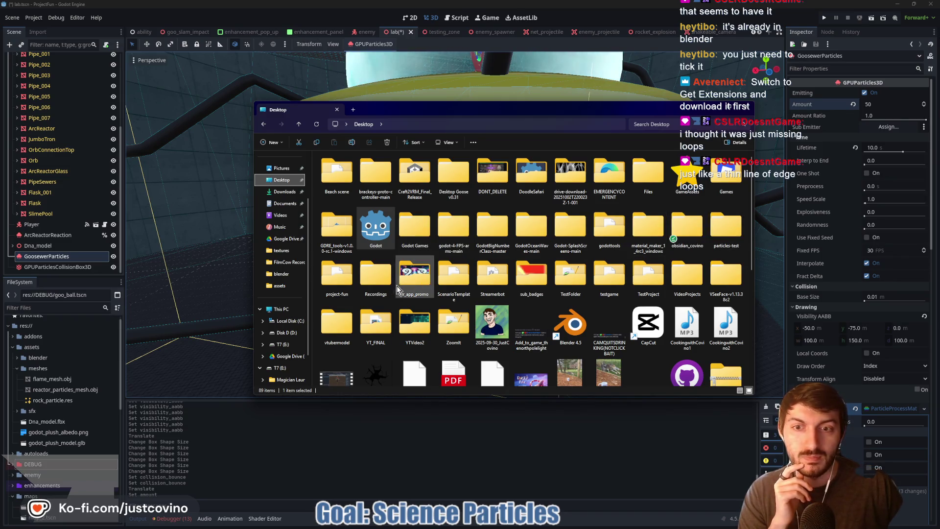
double_click(350, 276)
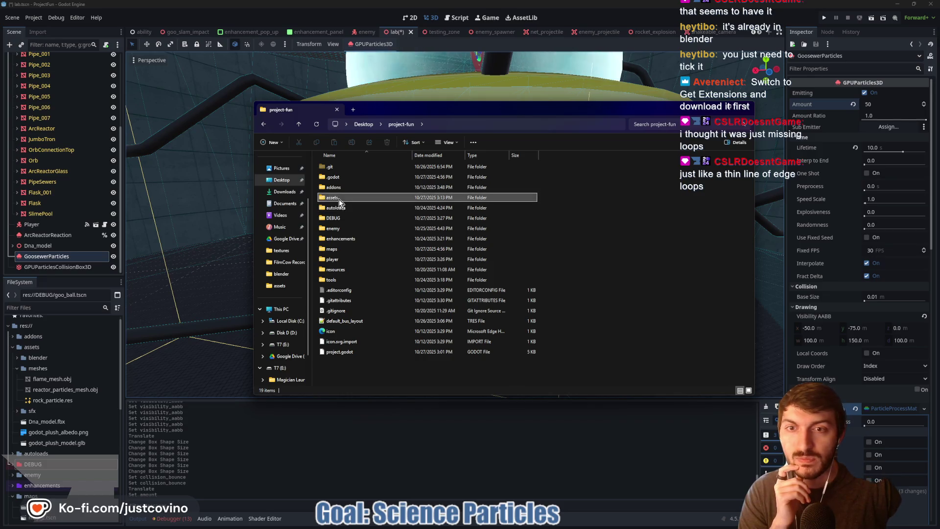
double_click(333, 197)
left_click_drag(492, 113, 345, 130)
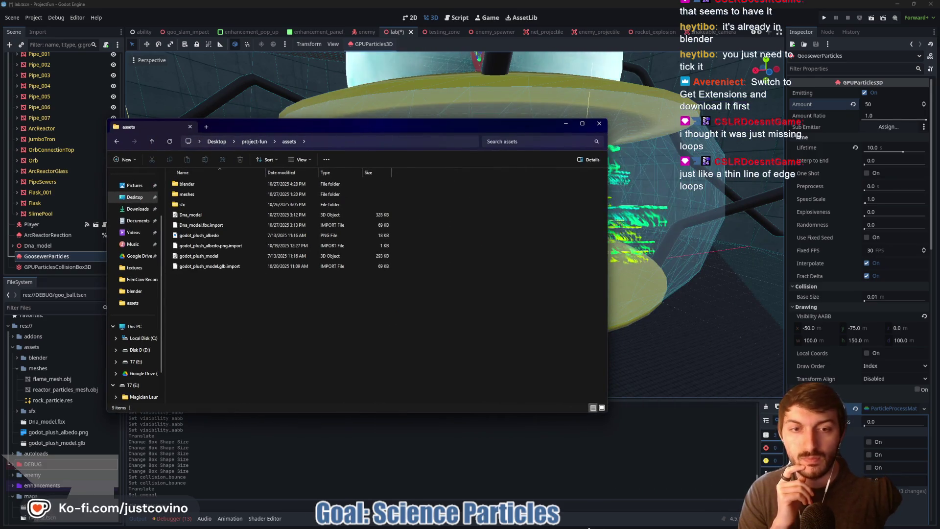
Step: Copy twist.obj from the particles-test folder, paste it into assets, and return to Godot
left_click(537, 482)
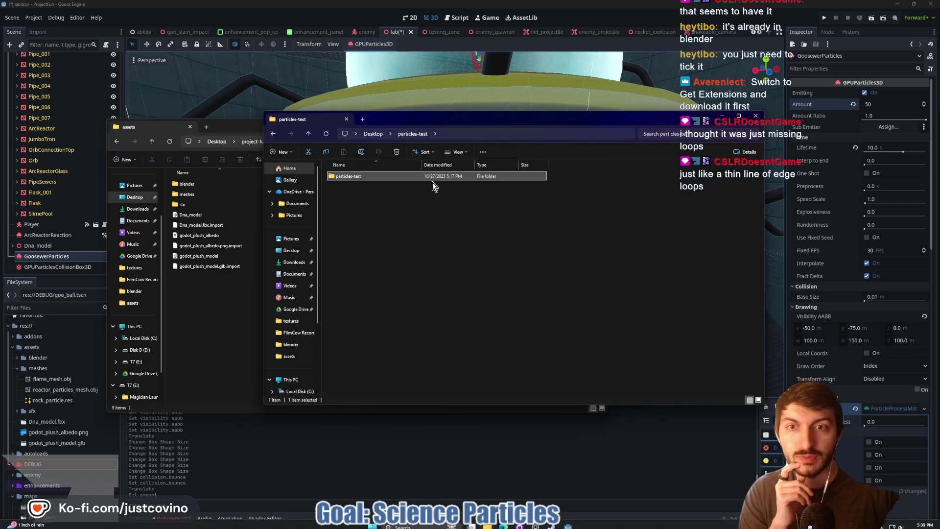
double_click(346, 174)
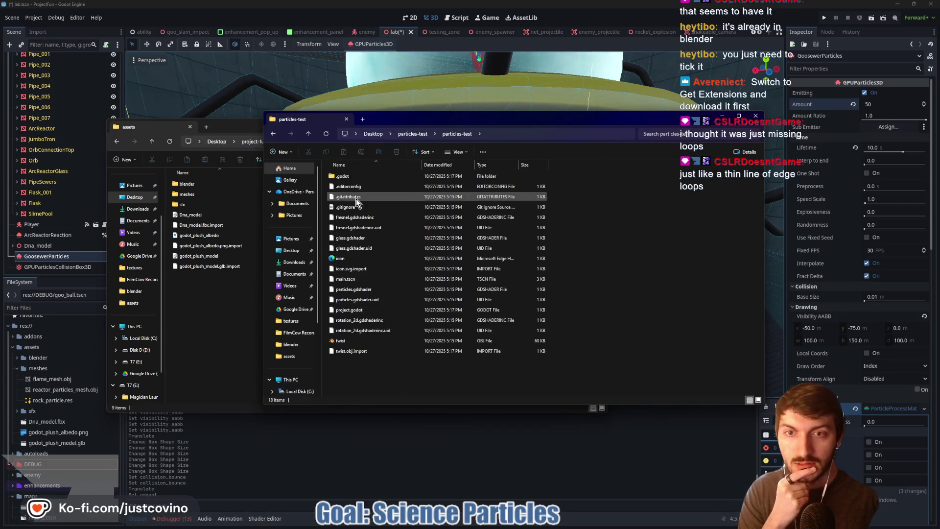
left_click(362, 343)
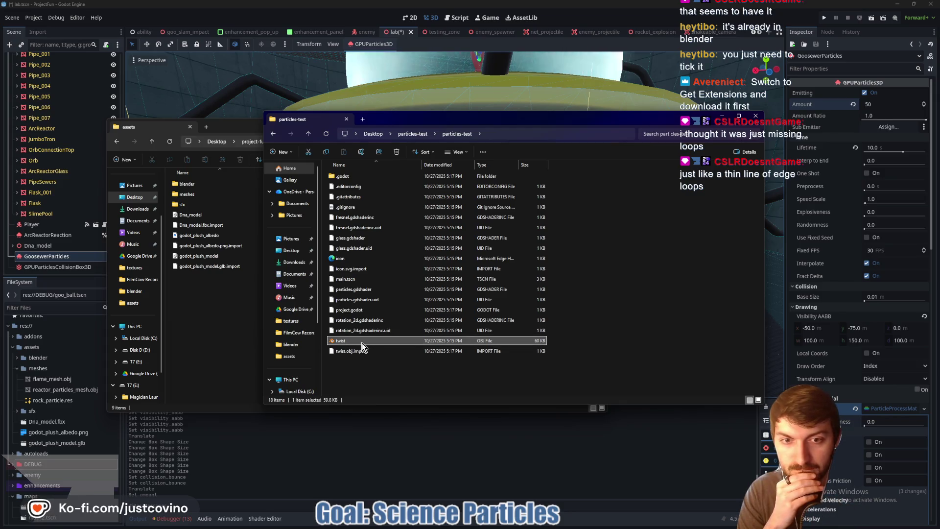
left_click(327, 153)
left_click(243, 306)
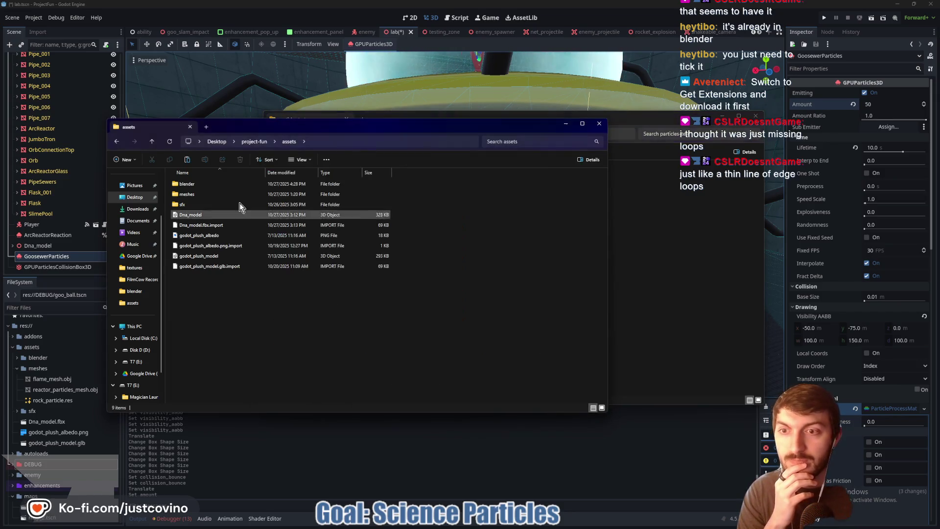
left_click(187, 159)
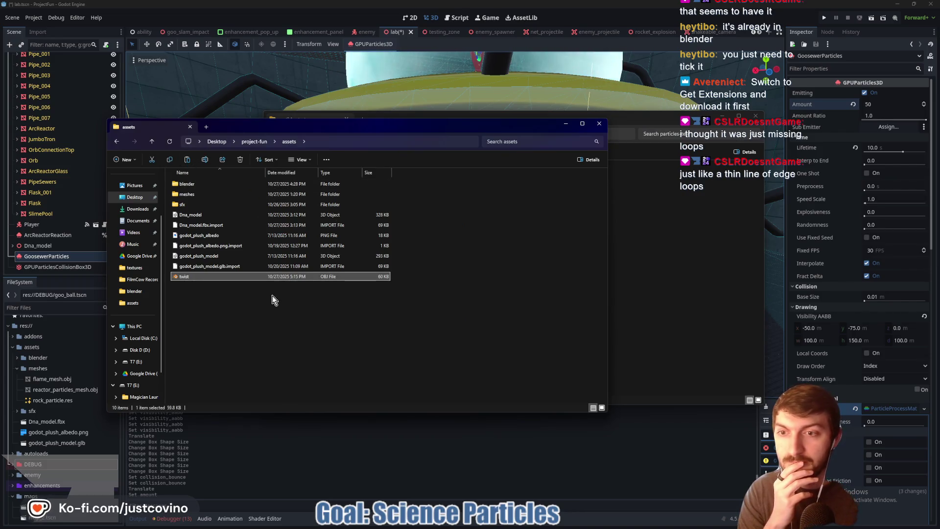
left_click(336, 455)
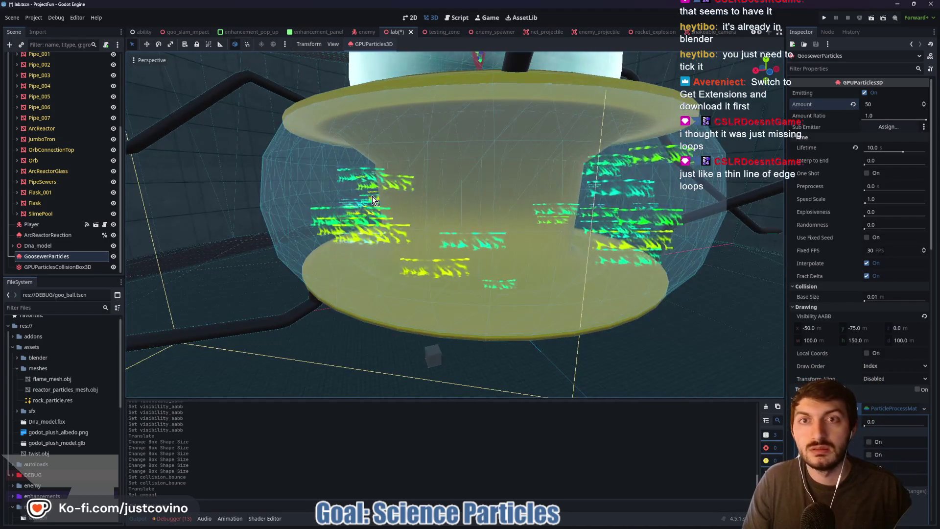
Step: Save the lab scene and inspect the ArcReactor and ArcReactorReaction nodes
key("ctrl+s")
scroll(51, 193, "up", 2)
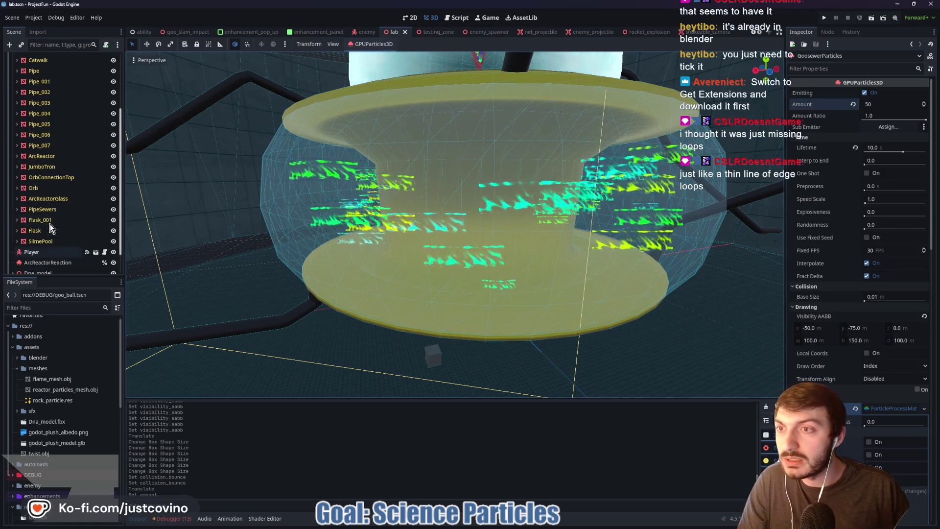
scroll(51, 191, "down", 2)
left_click(59, 235)
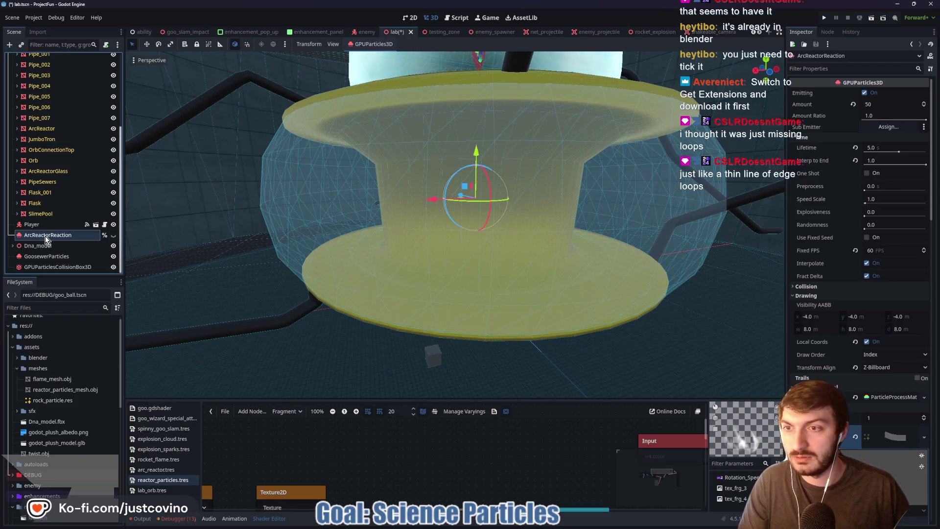
scroll(54, 206, "up", 5)
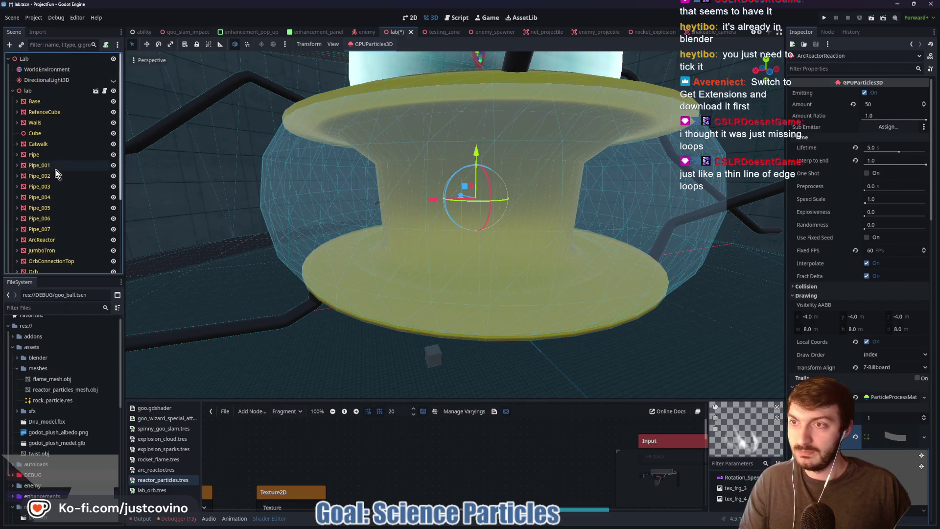
scroll(25, 186, "down", 2)
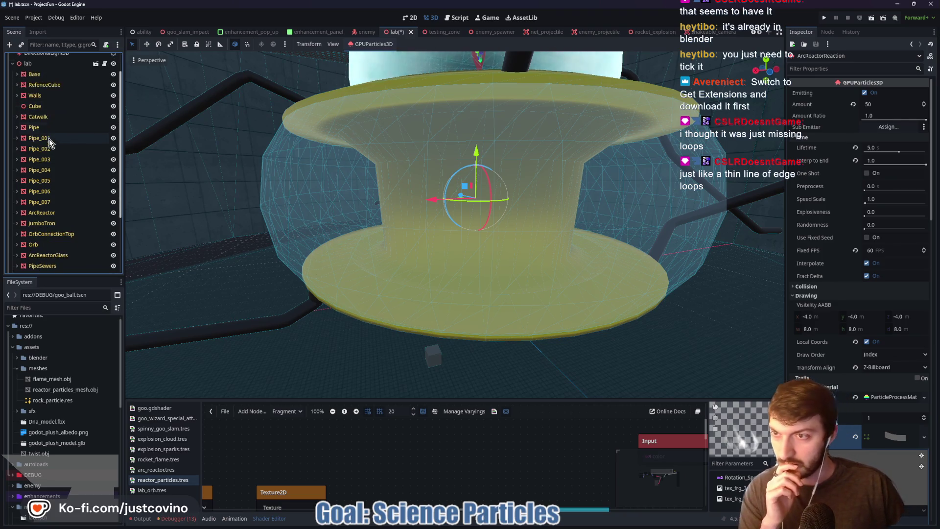
left_click(16, 214)
left_click(16, 213)
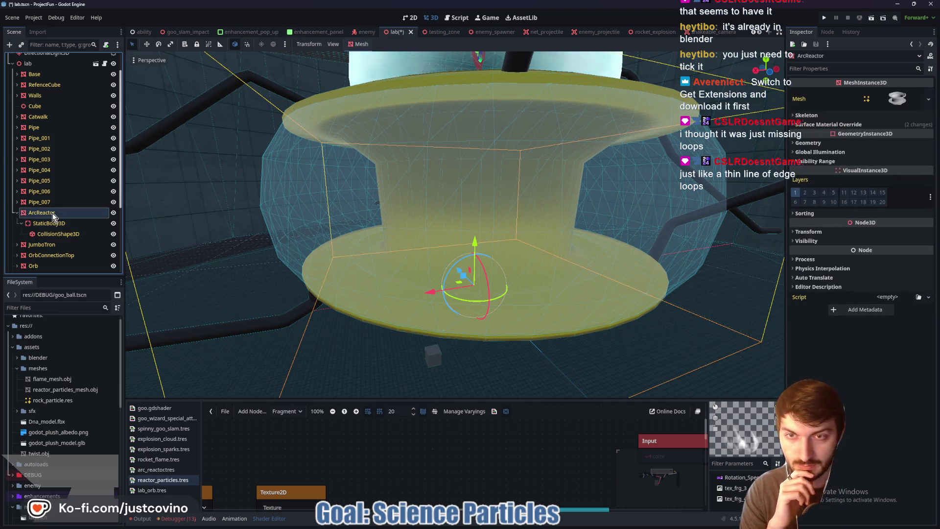
left_click(17, 213)
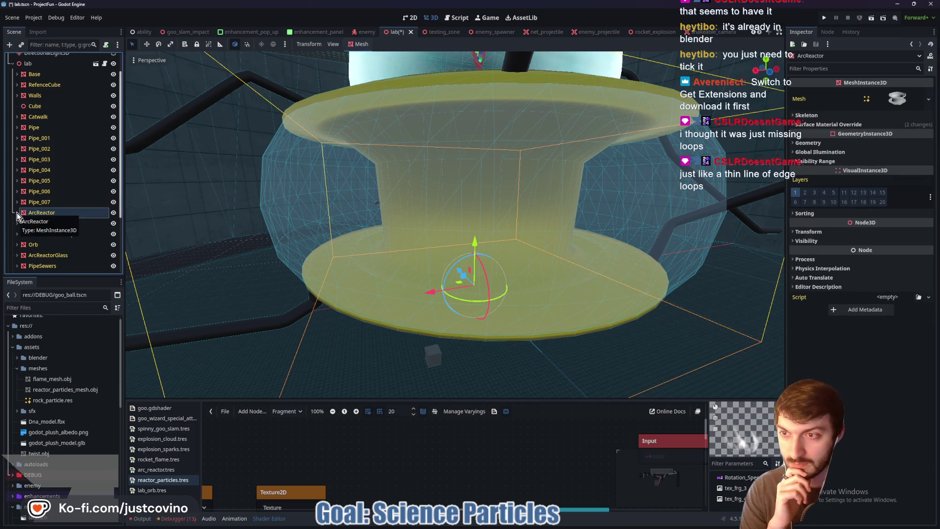
scroll(62, 195, "up", 2)
left_click(28, 90)
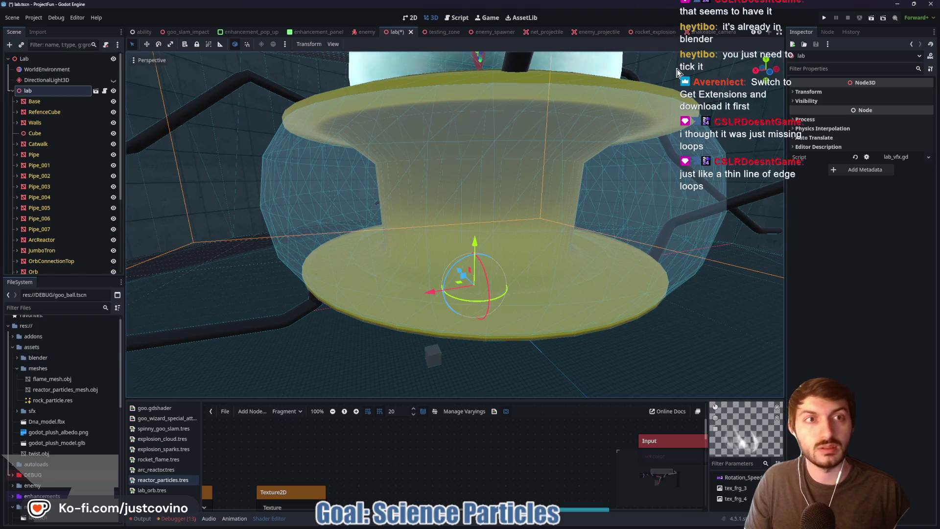
Step: Close the shakeable camera, rocket_explosion, enemy_projectile and net_projectile tabs, then start a new scene
left_click(705, 33)
left_click(734, 32)
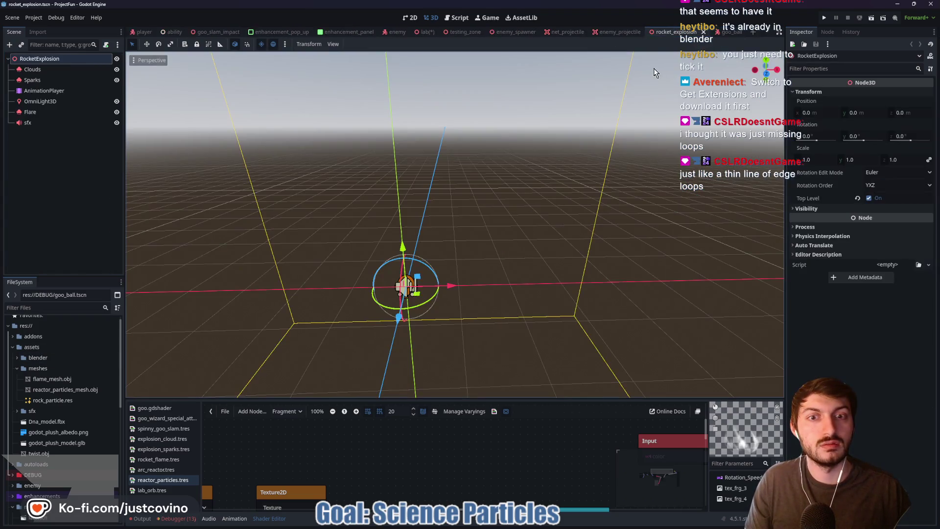
left_click(704, 32)
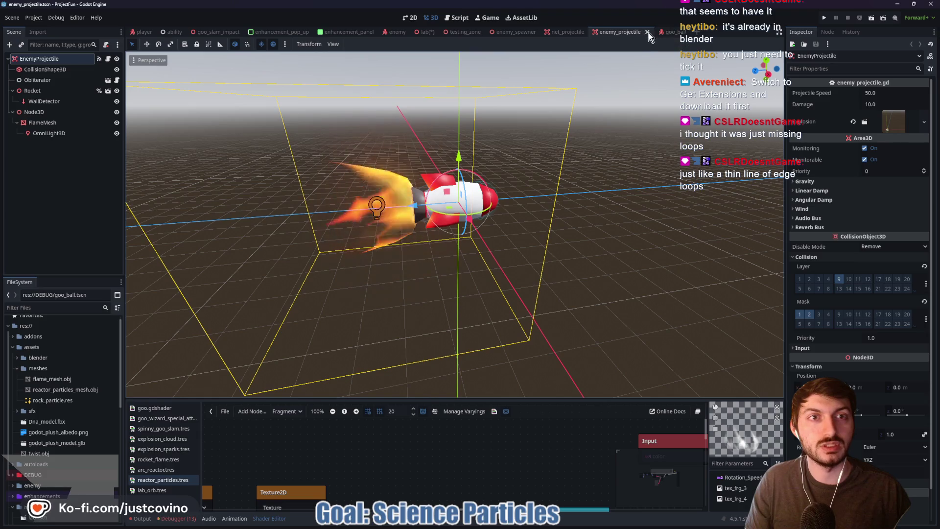
left_click(648, 32)
left_click(591, 32)
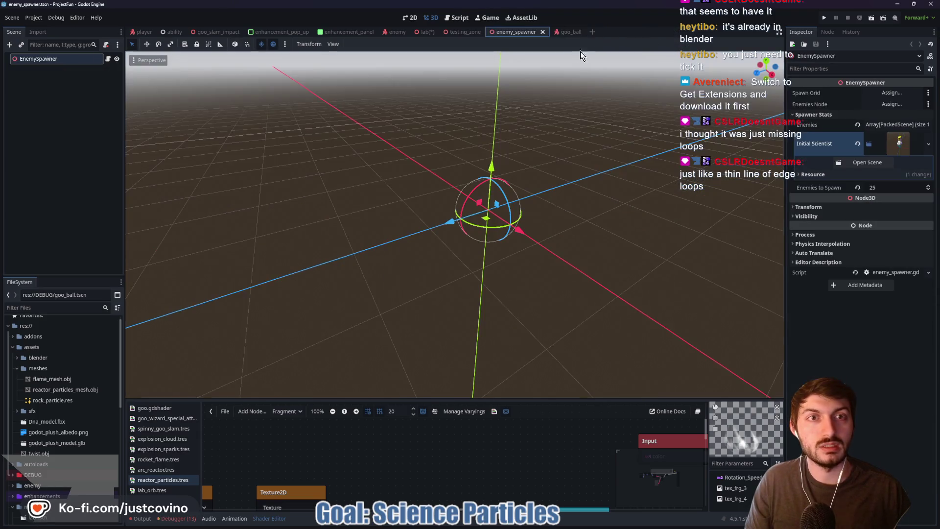
left_click(593, 33)
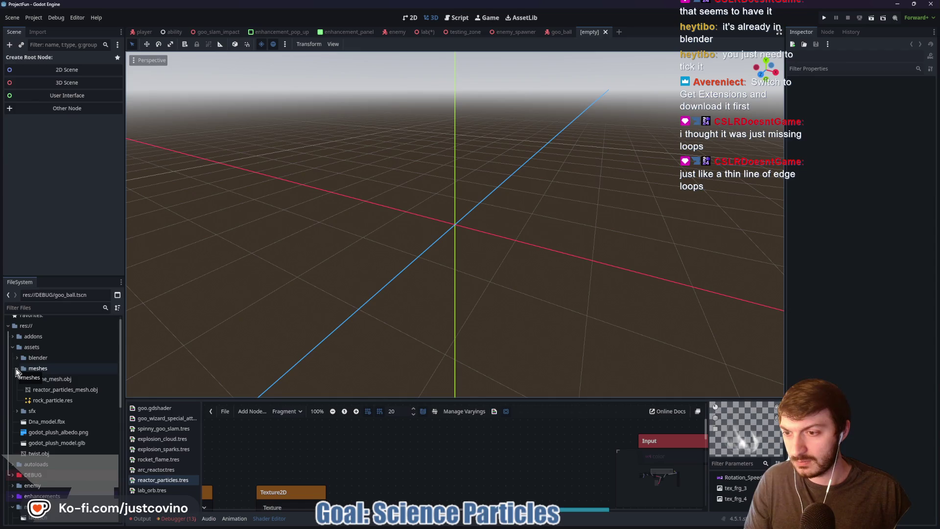
Step: Drag twist.obj into the viewport, creating a Node3D root with a Twist mesh, and inspect both
mouse_move(49, 454)
left_mouse_down()
mouse_move(378, 281)
mouse_move(456, 222)
left_mouse_up()
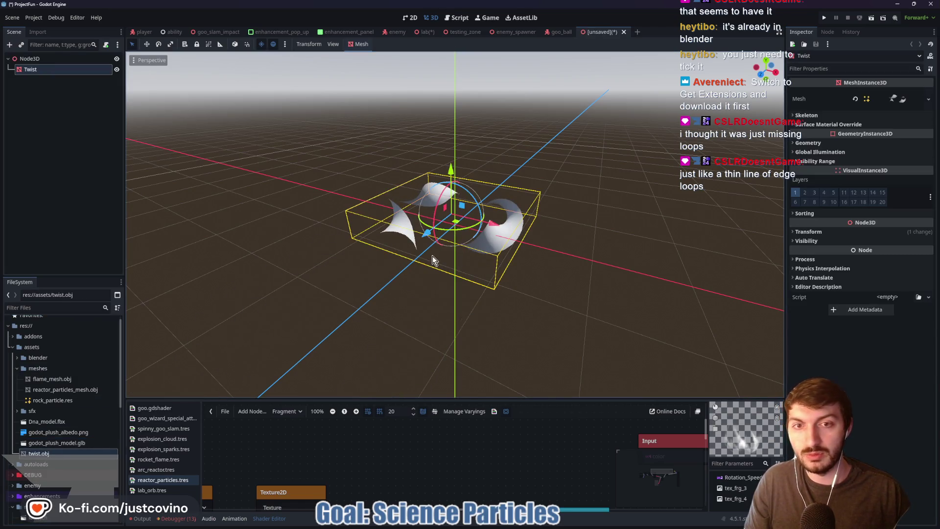
left_click(71, 59)
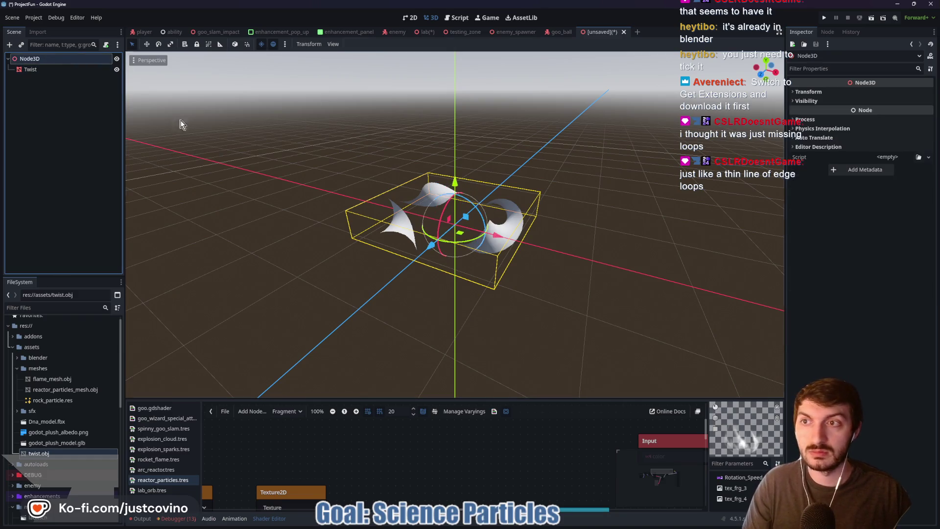
left_click(834, 92)
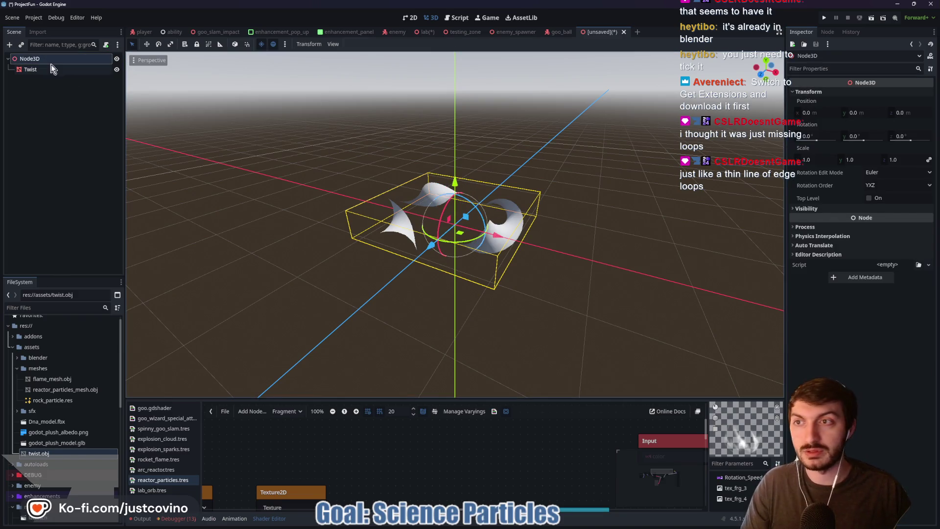
mouse_move(471, 201)
left_mouse_down()
mouse_move(346, 189)
mouse_move(428, 190)
left_mouse_up()
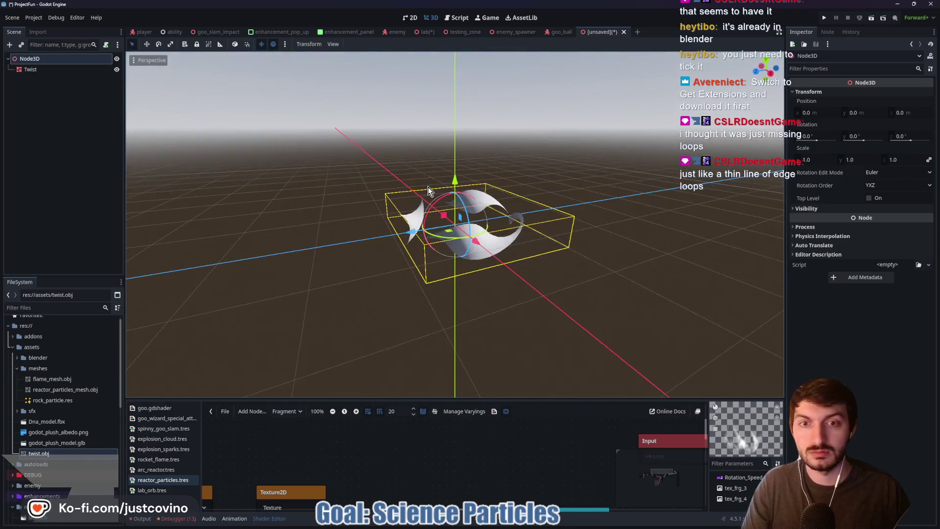
left_click(54, 70)
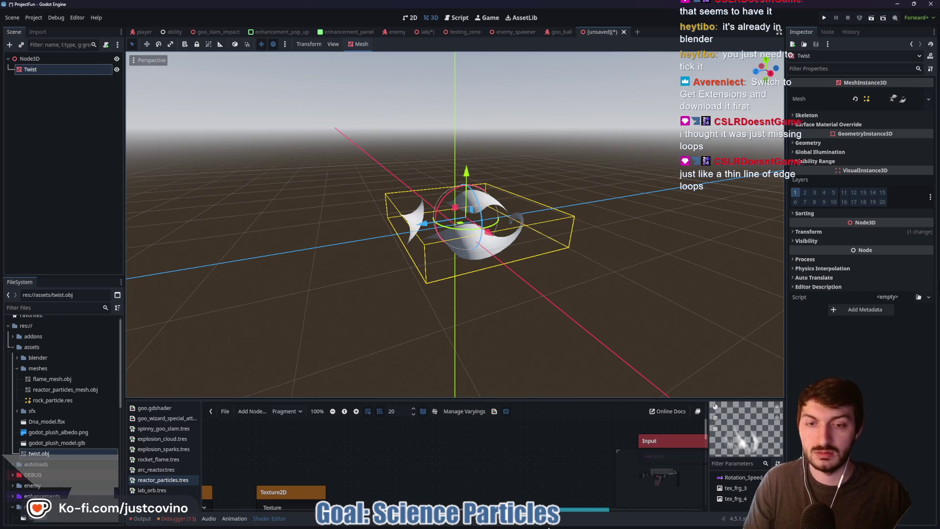
Step: In the Particles Test project, toggle Twist2's visibility off and on and collapse the shader panel
mouse_move(550, 526)
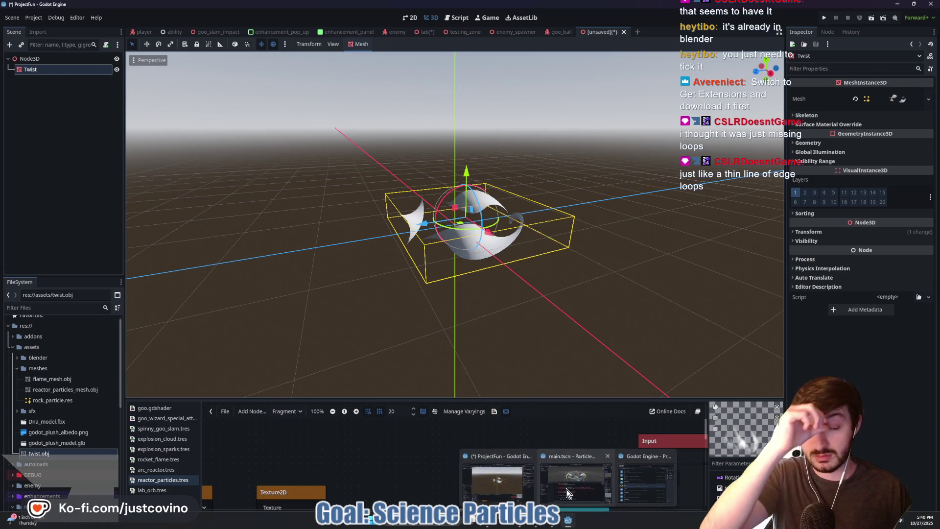
left_click(567, 485)
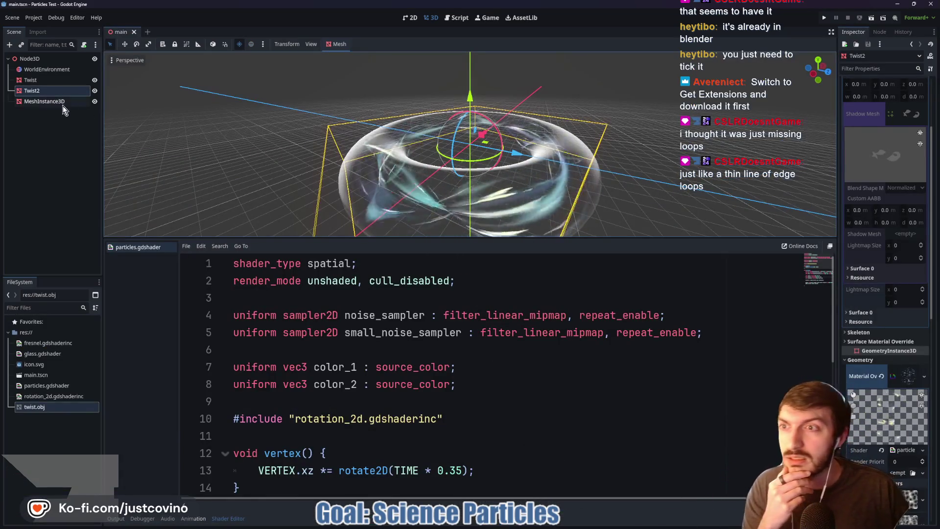
left_click(39, 84)
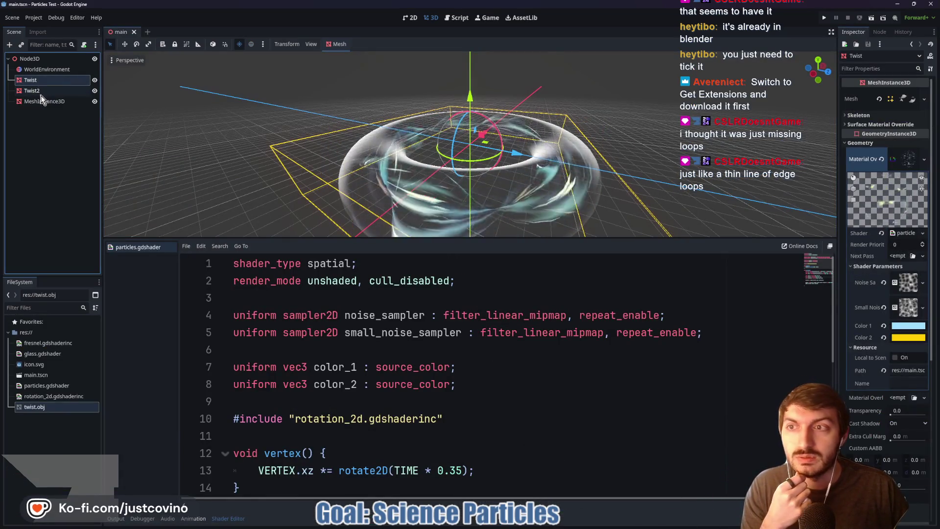
left_click(94, 91)
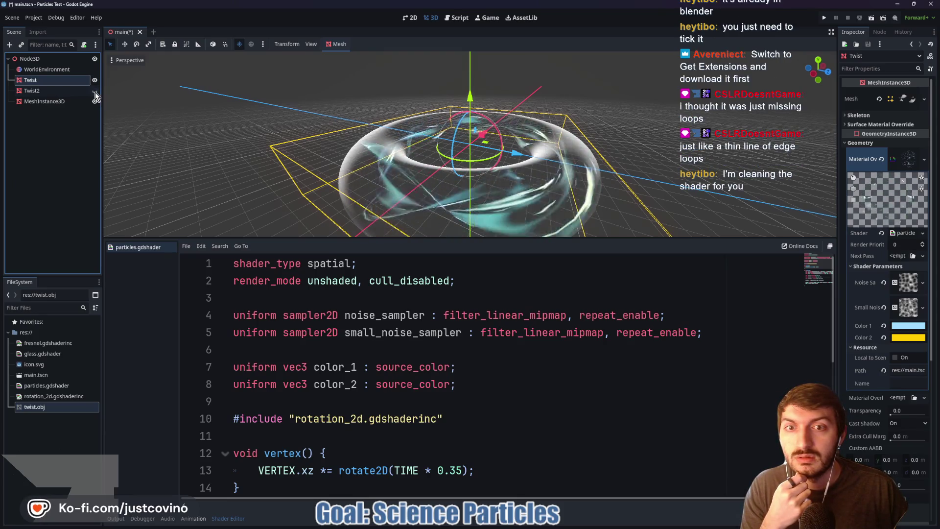
left_click(95, 91)
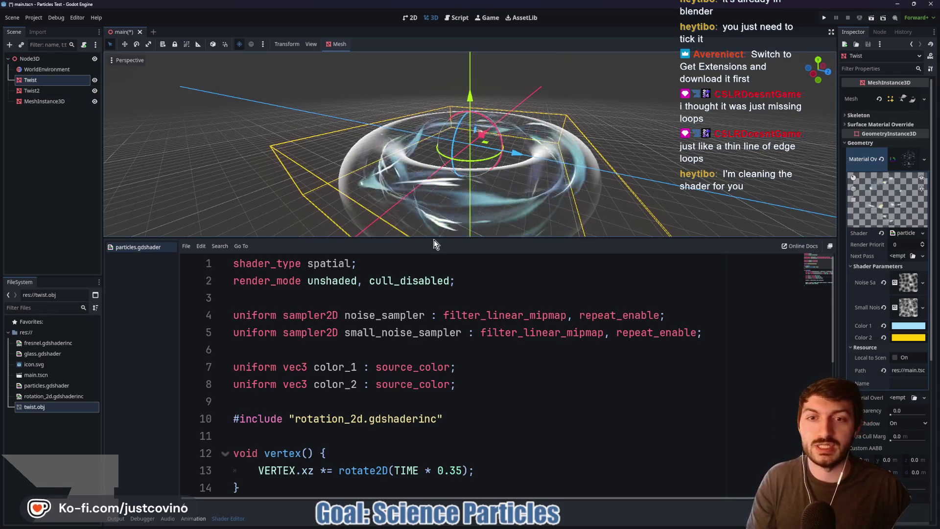
mouse_move(230, 521)
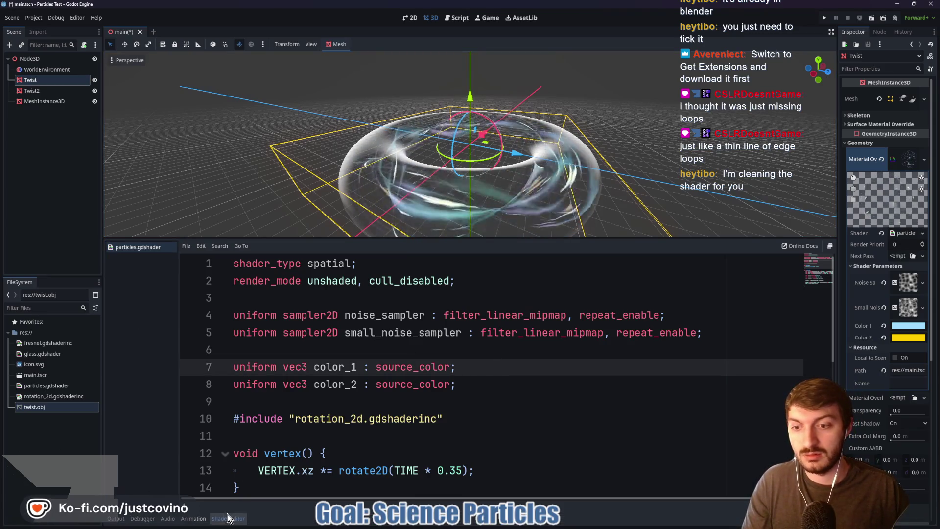
left_click(228, 518)
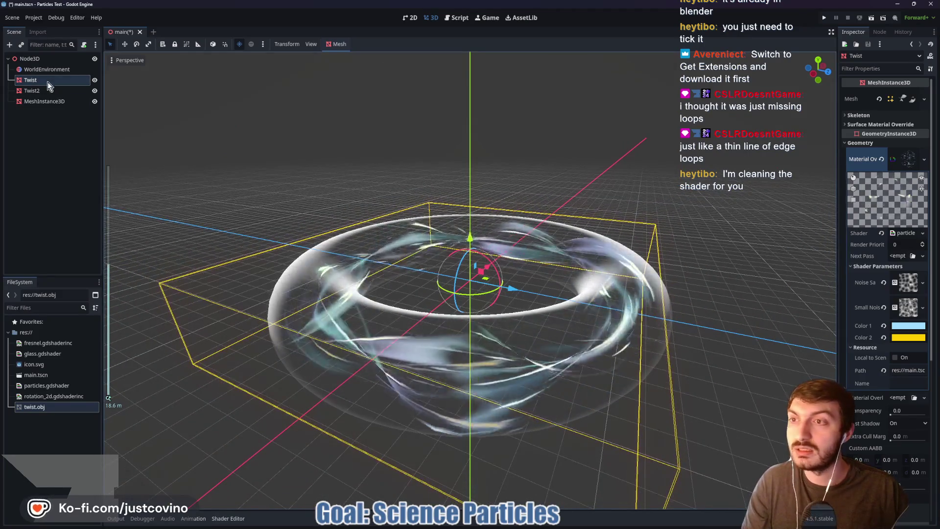
Step: Compare the Twist (scale 8) and Twist2 (scale -8) transforms in the Inspector
left_click(48, 91)
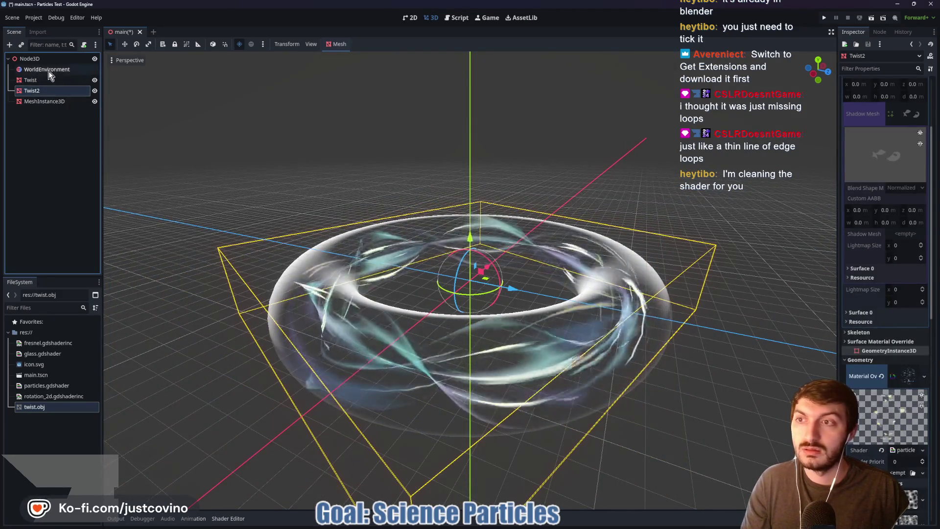
left_click(46, 80)
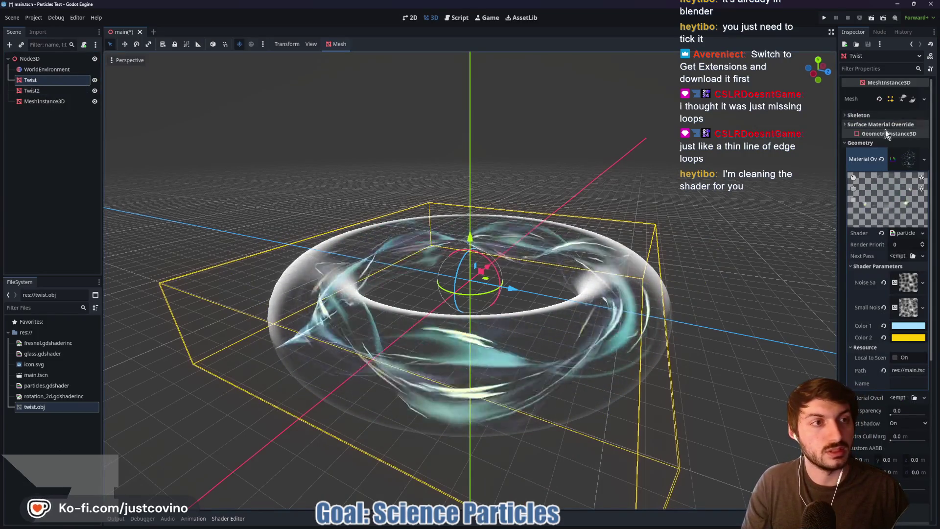
left_click(854, 142)
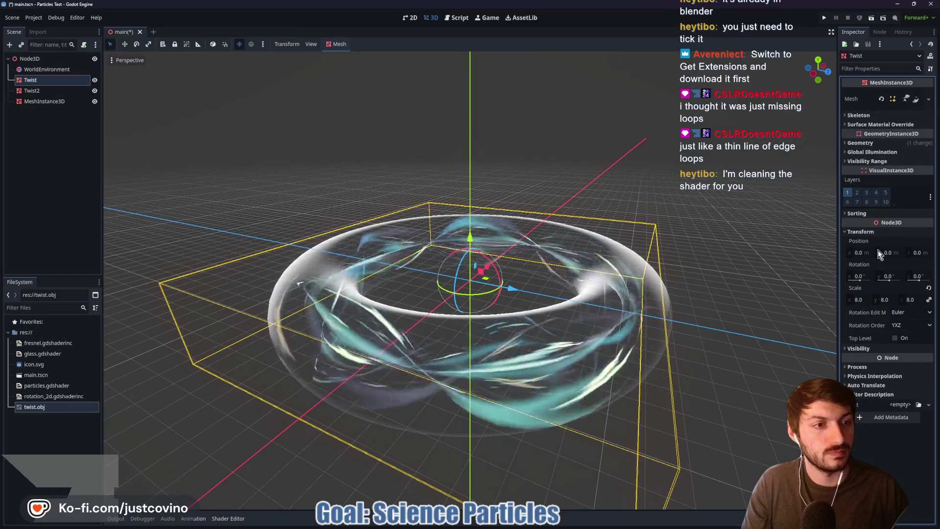
left_click(37, 92)
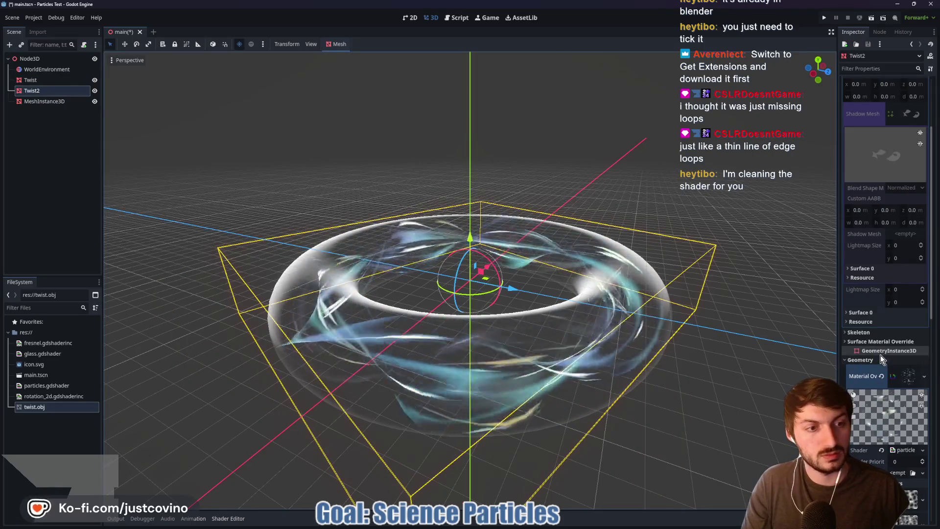
left_click(874, 359)
scroll(876, 364, "down", 3)
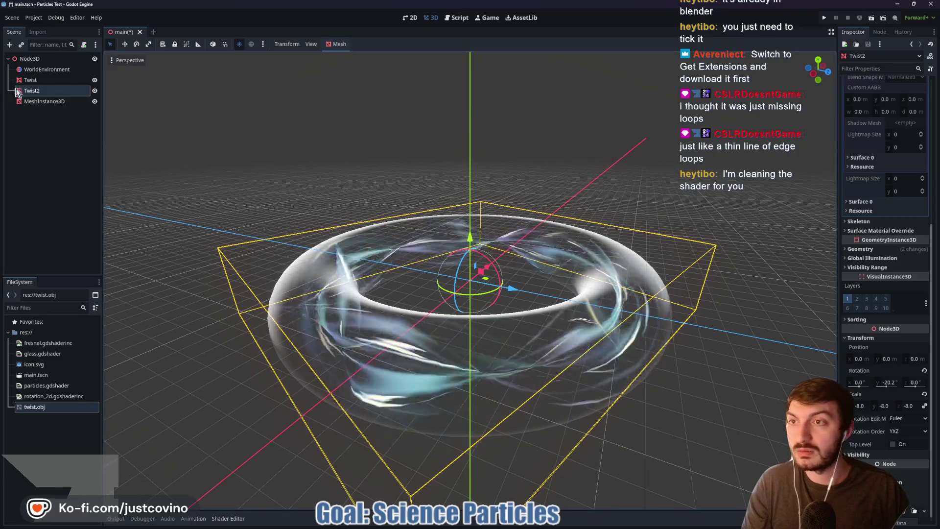
left_click(42, 80)
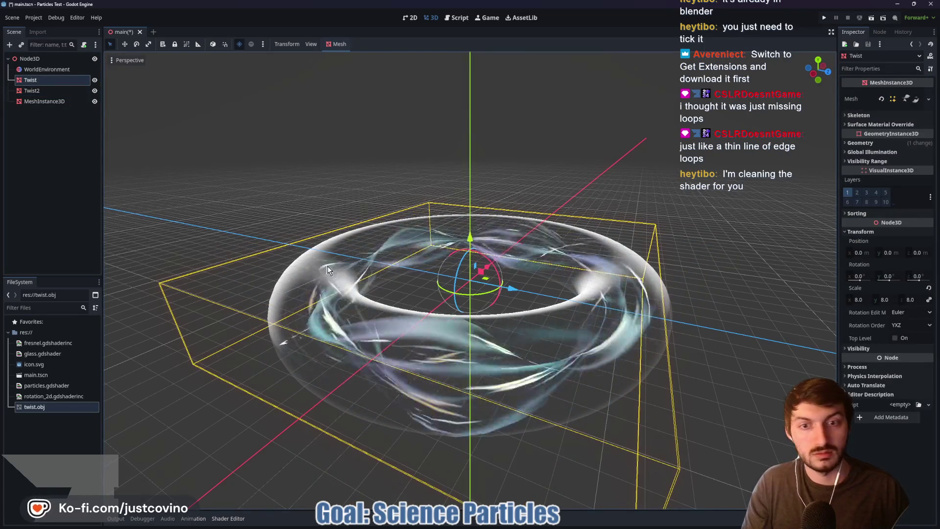
Step: In ProjectFun, duplicate Twist as Twist2 at position 0 with Y rotation -20
mouse_move(566, 523)
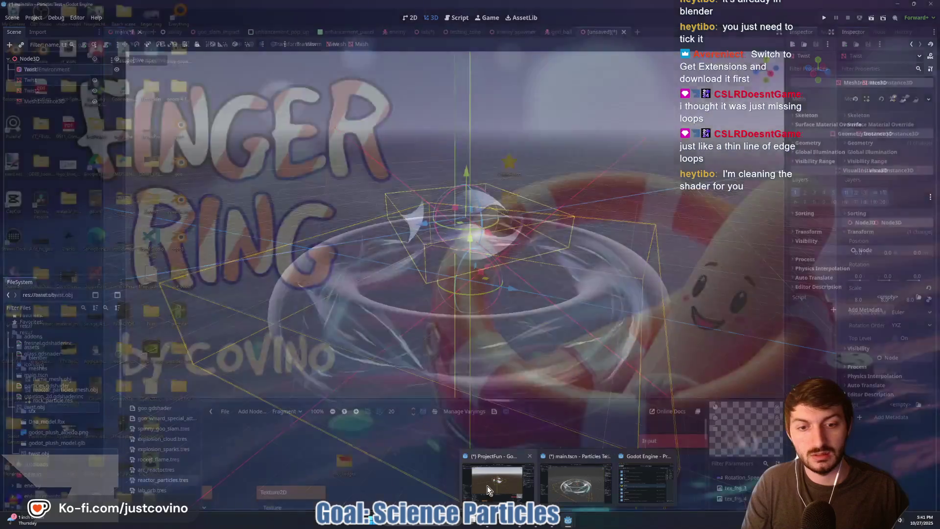
left_click(486, 485)
key("ctrl+d")
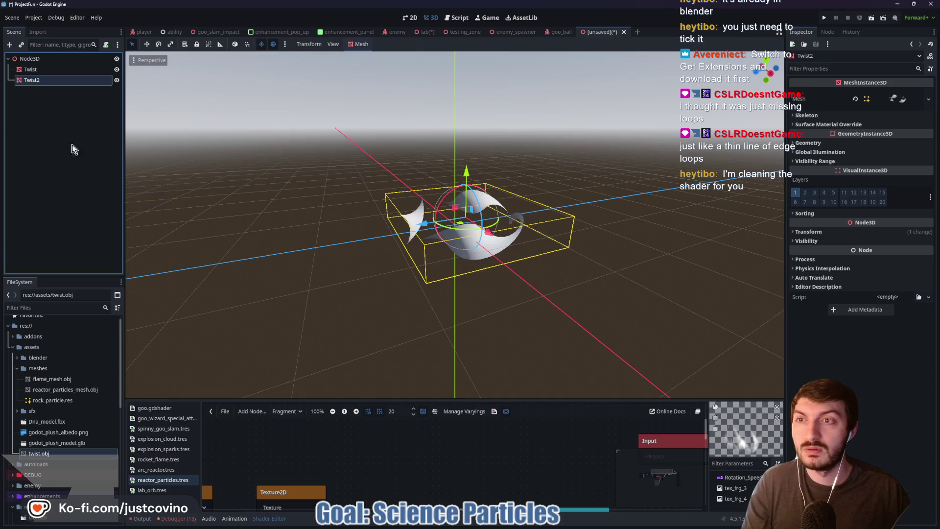
left_click(843, 232)
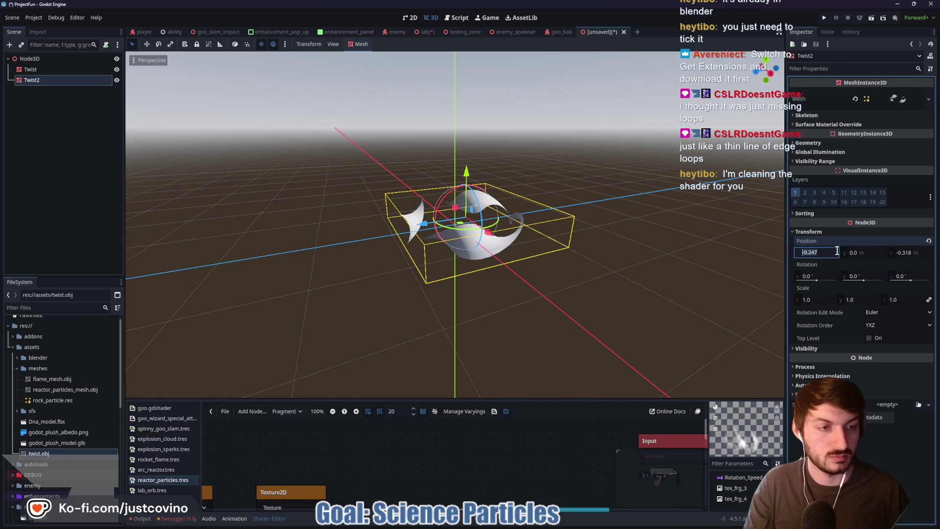
type("0")
key("Tab")
type("0")
key("Return")
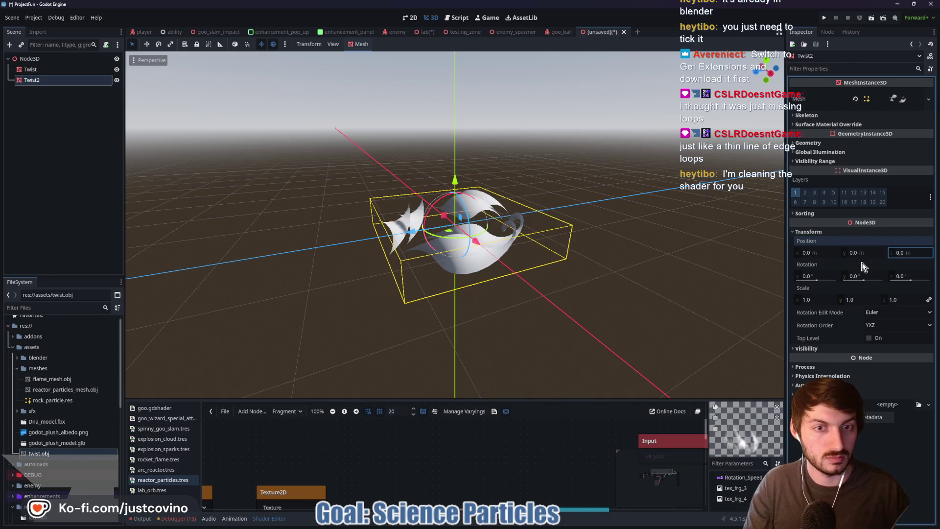
left_click(869, 273)
type("-20")
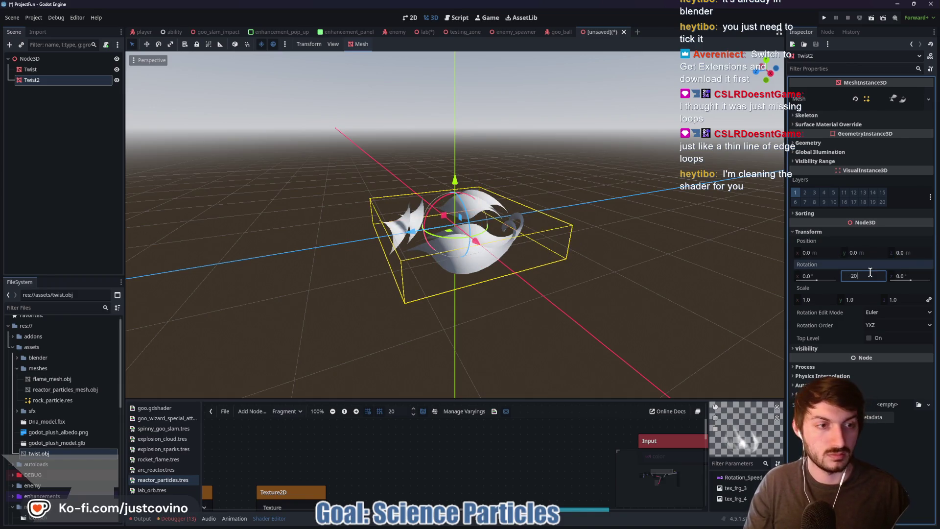
key("Return")
Step: Reset the original Twist mesh's position to the origin and check both meshes
left_click(54, 69)
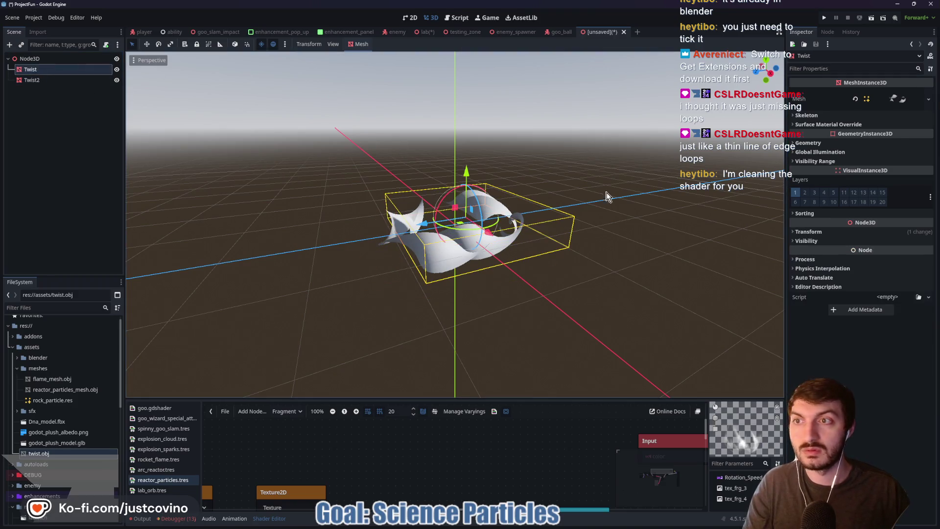
left_click(850, 233)
left_click(926, 243)
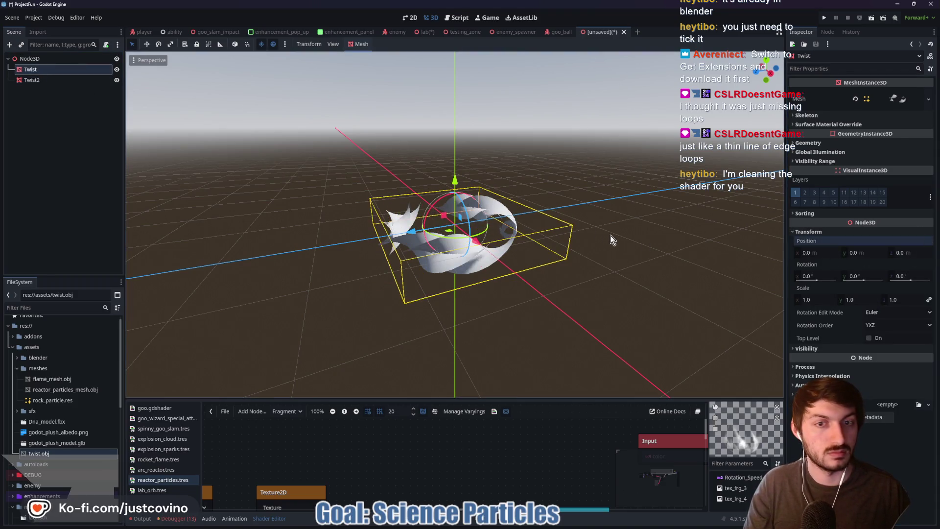
mouse_move(548, 237)
left_mouse_down()
mouse_move(668, 238)
mouse_move(729, 219)
mouse_move(763, 233)
mouse_move(694, 254)
mouse_move(666, 221)
mouse_move(686, 201)
mouse_move(730, 235)
mouse_move(640, 289)
mouse_move(580, 246)
mouse_move(482, 230)
mouse_move(465, 245)
mouse_move(487, 240)
mouse_move(509, 208)
left_mouse_up()
left_click(48, 58)
key("Escape")
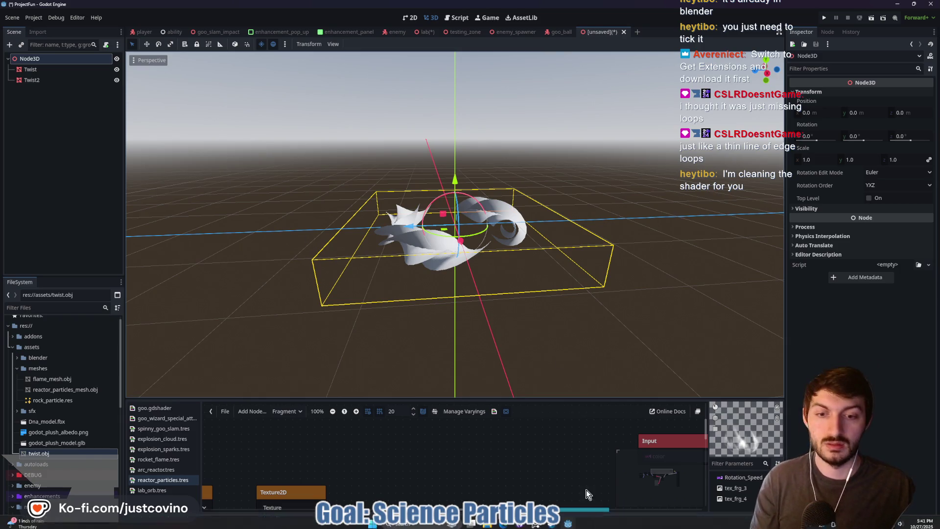
Step: Save the scene as reactor_particles.tscn in res://resources/vfx
key("ctrl+s")
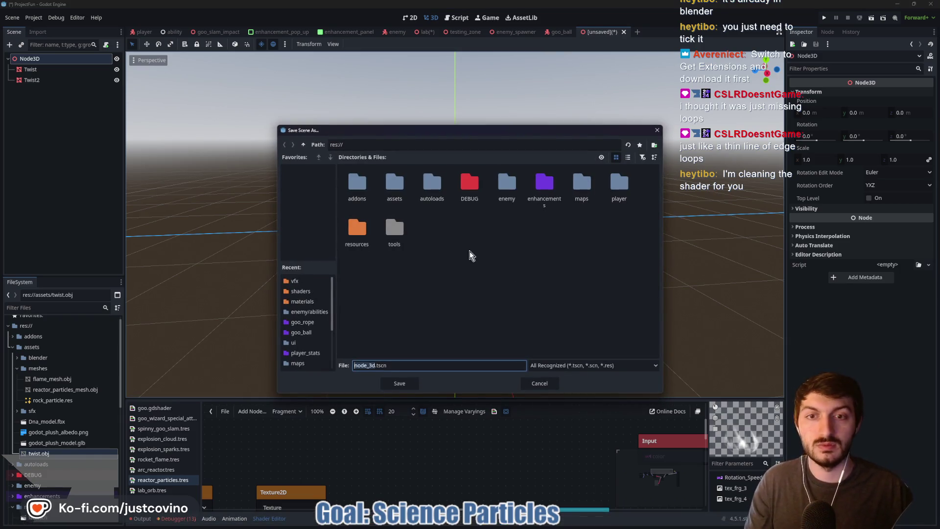
double_click(356, 228)
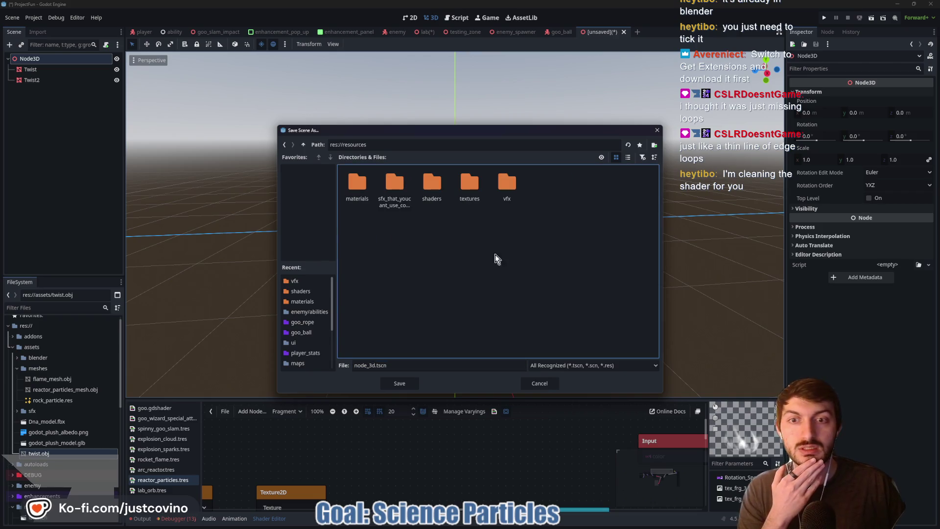
double_click(507, 189)
left_click(373, 364)
type("reactor_particles")
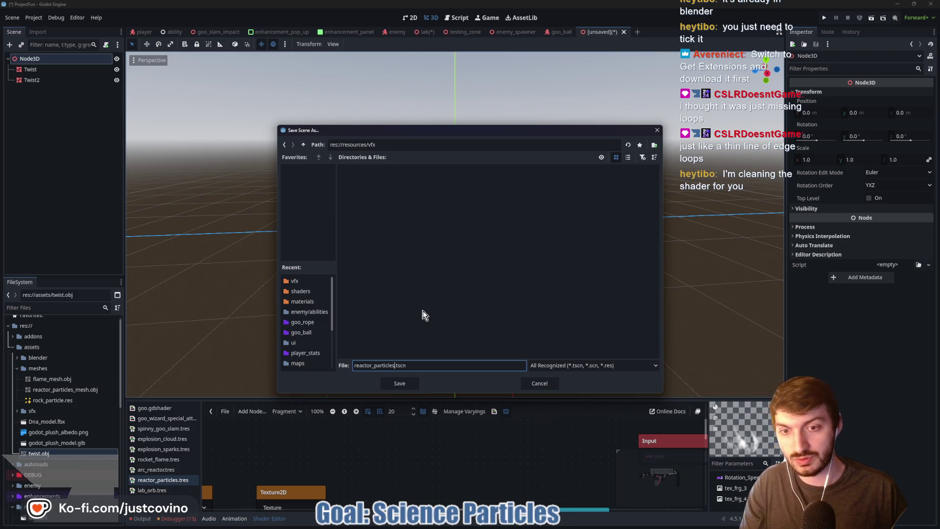
left_click(399, 384)
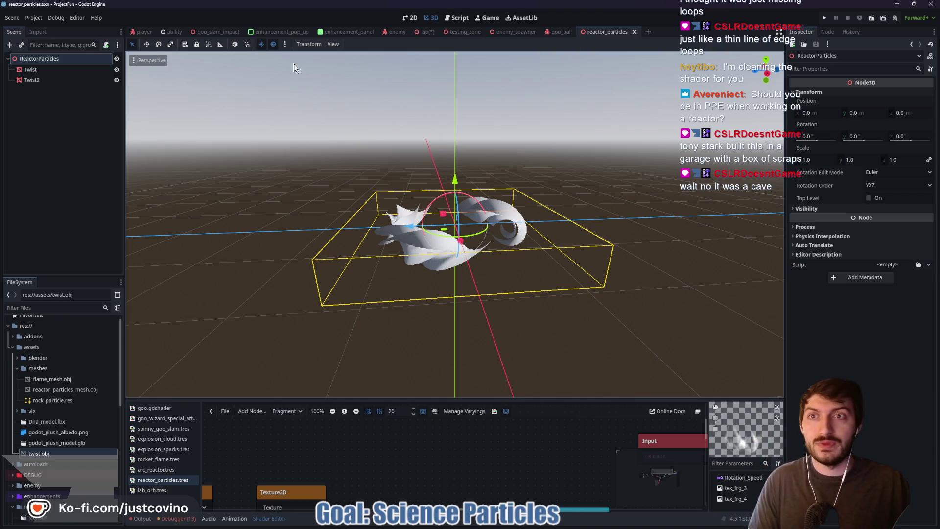
Step: Open the lab scene tab, leaving reactor_particles
left_click(421, 32)
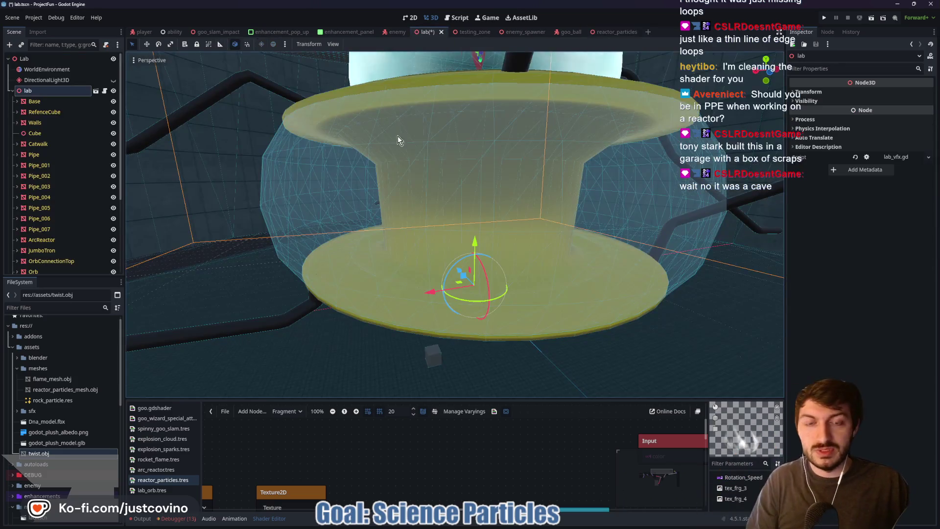
Step: Orbit, pan and zoom the lab view up close to the glowing white ceiling screen
mouse_move(407, 157)
left_mouse_down()
mouse_move(441, 184)
mouse_move(364, 183)
left_mouse_up()
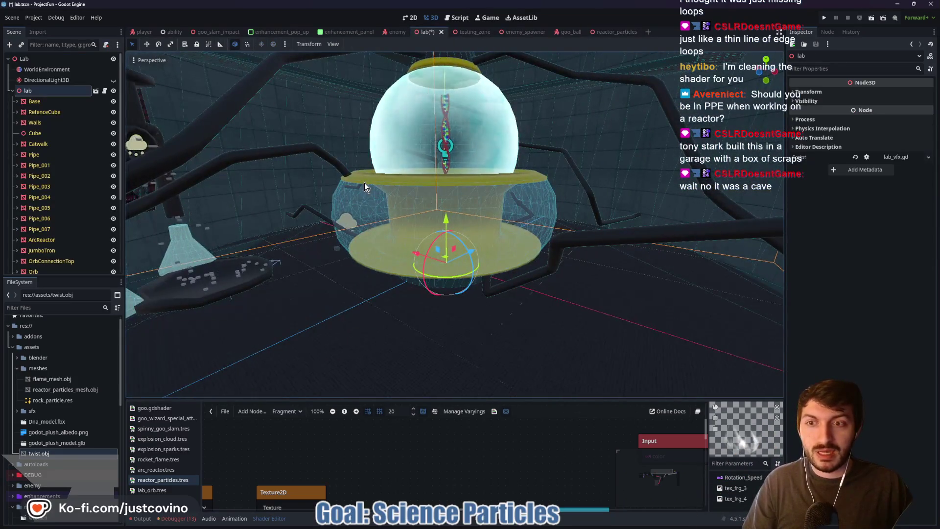
mouse_move(239, 219)
left_mouse_down()
mouse_move(465, 255)
mouse_move(492, 269)
mouse_move(430, 269)
mouse_move(353, 237)
mouse_move(406, 248)
mouse_move(445, 296)
mouse_move(442, 240)
mouse_move(465, 209)
mouse_move(461, 183)
mouse_move(489, 203)
mouse_move(447, 205)
mouse_move(466, 248)
mouse_move(446, 210)
mouse_move(443, 177)
mouse_move(440, 194)
left_mouse_up()
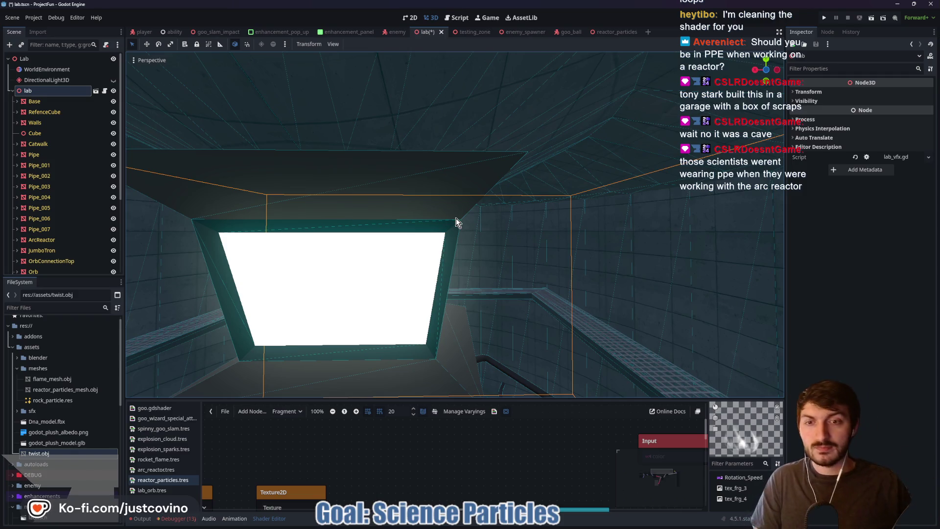
mouse_move(553, 237)
left_mouse_down()
mouse_move(544, 269)
mouse_move(534, 243)
mouse_move(521, 292)
mouse_move(517, 264)
mouse_move(555, 242)
left_mouse_up()
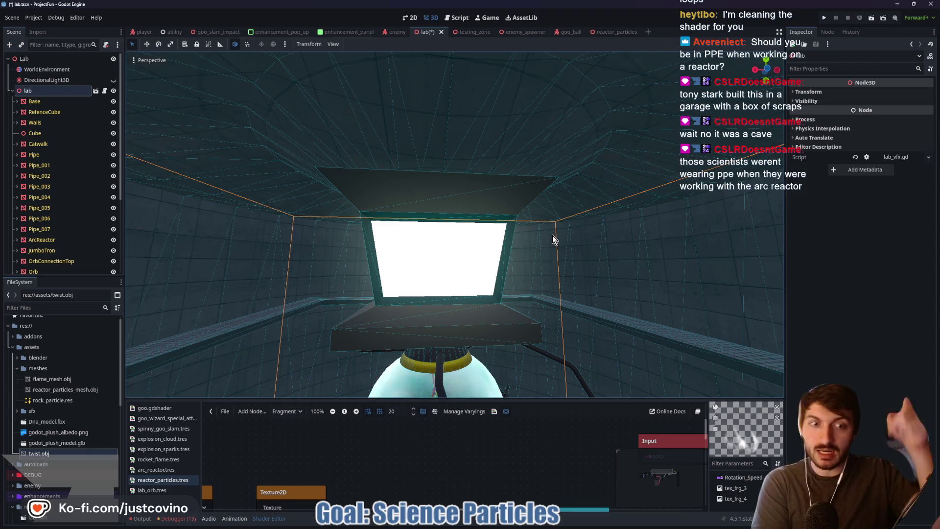
scroll(520, 246, "up", 5)
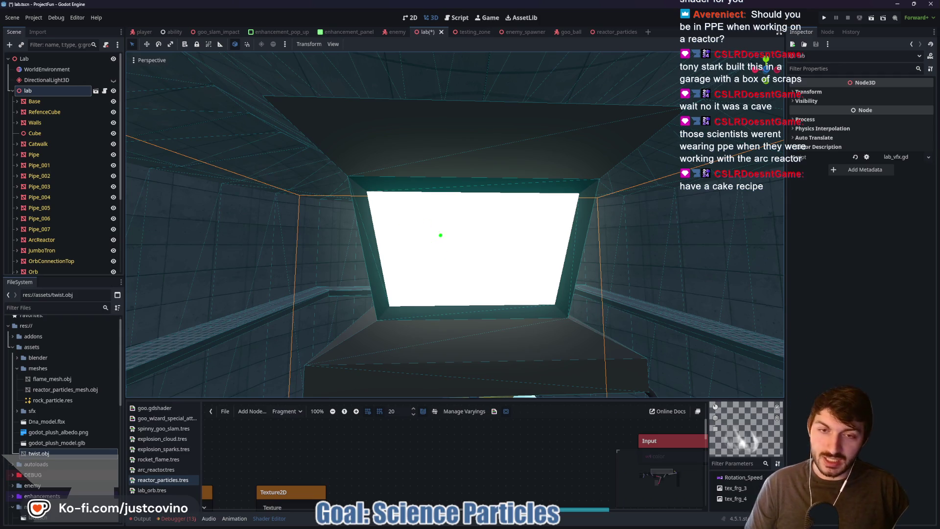
mouse_move(426, 215)
left_mouse_down()
mouse_move(514, 256)
mouse_move(436, 211)
mouse_move(504, 269)
mouse_move(422, 223)
mouse_move(528, 271)
mouse_move(400, 216)
left_mouse_up()
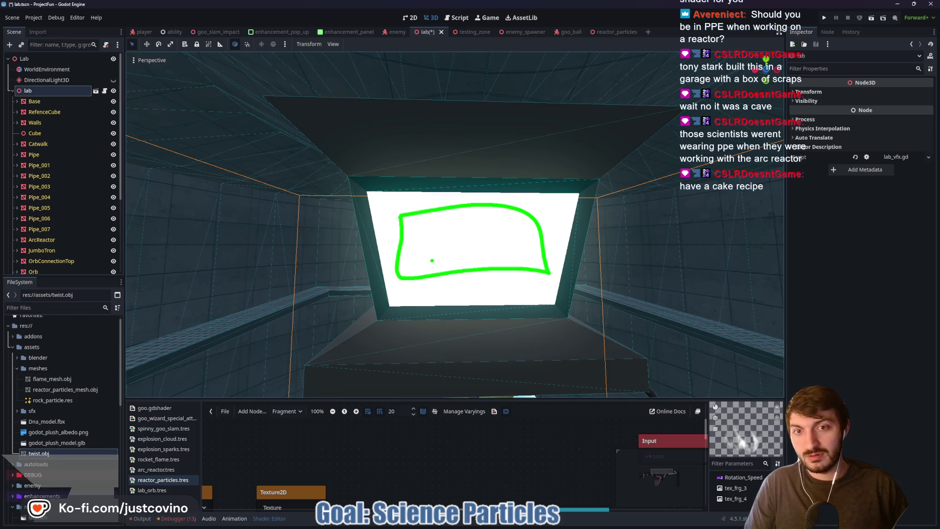
left_click(416, 246)
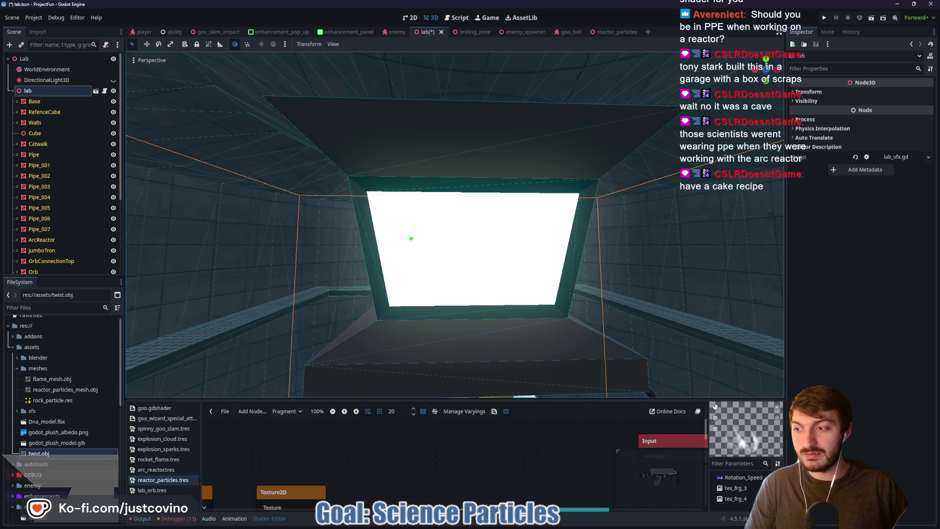
mouse_move(396, 242)
left_mouse_down()
mouse_move(407, 207)
mouse_move(428, 205)
mouse_move(456, 223)
left_mouse_up()
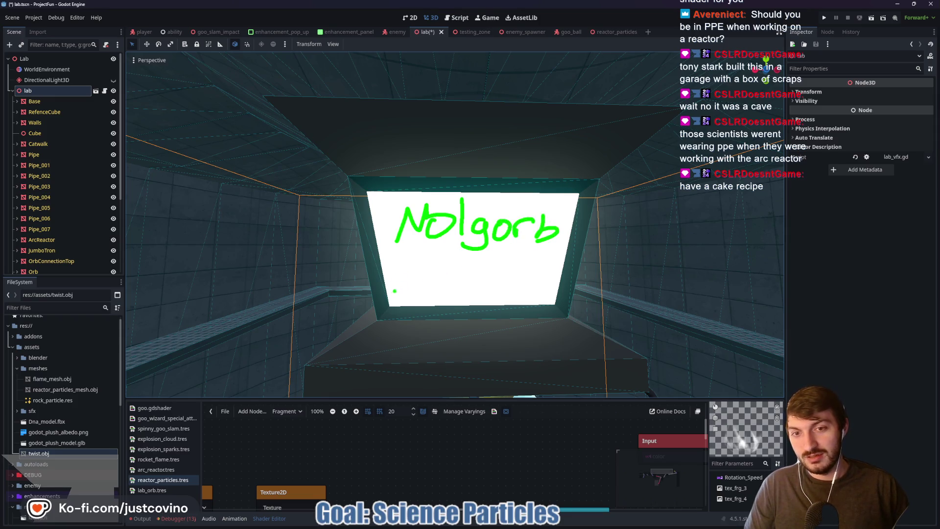
left_click_drag(407, 297, 457, 273)
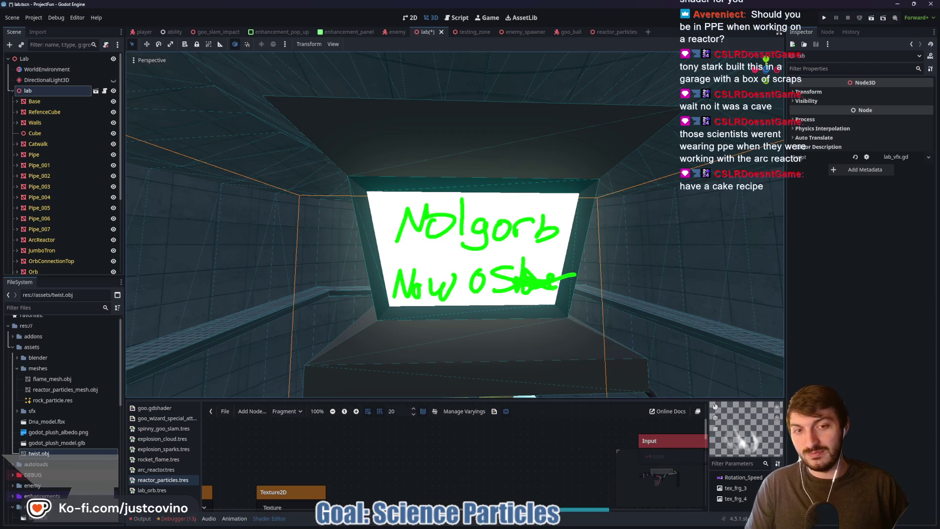
key("Escape")
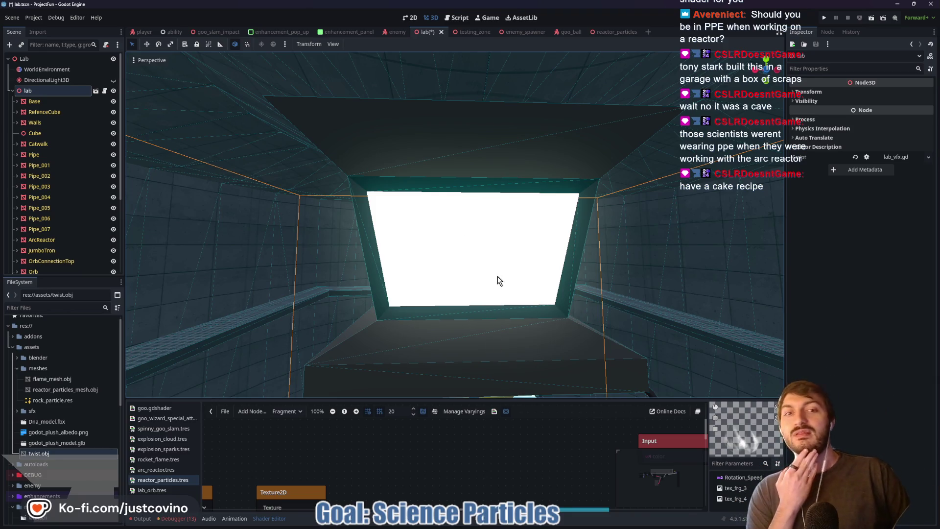
mouse_move(516, 273)
left_mouse_down()
mouse_move(514, 288)
mouse_move(439, 284)
left_mouse_up()
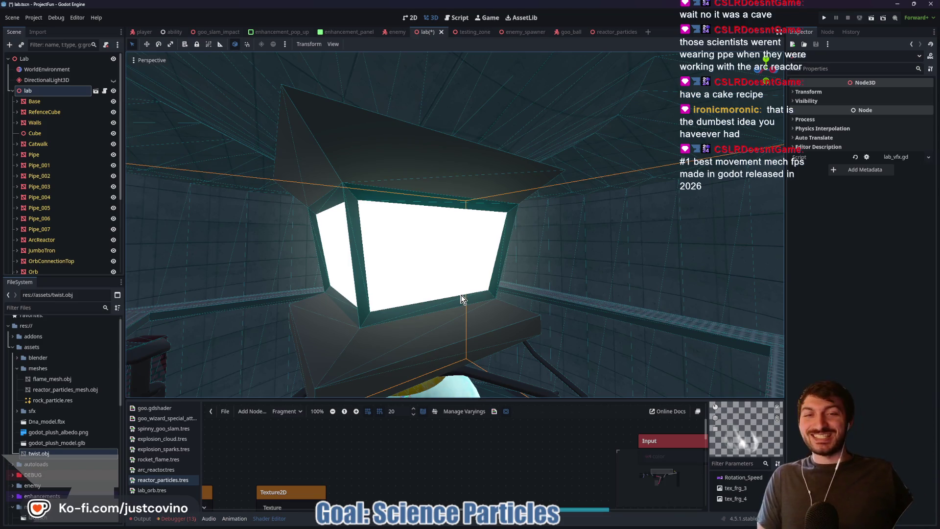
mouse_move(480, 275)
left_mouse_down()
mouse_move(481, 206)
mouse_move(480, 274)
left_mouse_up()
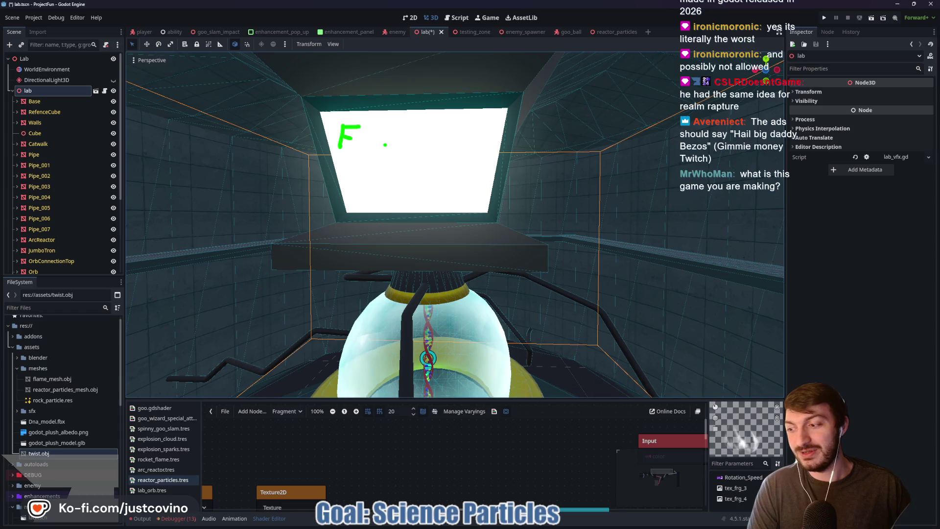
Step: Move in closer to the reactor's glass bulb and save lab.tscn
left_click_drag(457, 176, 489, 181)
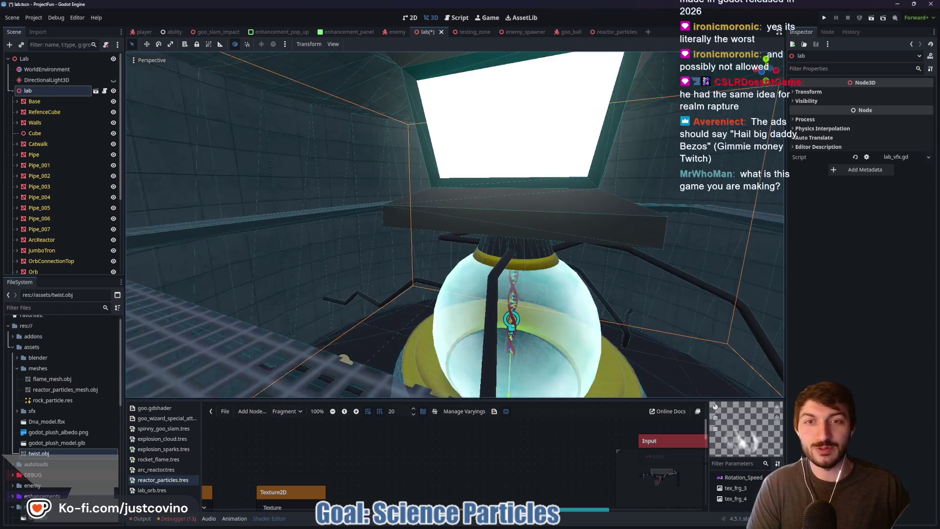
key("ctrl+s")
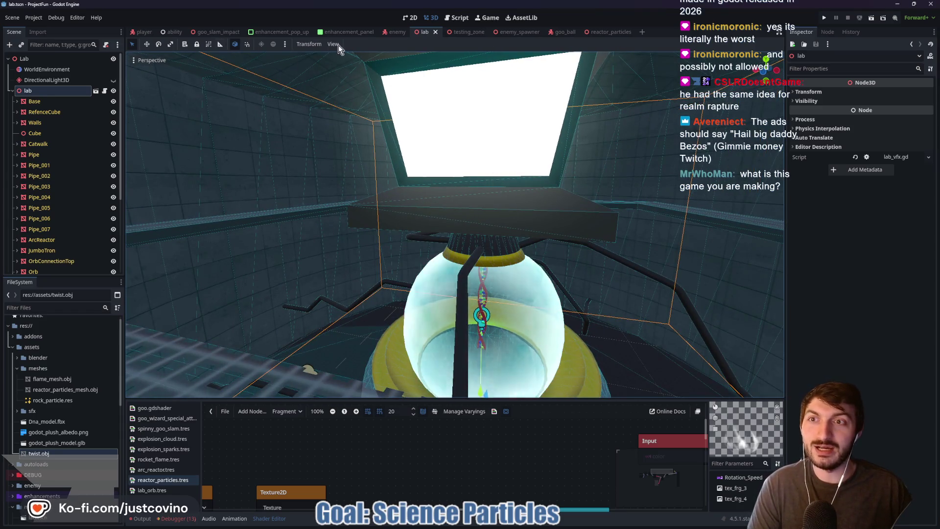
Step: Run the ProjectFun game, grapple upward and land, then stop the debug run with F8
key("F5")
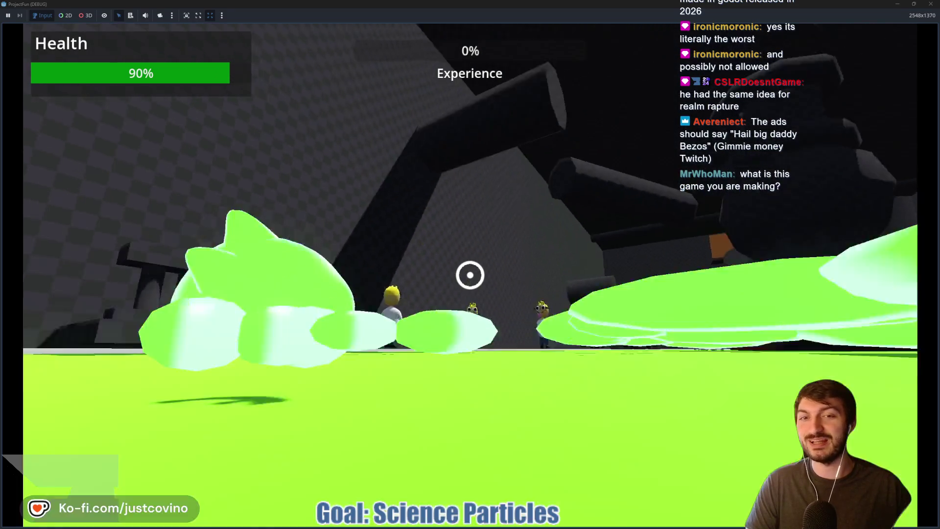
left_click(470, 275)
left_click(470, 275)
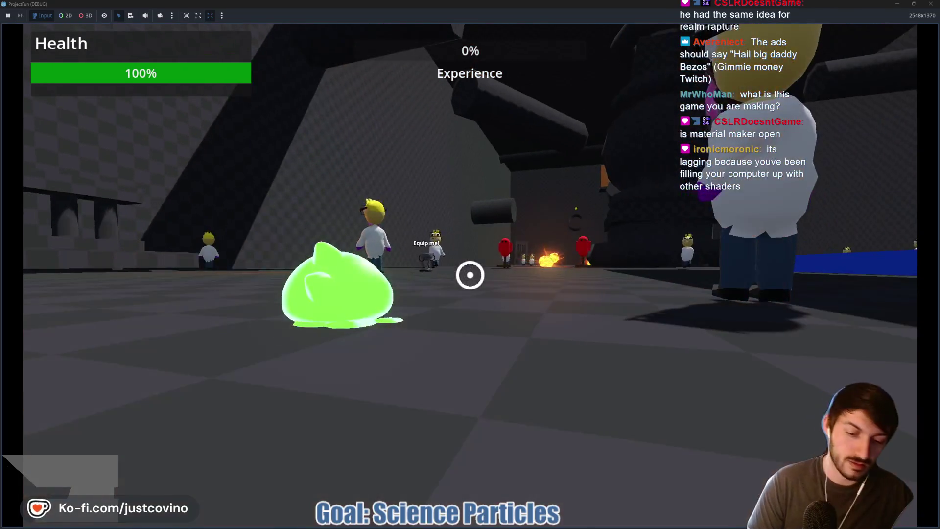
key("F8")
mouse_move(488, 523)
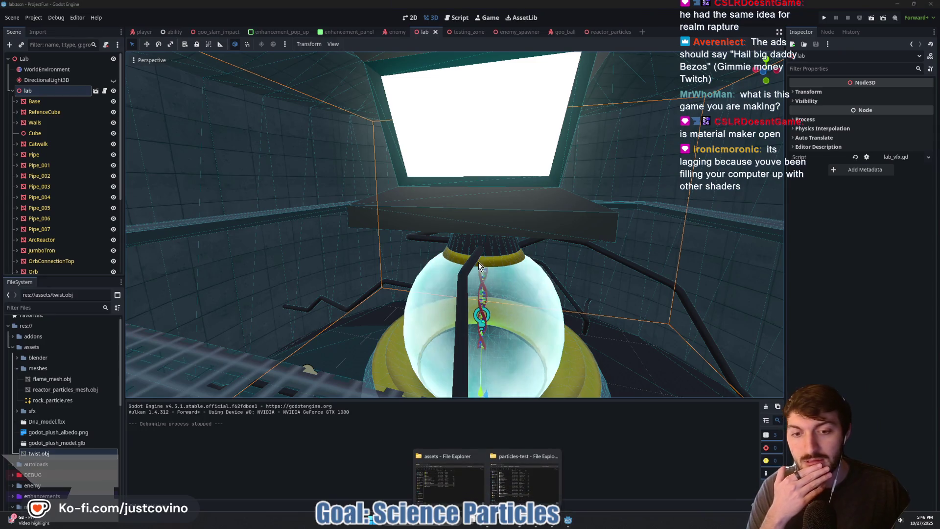
left_click(451, 480)
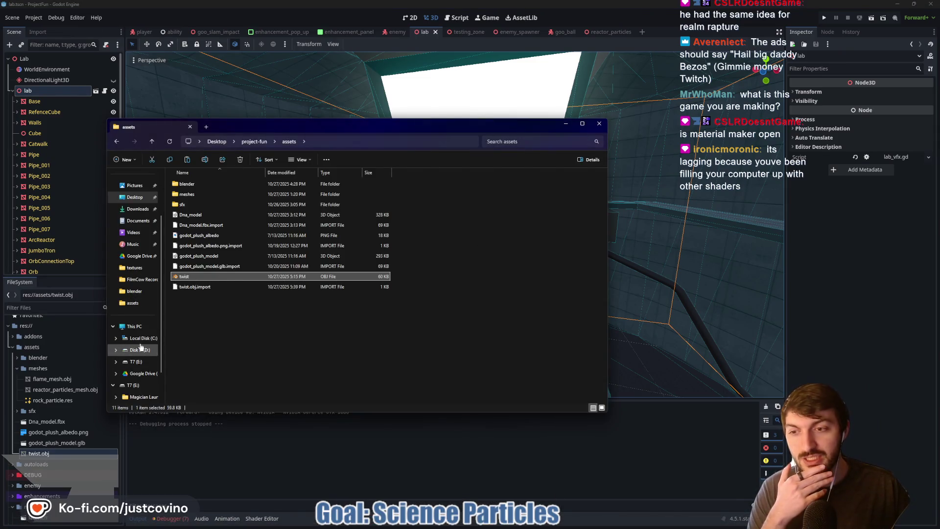
left_click(135, 326)
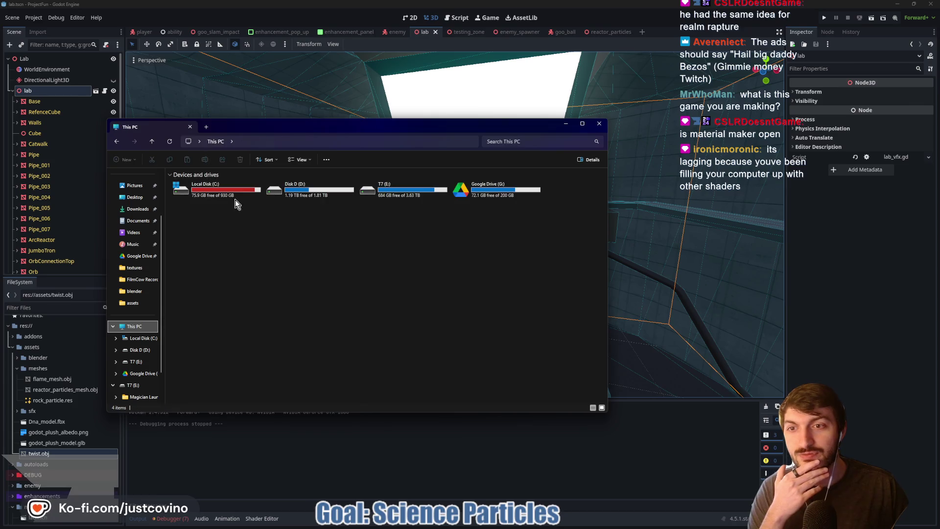
left_click(598, 125)
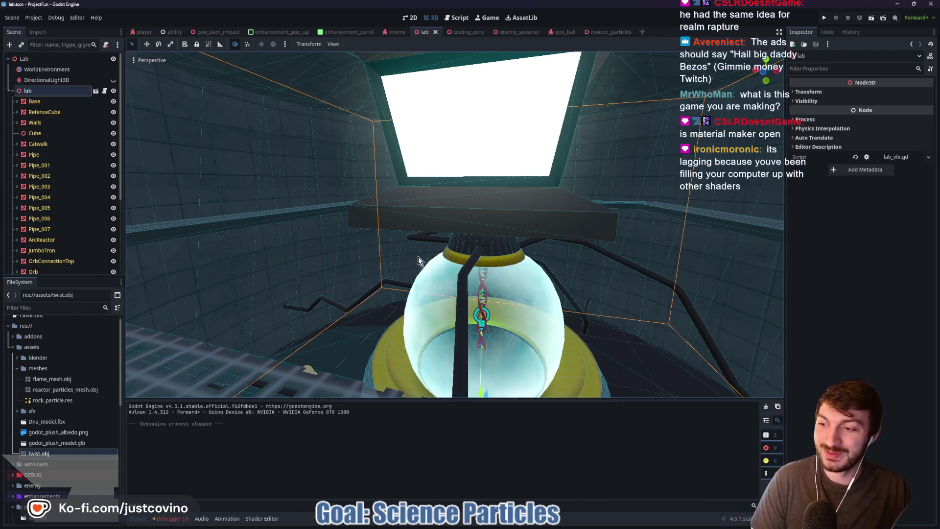
left_click_drag(418, 257, 426, 242)
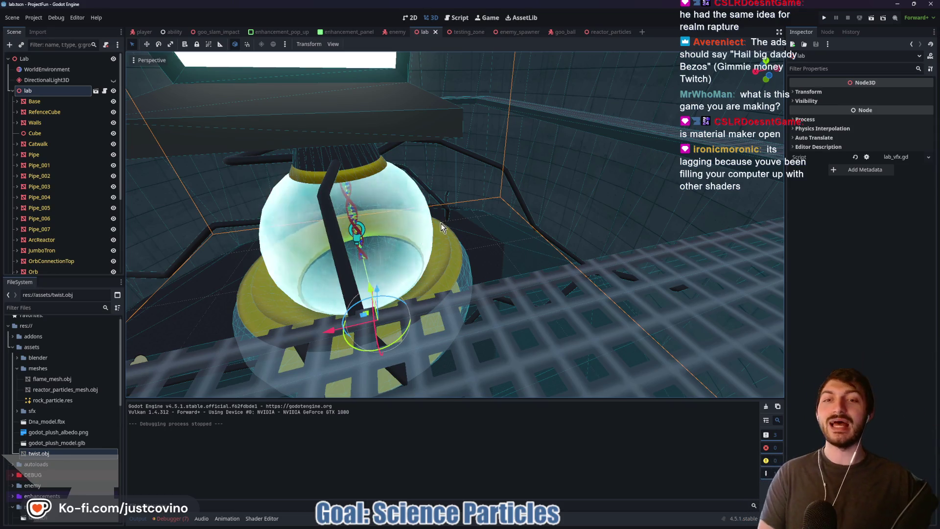
mouse_move(426, 241)
left_mouse_down()
mouse_move(424, 186)
mouse_move(425, 235)
mouse_move(399, 241)
mouse_move(497, 274)
left_mouse_up()
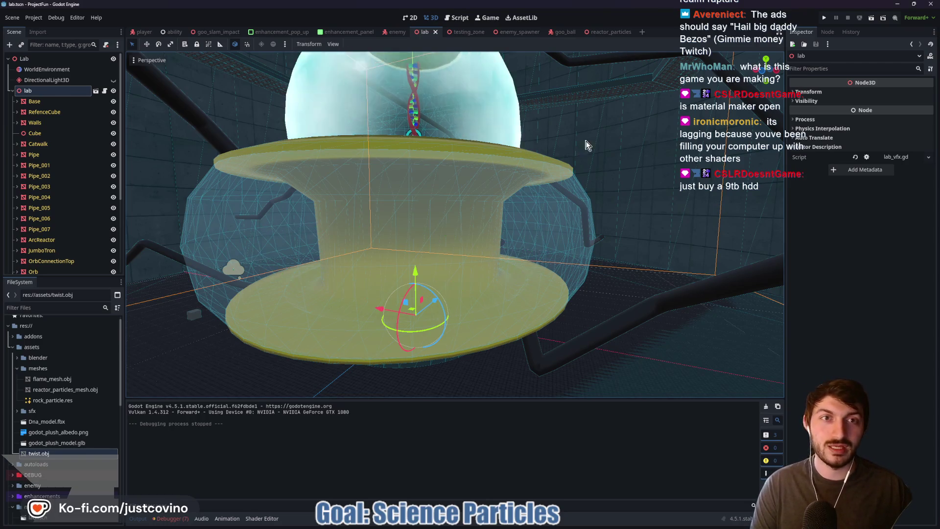
mouse_move(567, 525)
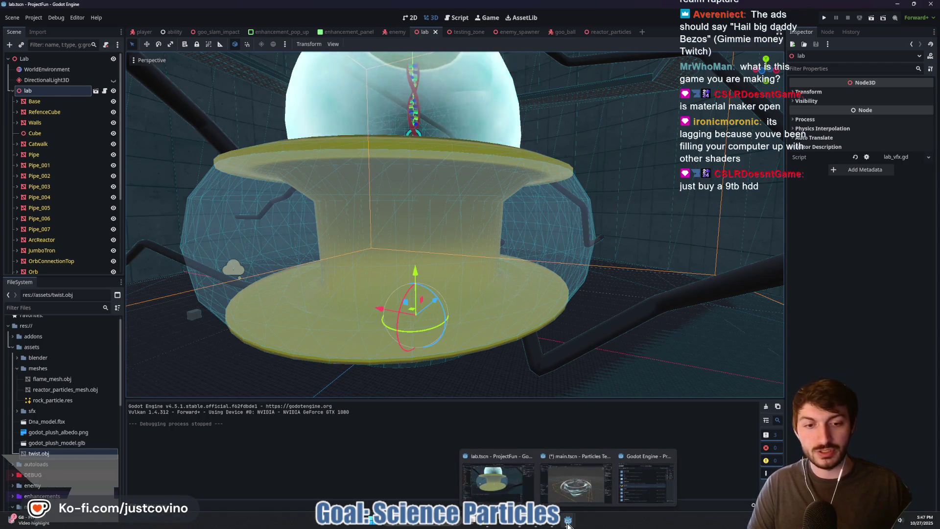
left_click(575, 482)
mouse_move(571, 219)
left_mouse_down()
mouse_move(571, 179)
mouse_move(473, 181)
mouse_move(453, 208)
mouse_move(423, 215)
left_mouse_up()
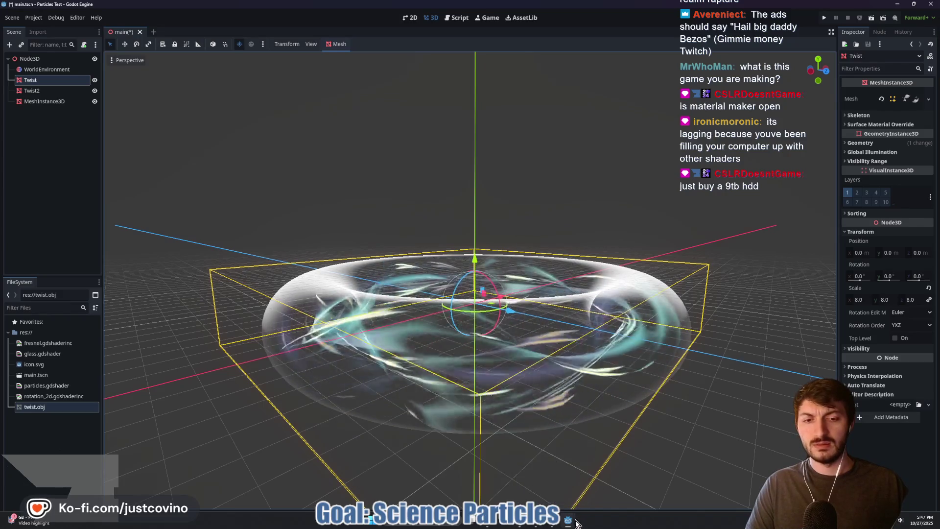
mouse_move(515, 523)
left_click(508, 470)
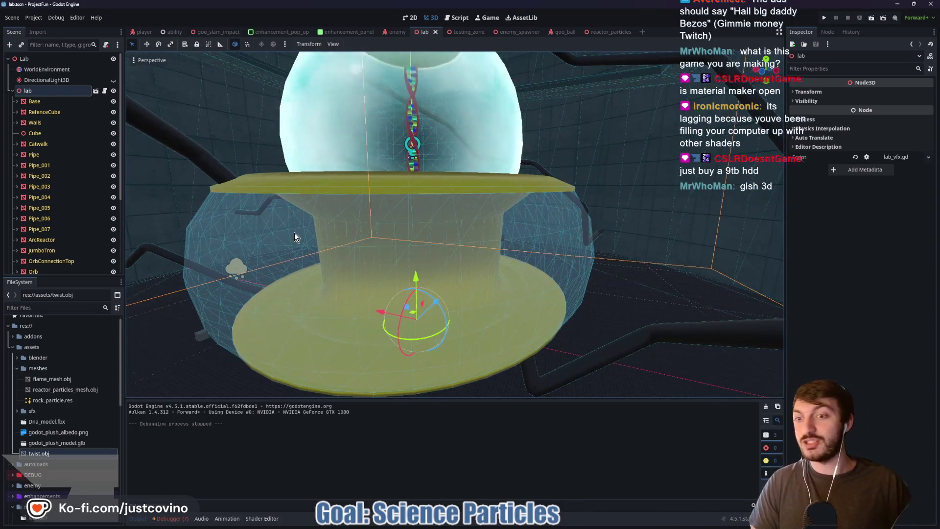
scroll(294, 233, "up", 5)
key("w")
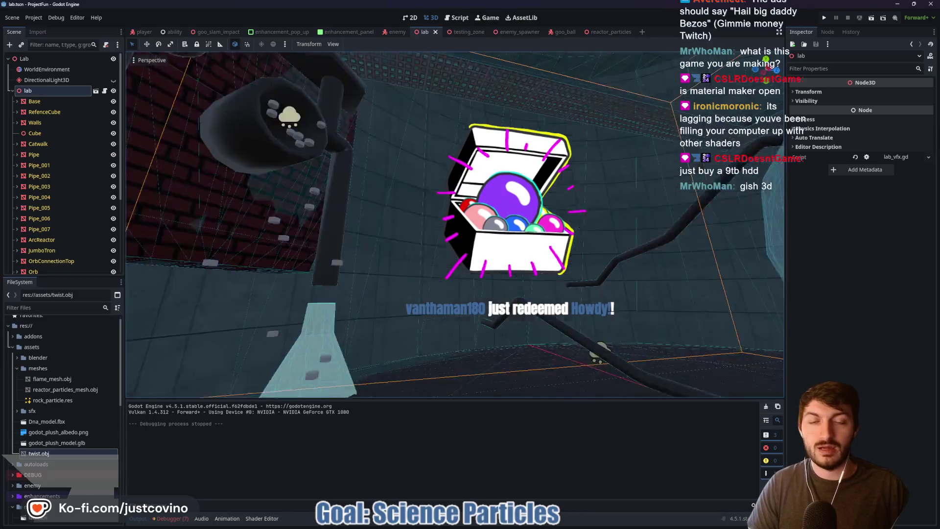
key("s")
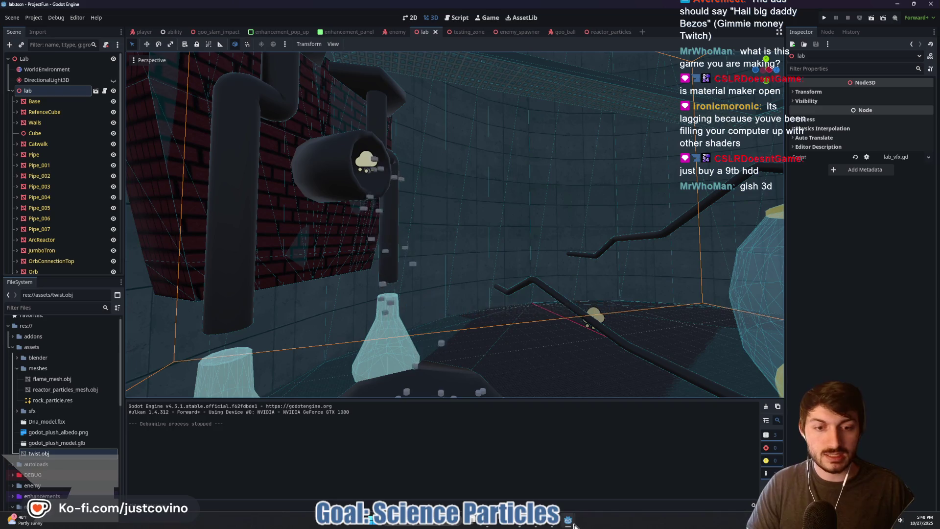
mouse_move(573, 525)
key("super")
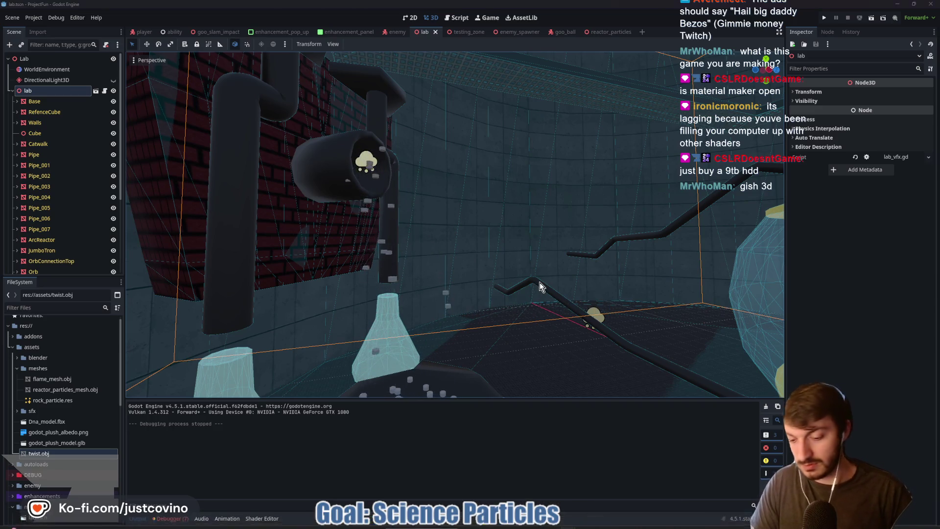
Step: Launch Blender 4.5 from the Start search and start a new General file
type("blender")
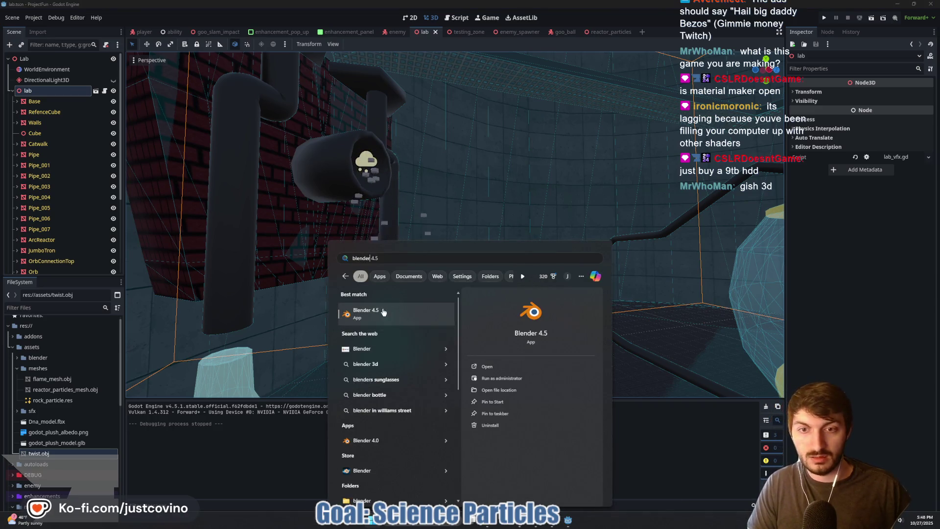
key("Return")
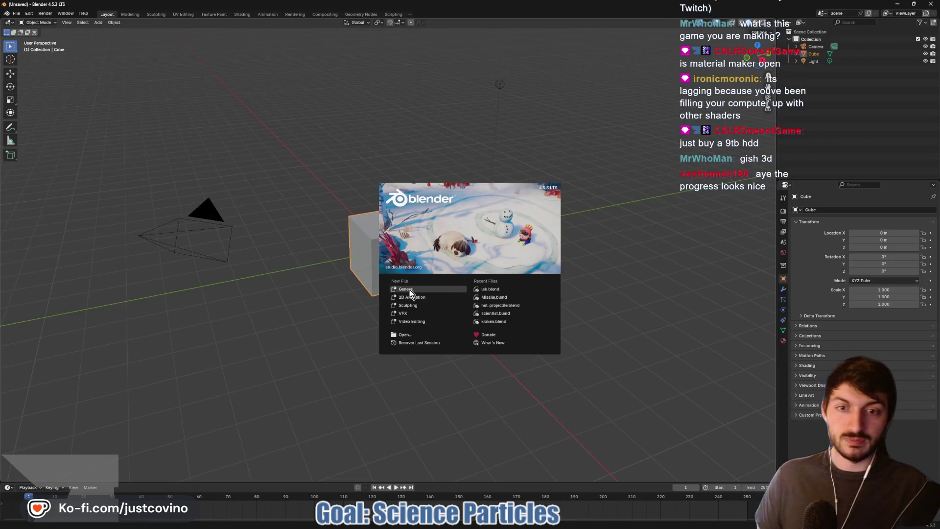
left_click(410, 293)
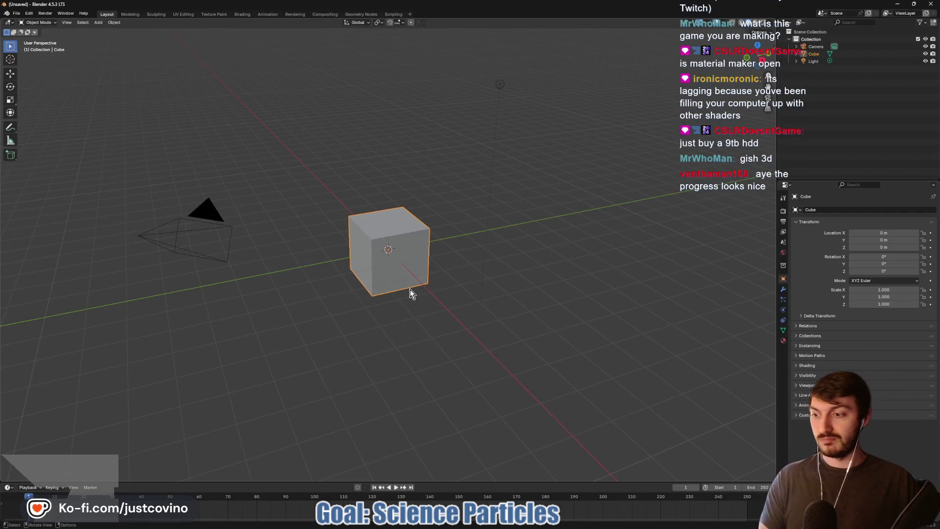
Step: Select all and delete the default cube, camera and light
key("a")
key("x")
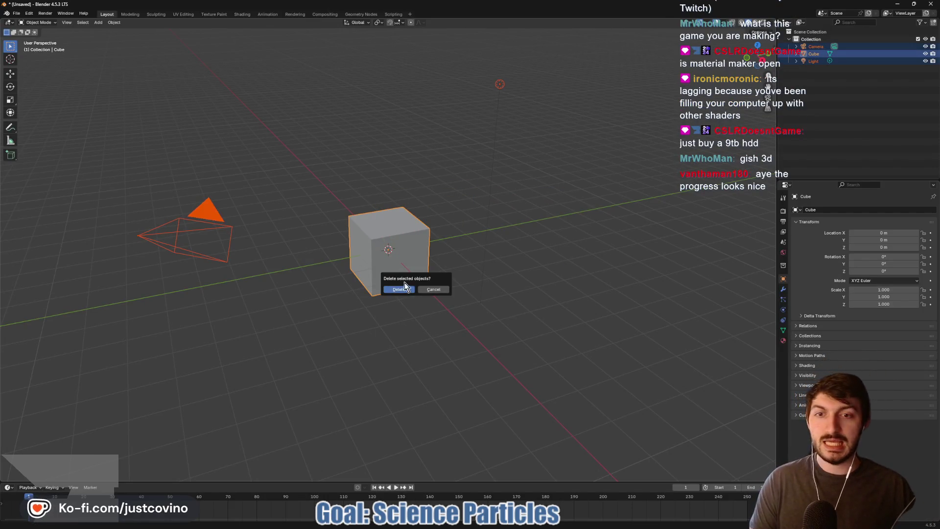
left_click(400, 289)
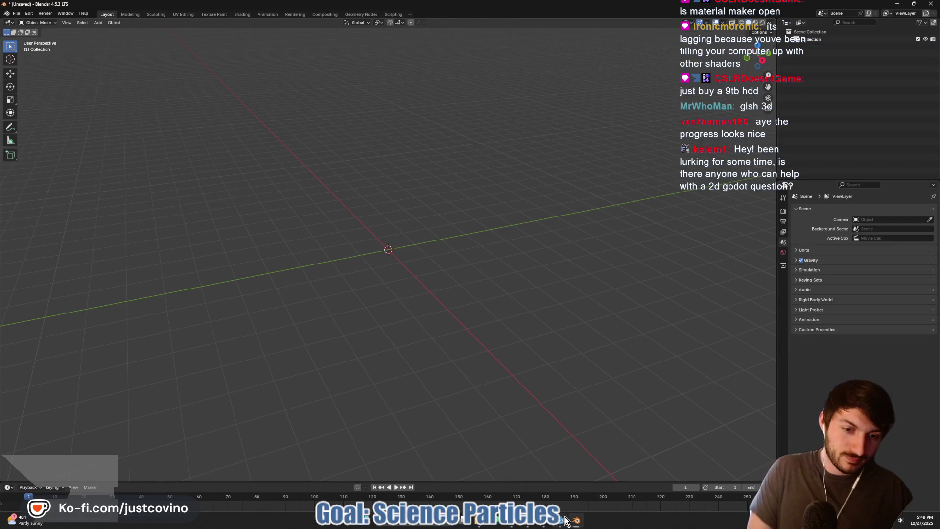
Step: Return to the Godot lab and fly the view from the light box to the DNA tank
left_click(490, 484)
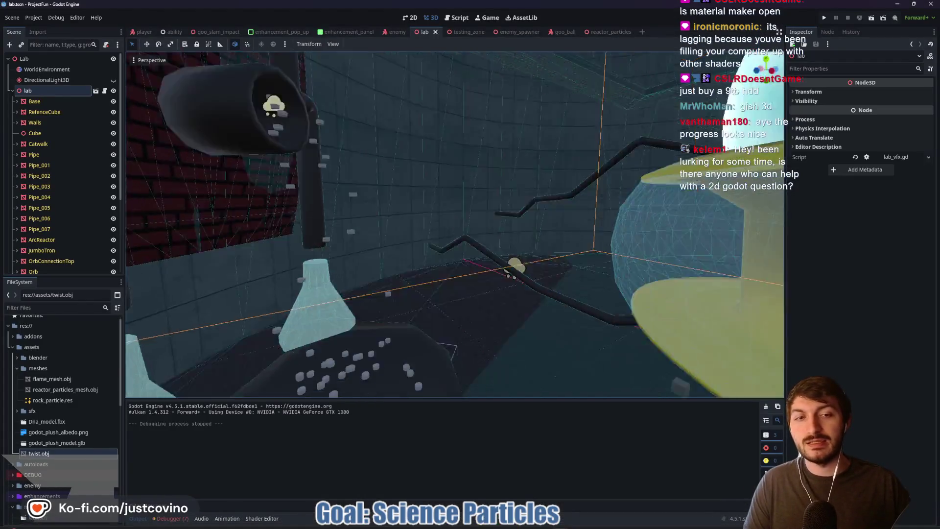
key("s")
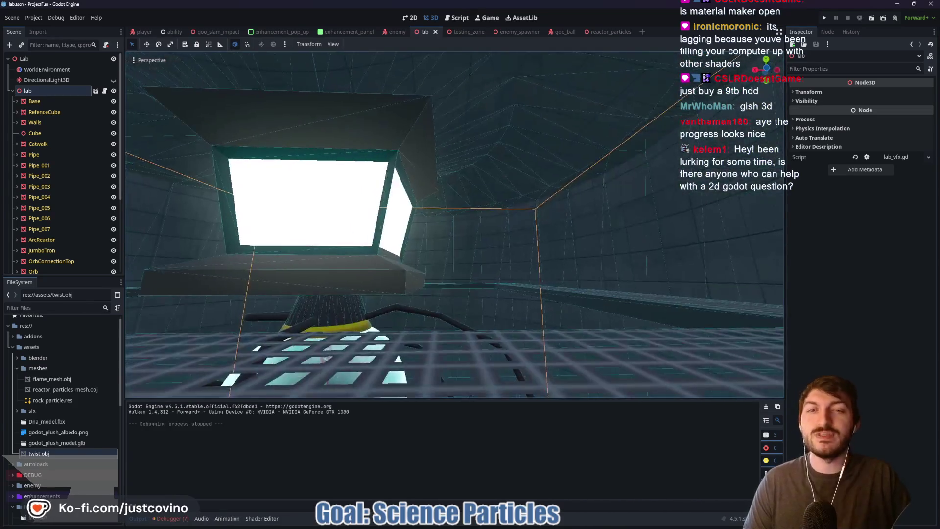
key("w")
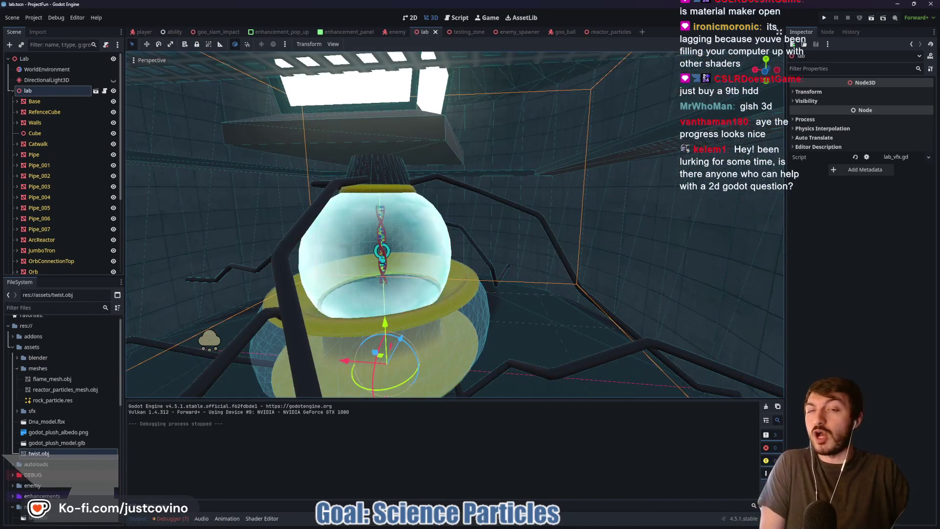
key("a")
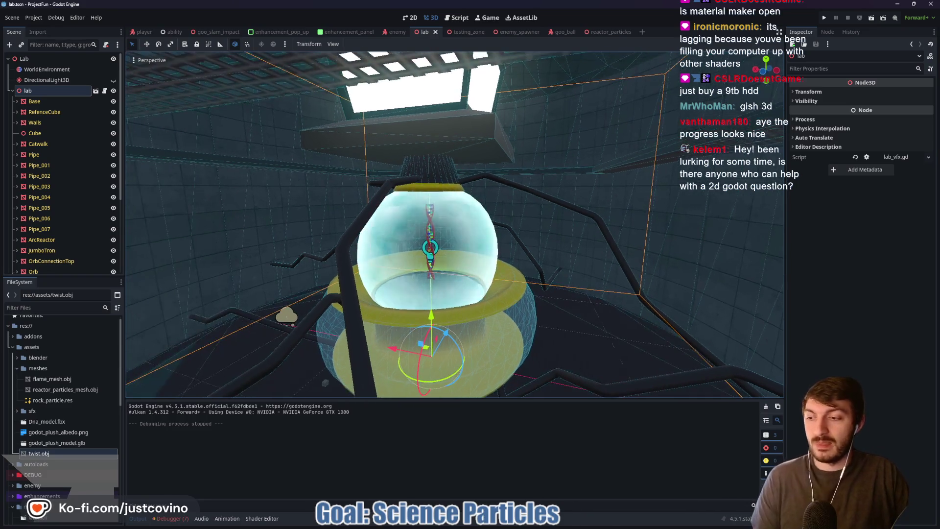
key("a")
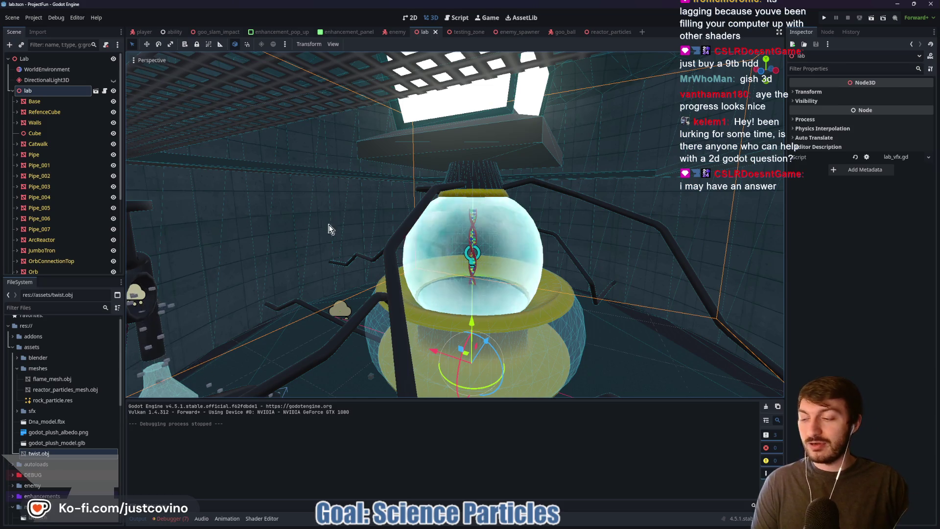
Step: Turn the view toward the flasks and glass sphere, then bring Blender forward
mouse_move(356, 234)
left_mouse_down()
mouse_move(279, 246)
mouse_move(259, 201)
left_mouse_up()
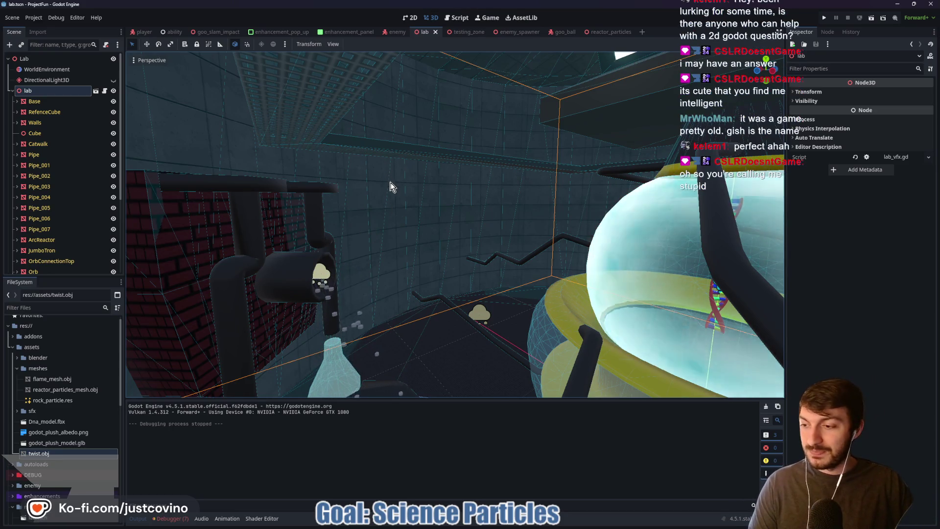
mouse_move(446, 230)
left_mouse_down()
mouse_move(543, 226)
mouse_move(450, 225)
left_mouse_up()
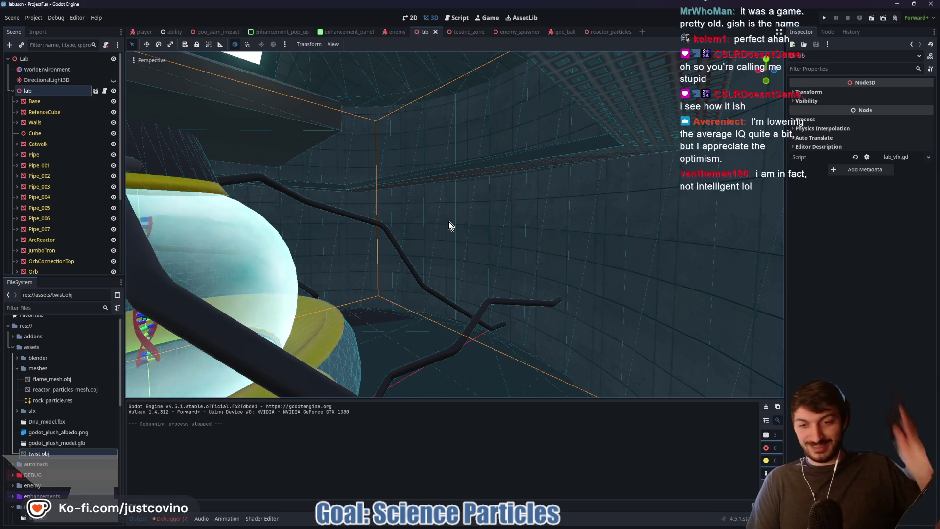
mouse_move(548, 524)
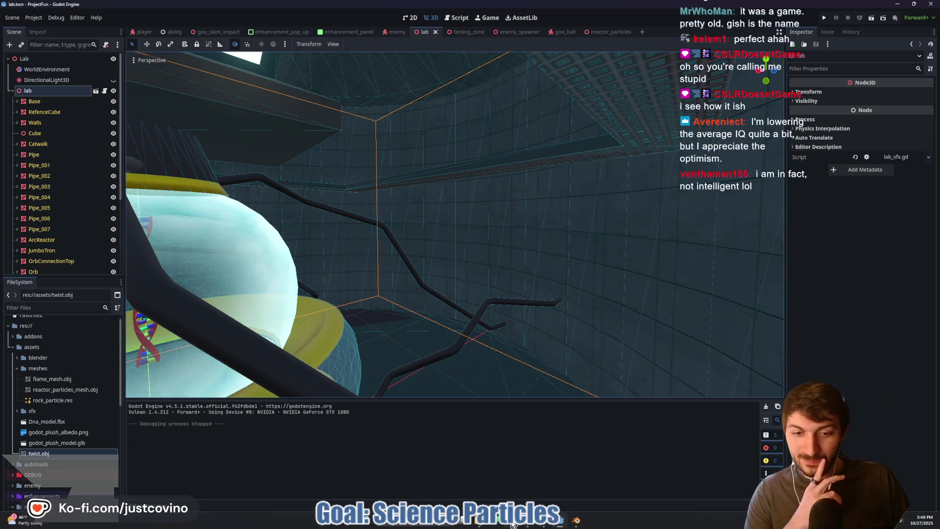
left_click(579, 506)
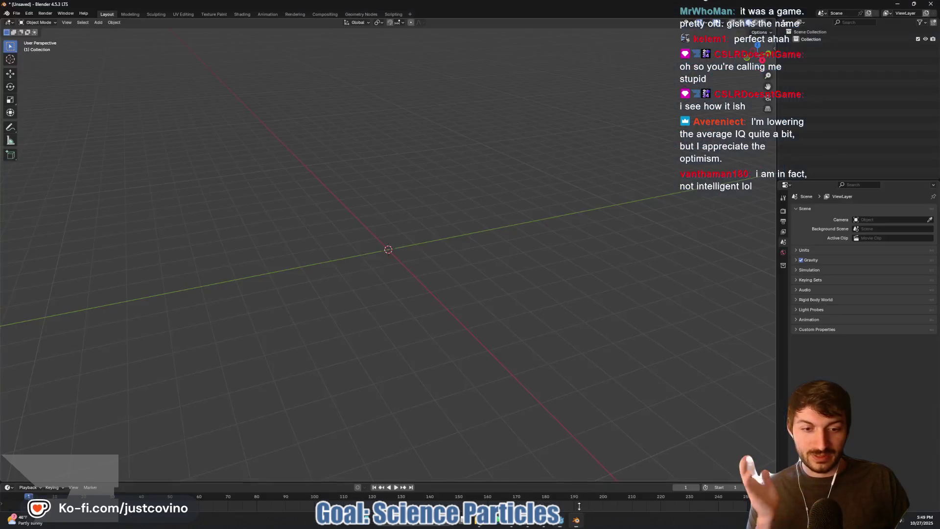
key("shift+a")
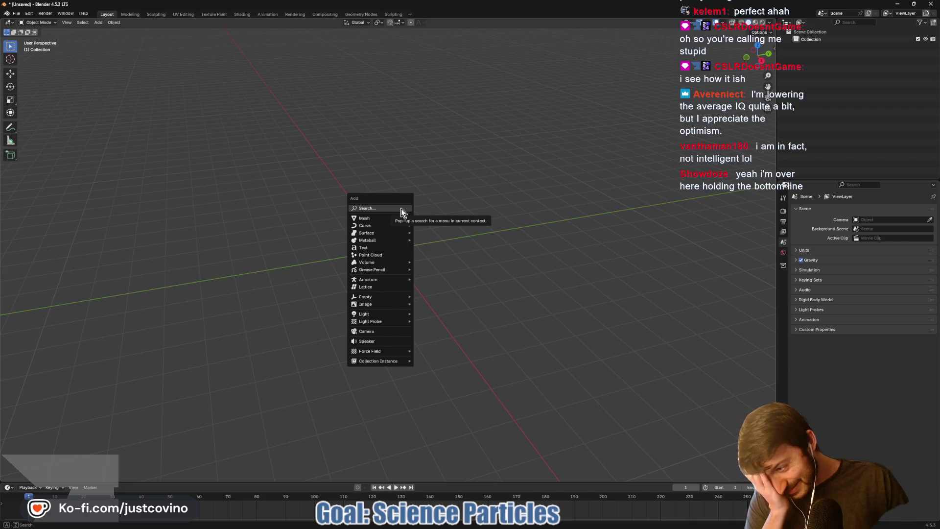
mouse_move(408, 221)
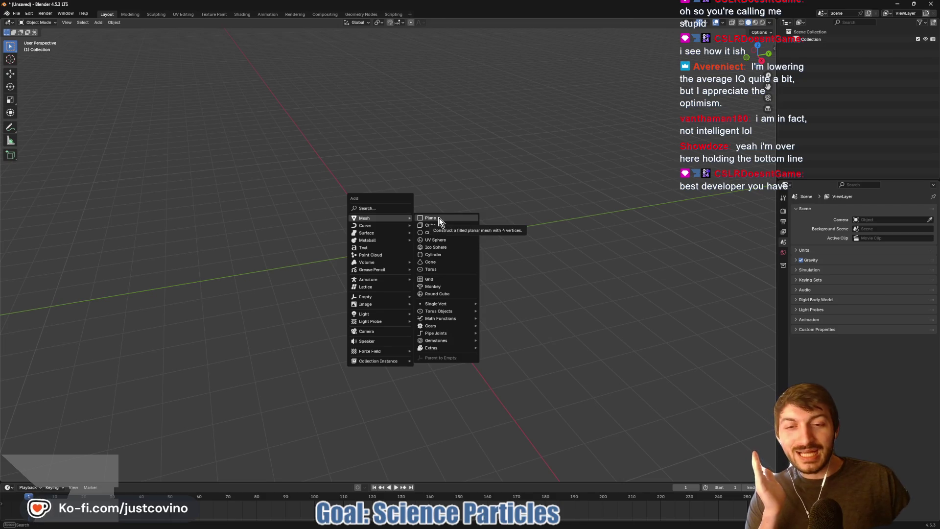
mouse_move(457, 322)
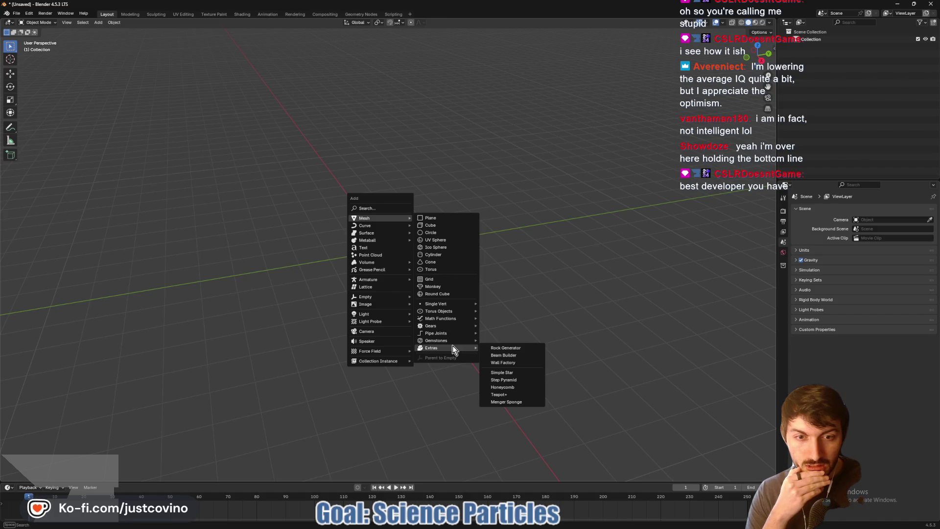
left_click(512, 345)
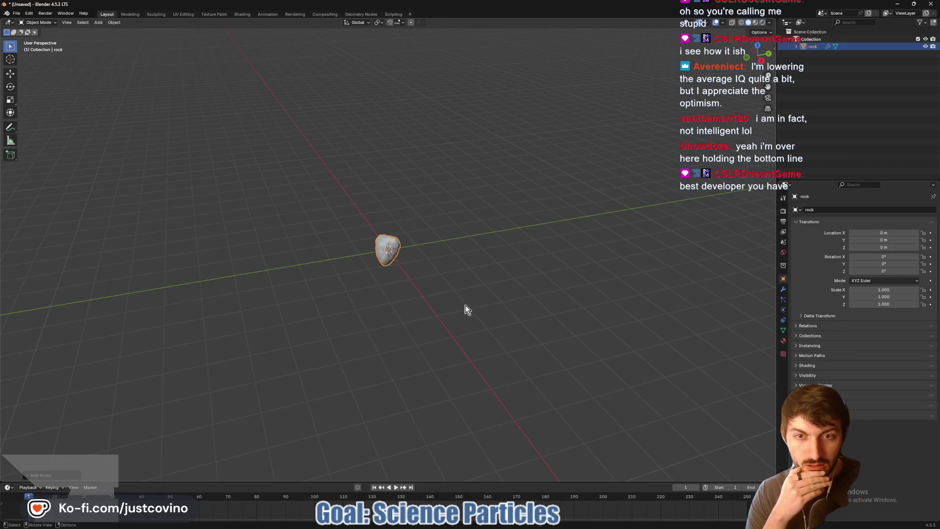
scroll(468, 310, "up", 3)
mouse_move(460, 311)
left_mouse_down()
mouse_move(571, 279)
mouse_move(610, 288)
mouse_move(580, 301)
mouse_move(491, 306)
mouse_move(464, 283)
left_mouse_up()
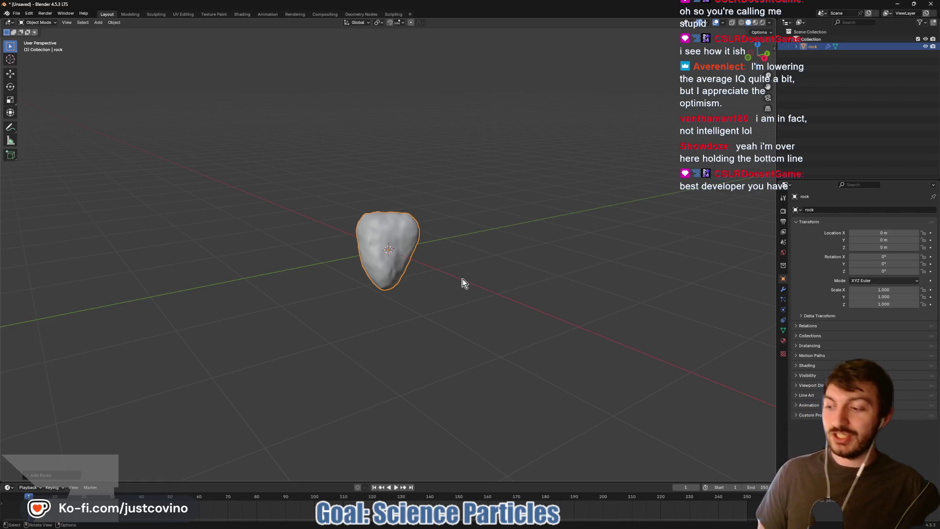
mouse_move(468, 264)
left_mouse_down()
mouse_move(320, 256)
mouse_move(445, 256)
mouse_move(504, 243)
mouse_move(513, 254)
mouse_move(413, 254)
left_mouse_up()
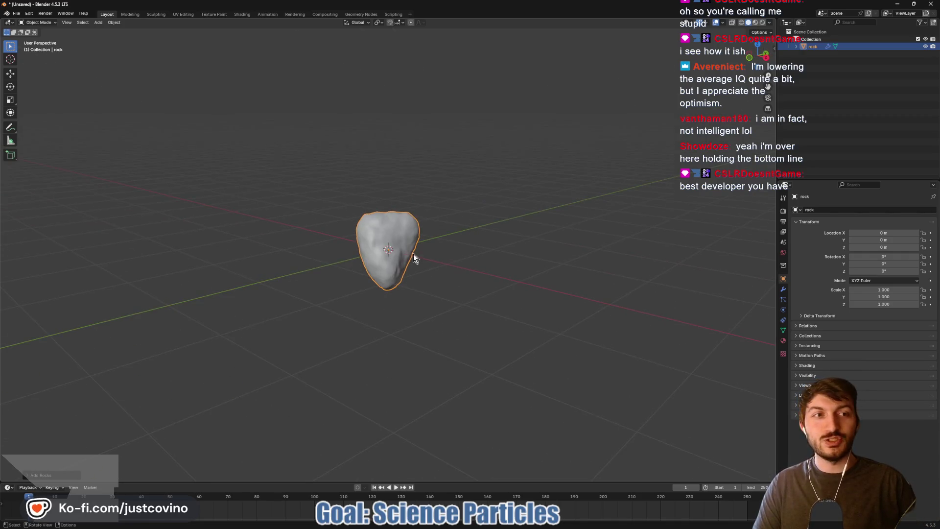
key("x")
left_click(385, 252)
key("shift+a")
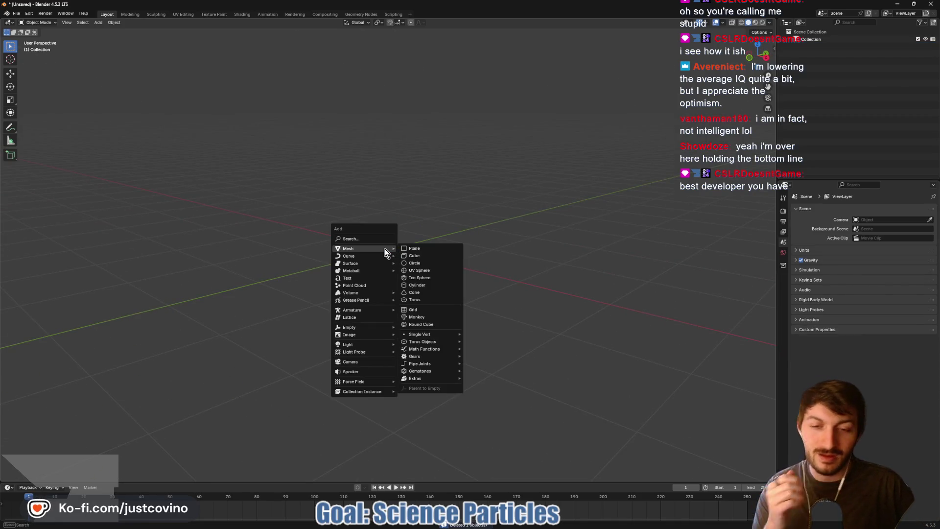
mouse_move(440, 379)
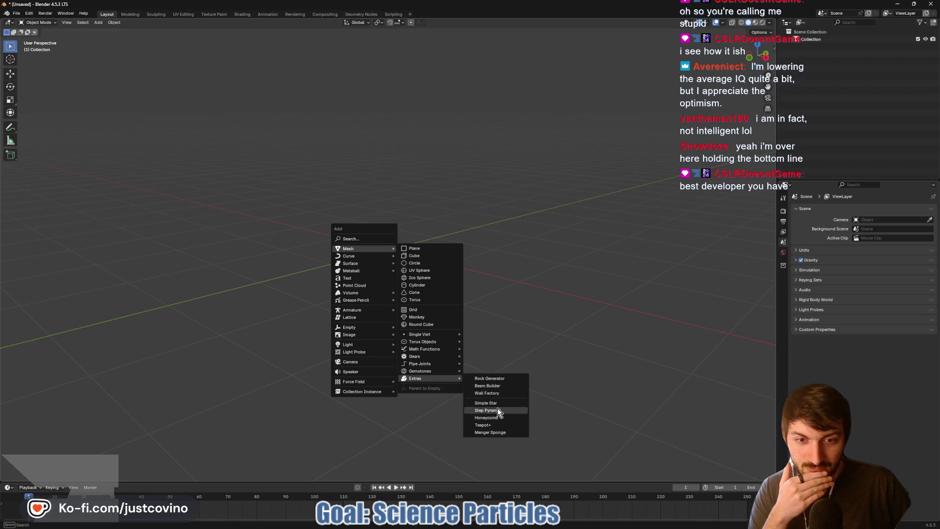
left_click(498, 393)
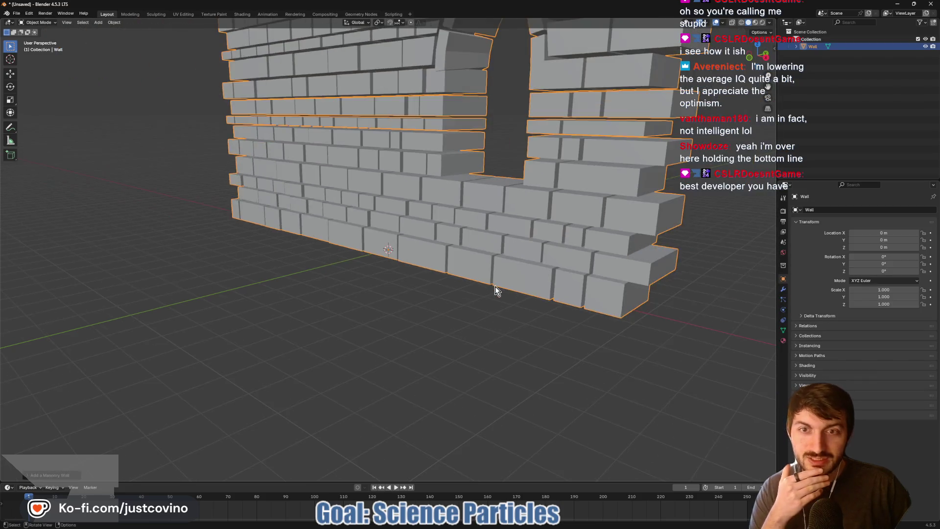
mouse_move(497, 289)
left_mouse_down()
mouse_move(468, 276)
mouse_move(404, 272)
mouse_move(405, 257)
mouse_move(592, 266)
left_mouse_up()
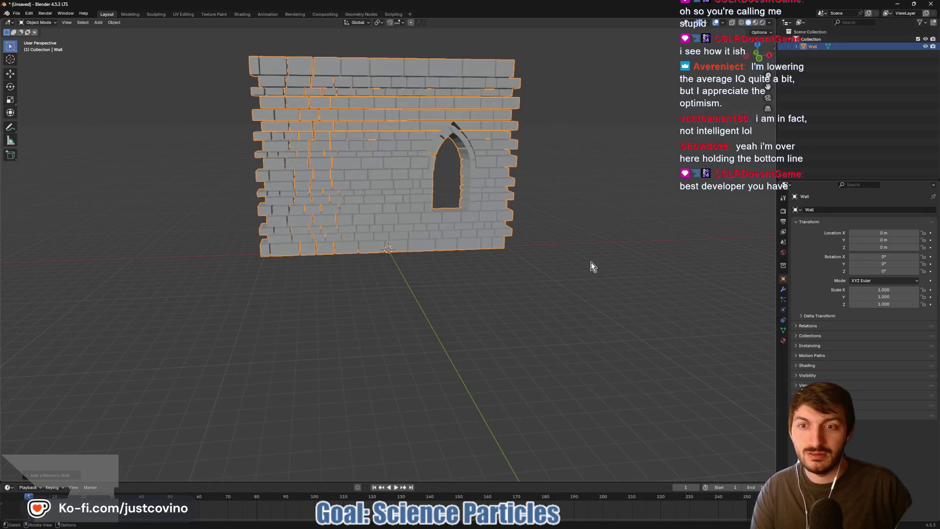
key("x")
left_click(453, 237)
mouse_move(451, 248)
left_mouse_down()
mouse_move(382, 263)
mouse_move(435, 269)
mouse_move(391, 266)
mouse_move(395, 247)
left_mouse_up()
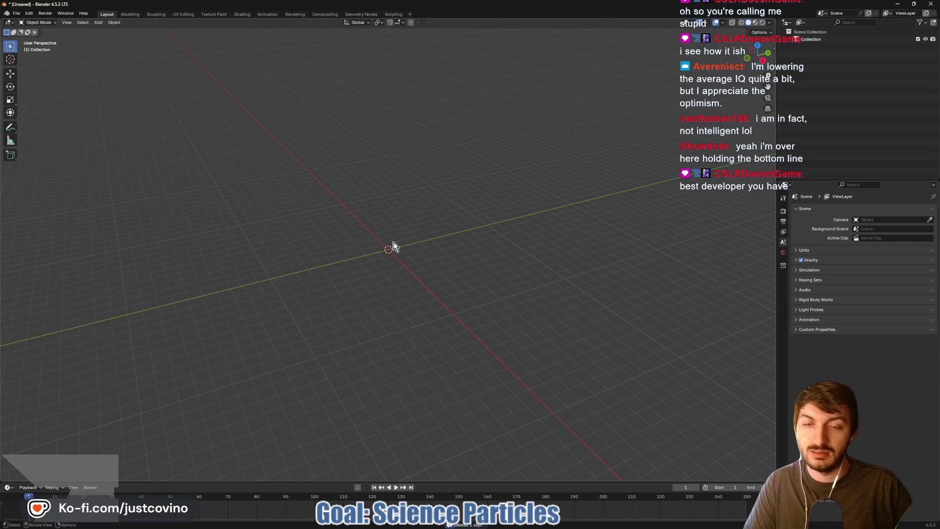
key("shift+a")
mouse_move(394, 247)
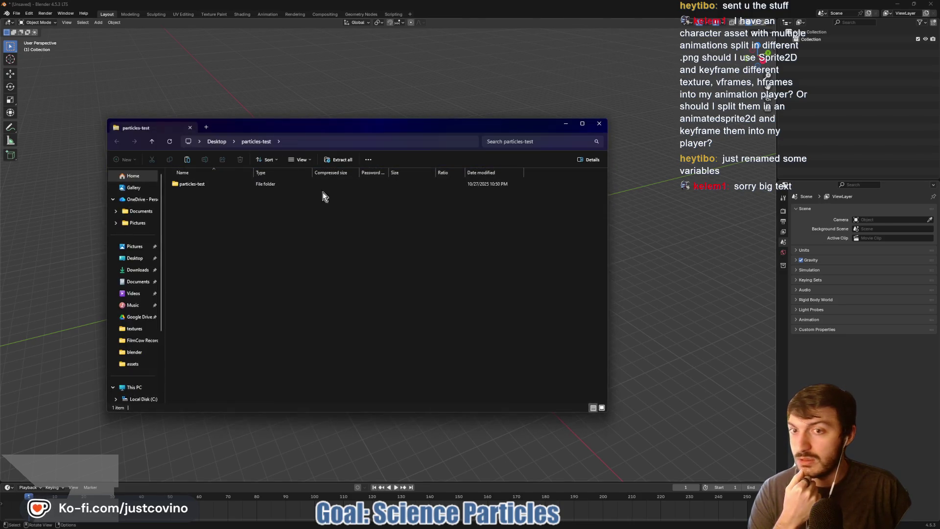
Step: Extract the particles-test archive into Desktop\particles-test, replacing the existing files
left_click(337, 160)
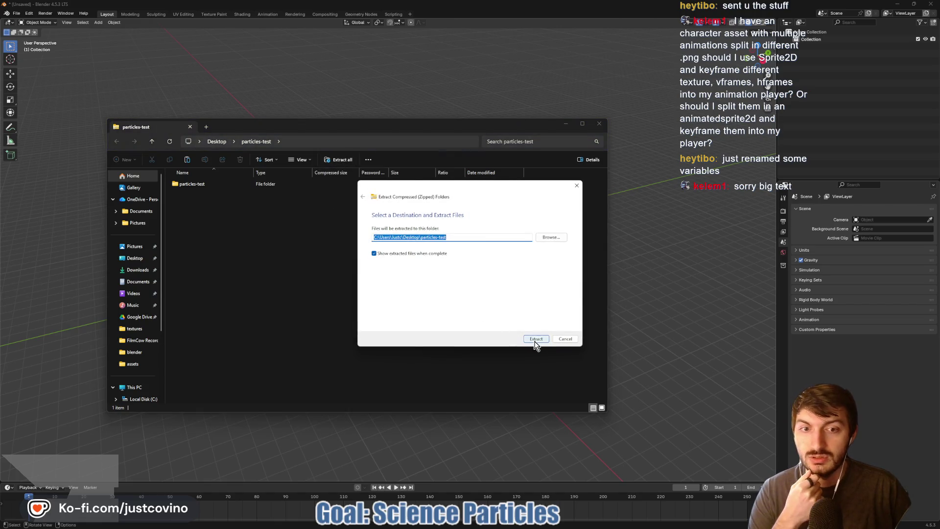
left_click(448, 208)
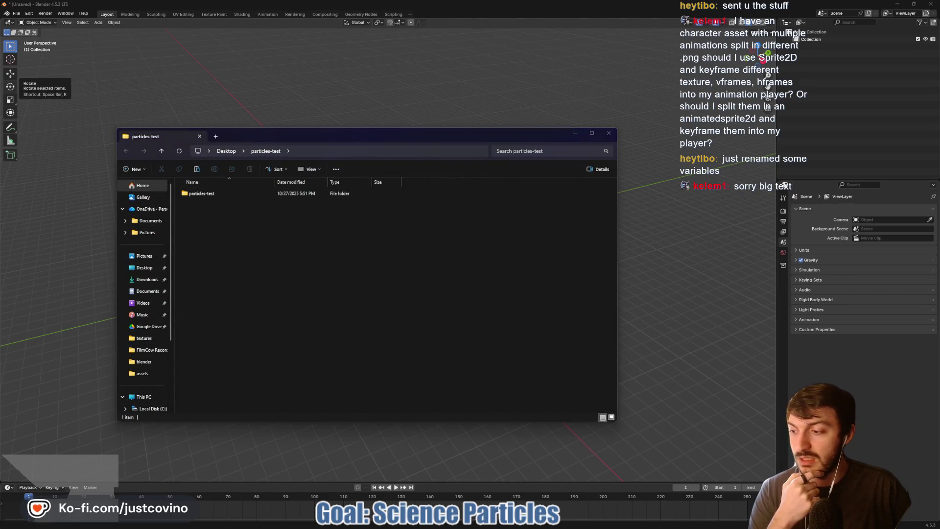
mouse_move(533, 525)
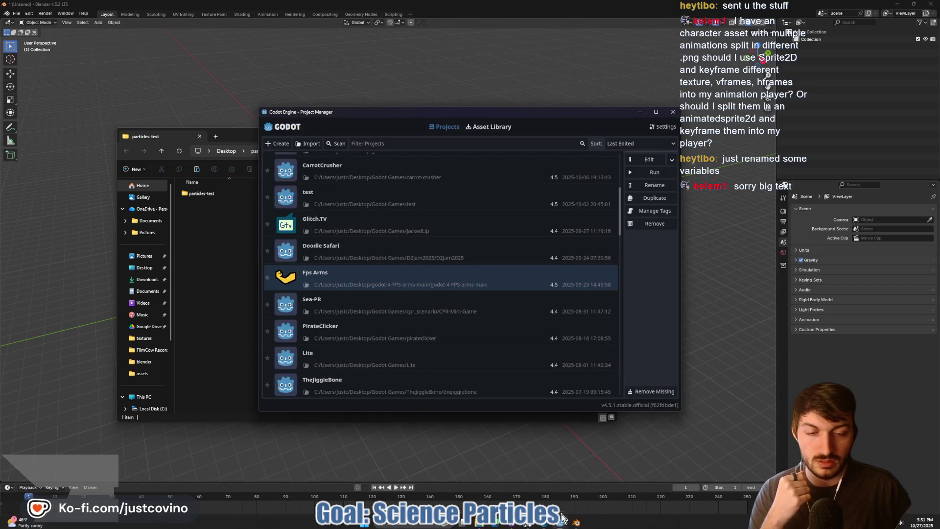
Step: In the Particles Test editor, reload the changed scene files from disk and orbit around the torus
left_click(568, 482)
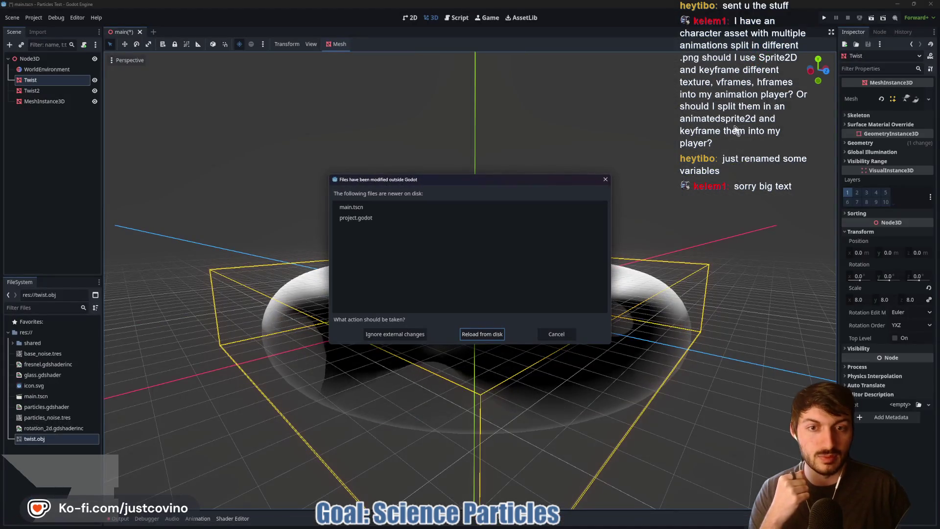
left_click(492, 334)
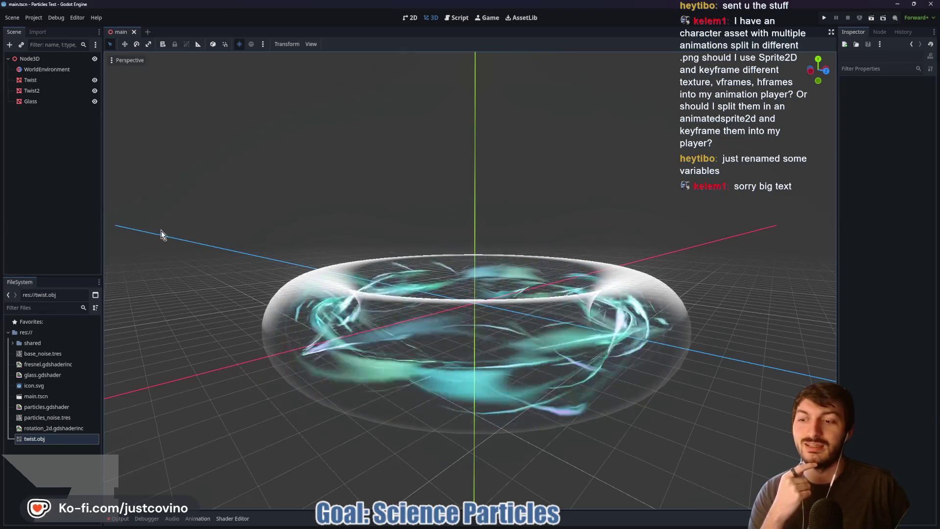
left_click_drag(164, 290, 457, 191)
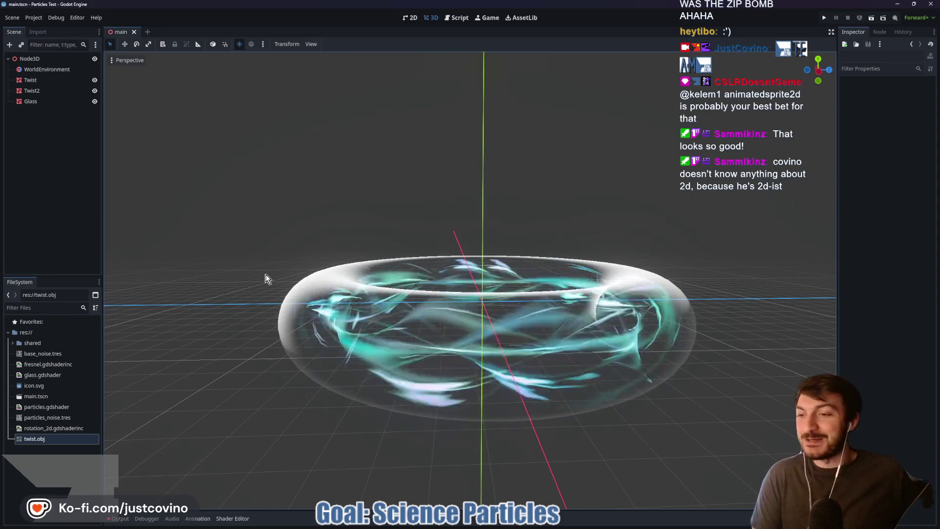
scroll(538, 296, "down", 5)
mouse_move(538, 296)
left_mouse_down()
mouse_move(520, 278)
mouse_move(504, 211)
left_mouse_up()
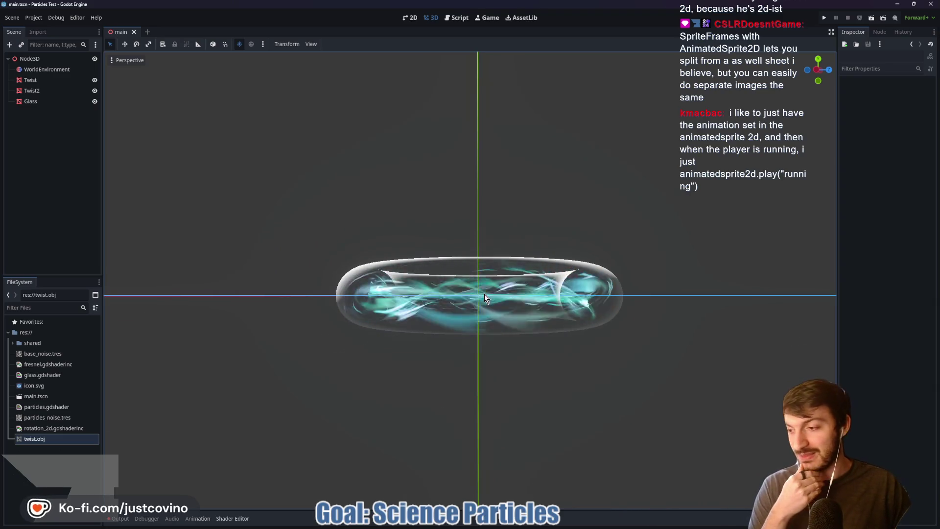
left_click_drag(483, 294, 476, 311)
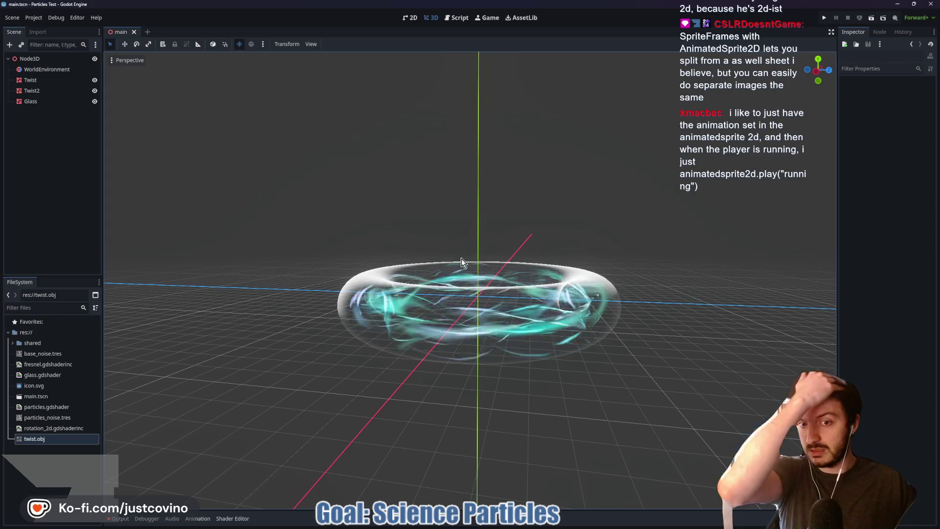
left_click(45, 80)
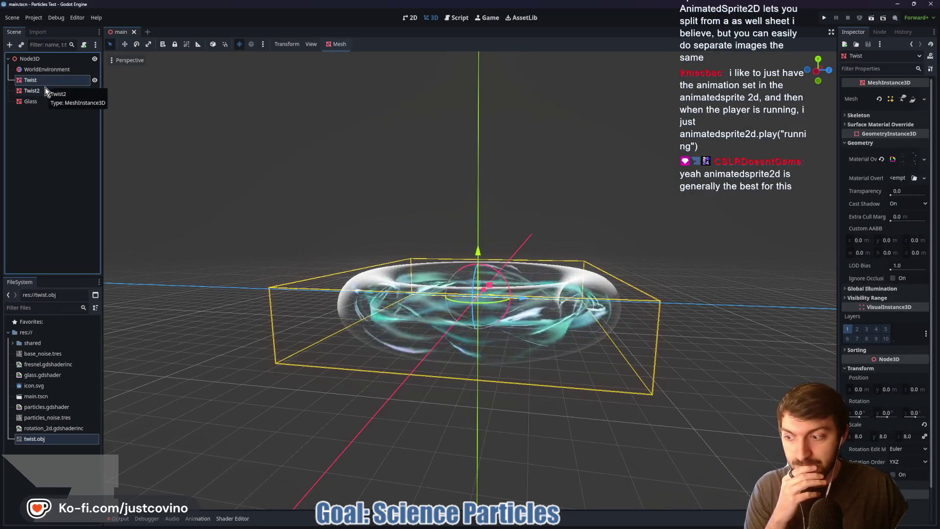
Step: Check WorldEnvironment's background colour, ambient light colour and glow, then select Twist2
left_click_drag(300, 143, 360, 169)
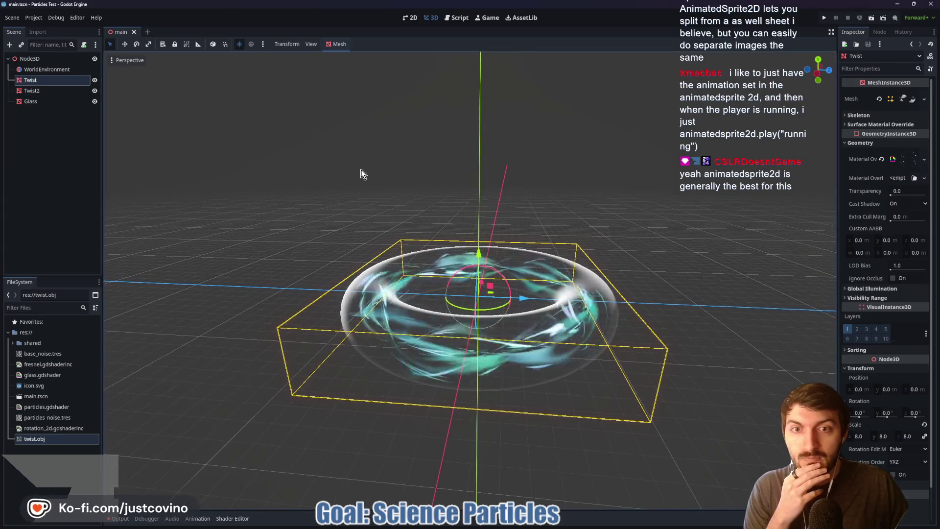
left_click(55, 69)
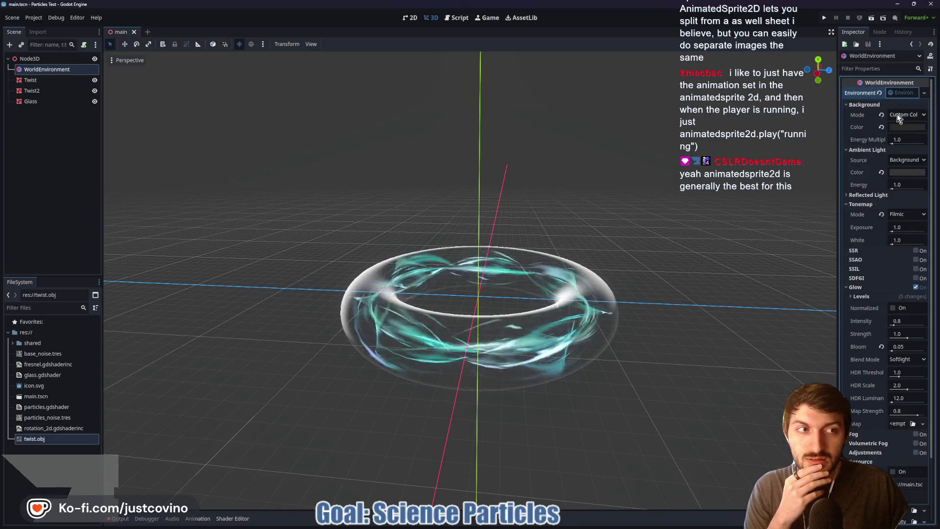
left_click(899, 129)
left_click(899, 128)
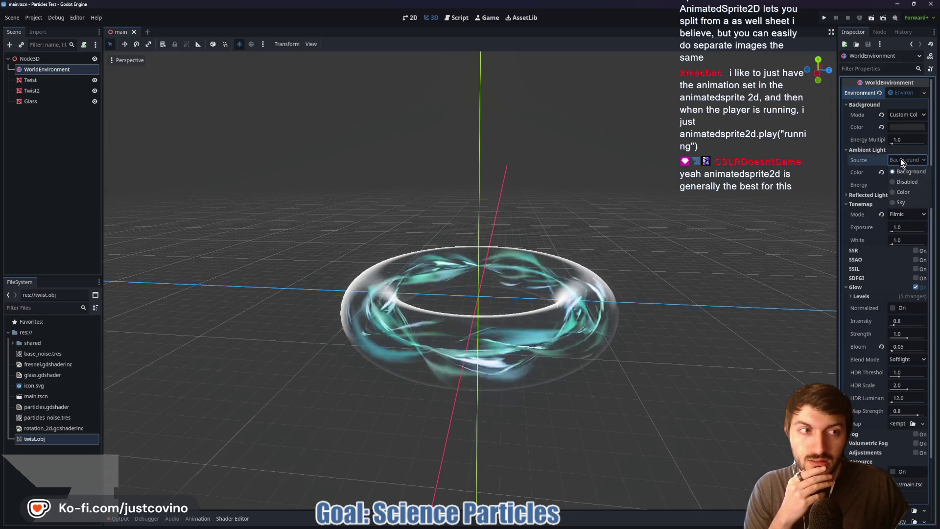
left_click(903, 175)
left_click(902, 175)
scroll(900, 173, "down", 3)
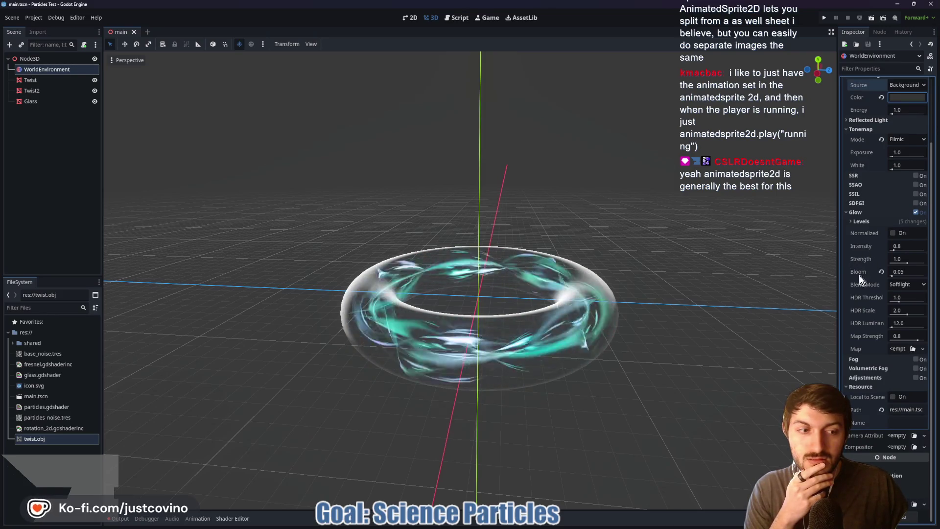
scroll(866, 367, "up", 2)
scroll(866, 367, "up", 1)
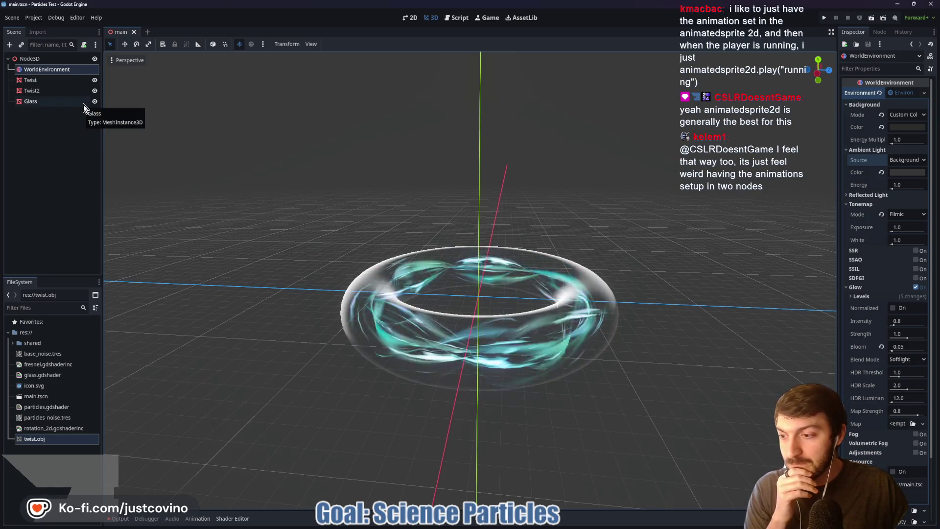
left_click(41, 91)
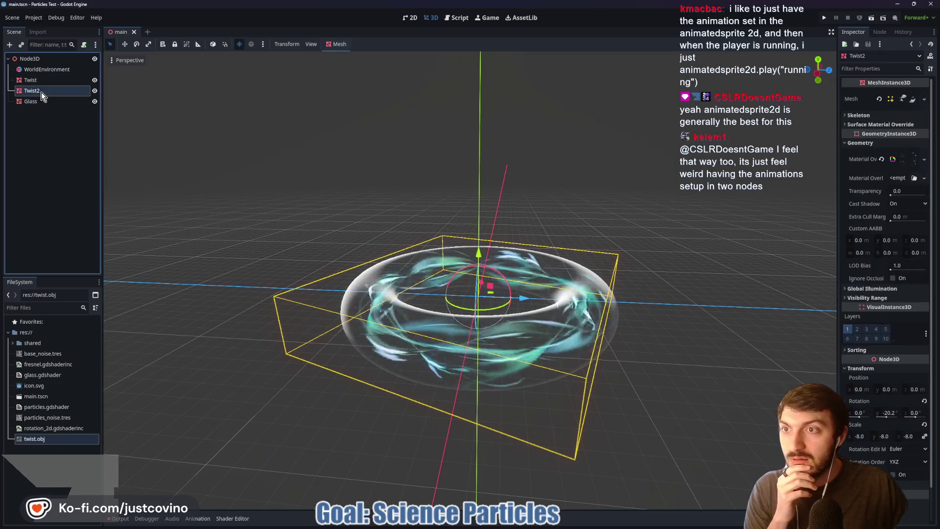
Step: Expand Twist2's override material shader and review its Wind and Small Particles parameters
left_click(908, 162)
left_click(901, 233)
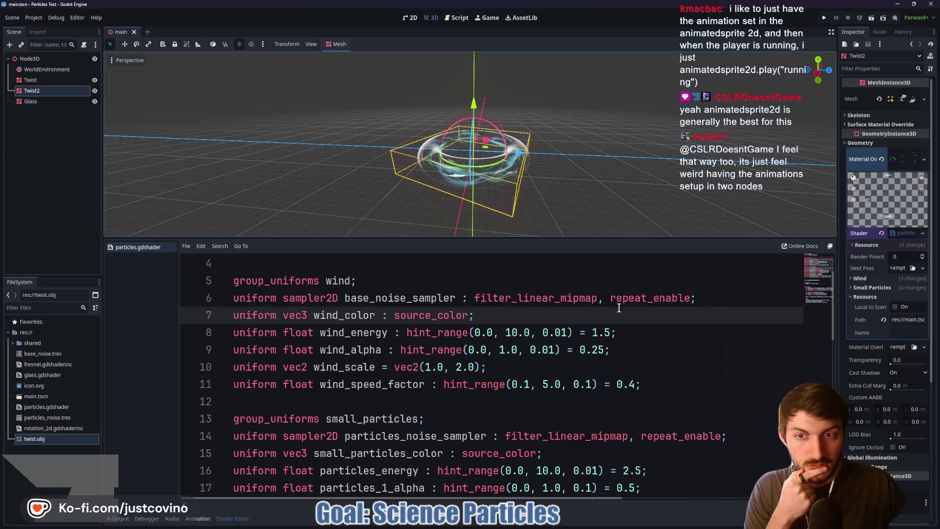
left_click(866, 279)
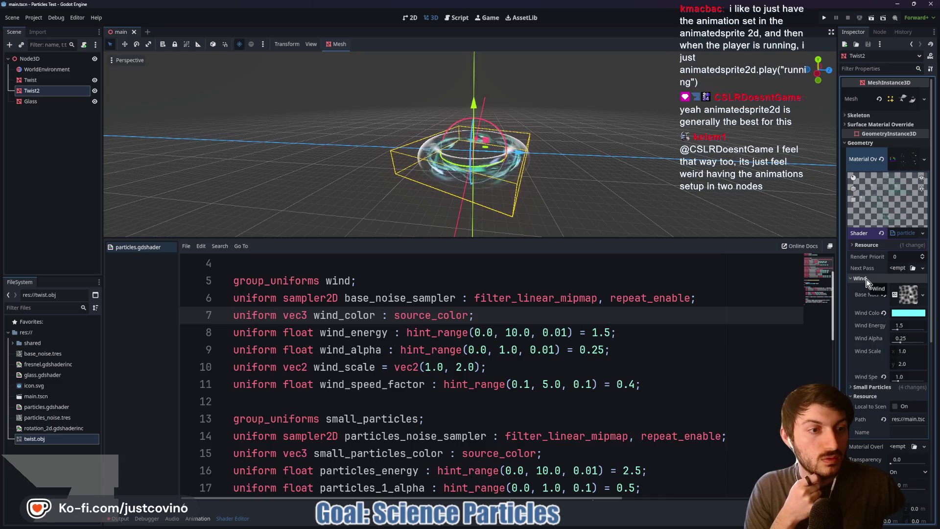
left_click(870, 387)
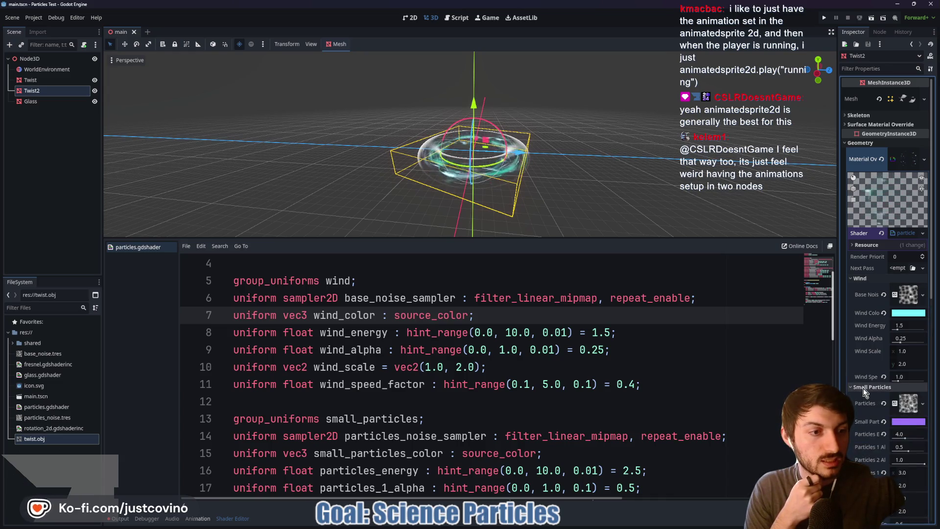
scroll(871, 377, "down", 5)
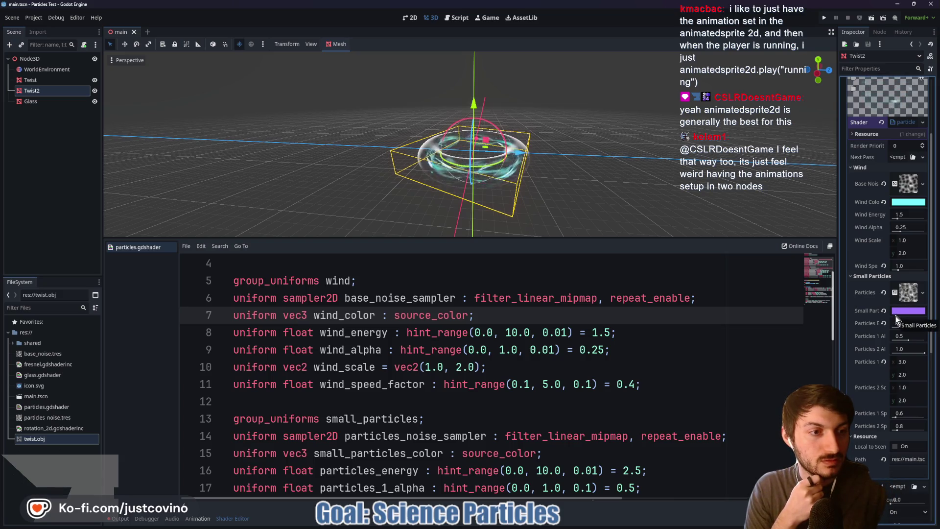
scroll(754, 226, "up", 5)
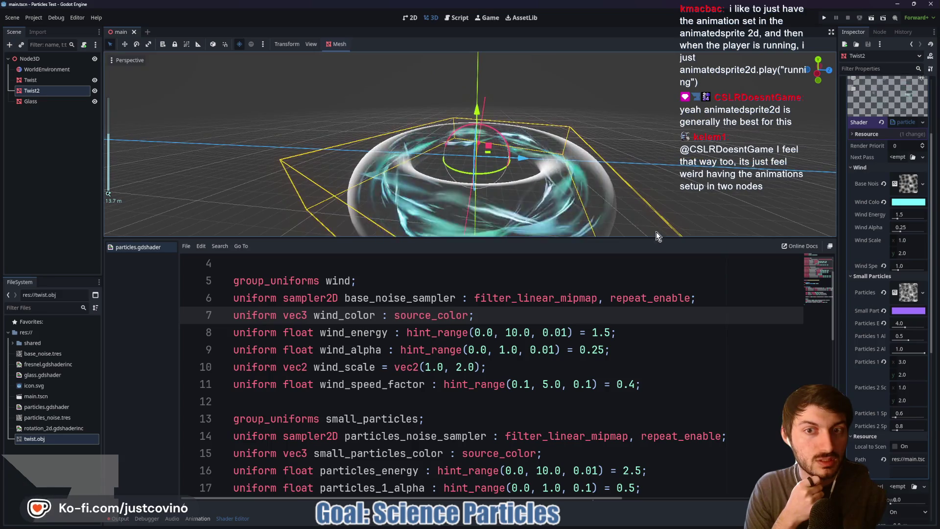
scroll(881, 294, "down", 3)
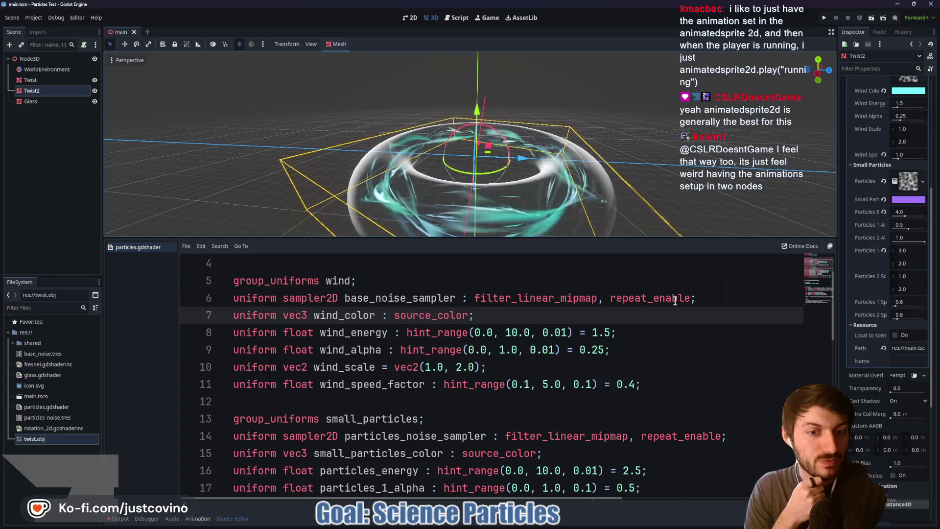
scroll(644, 357, "down", 2)
scroll(644, 357, "down", 4)
scroll(587, 350, "up", 7)
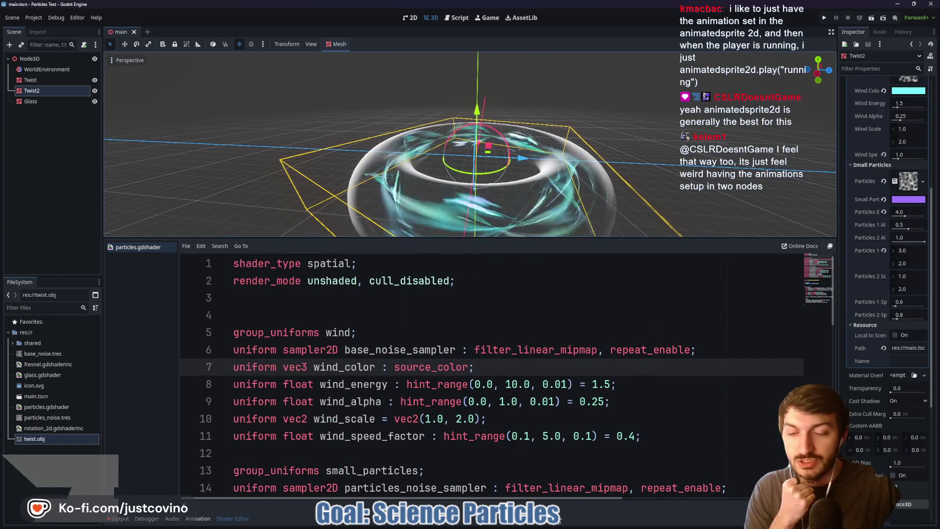
Step: Switch to ProjectFun, frame the lab node, and close Blender without saving
mouse_move(556, 524)
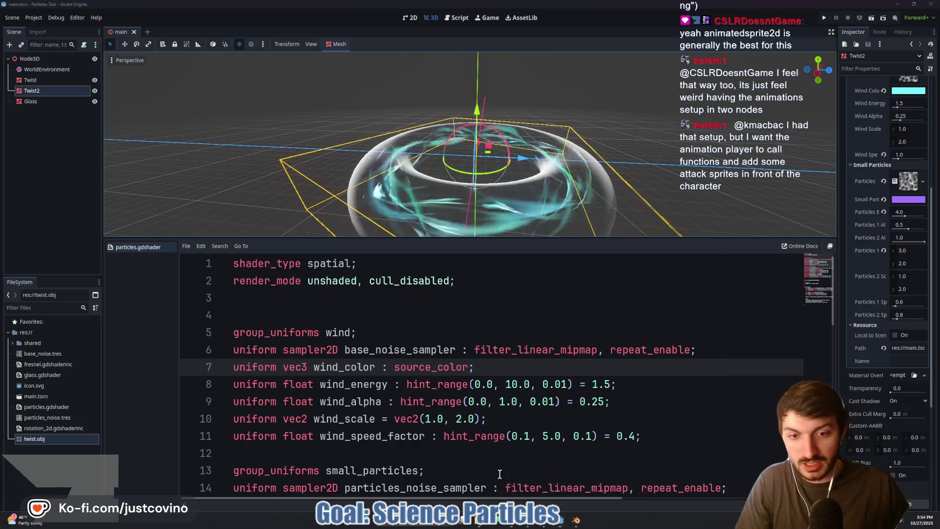
left_click(546, 477)
key("f")
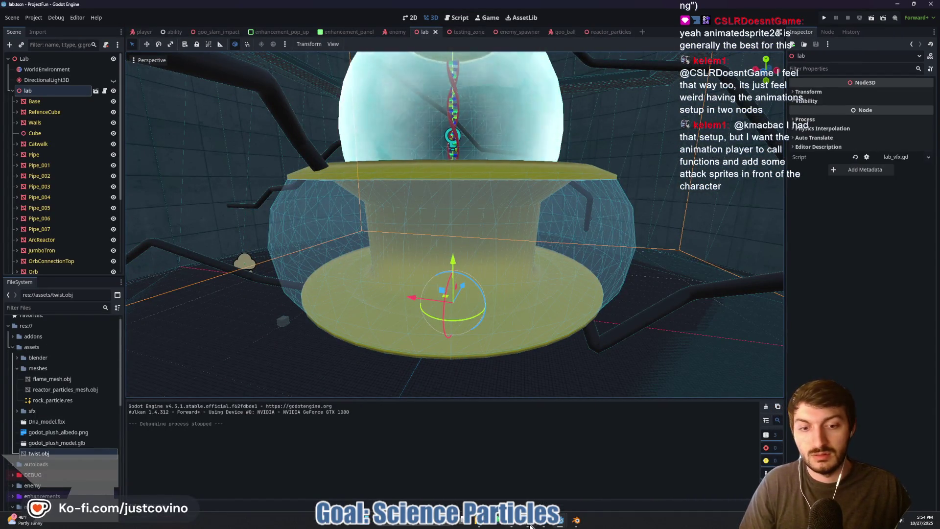
mouse_move(574, 523)
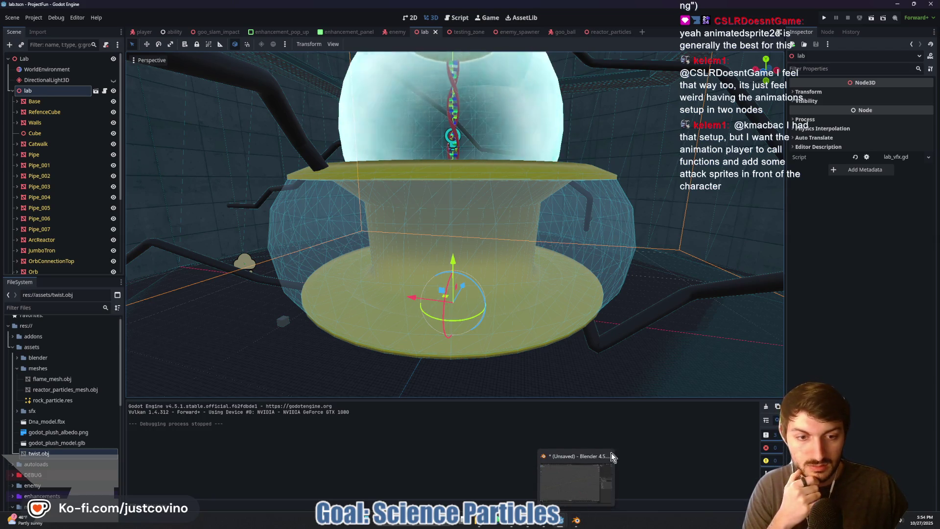
left_click(581, 522)
left_click(480, 286)
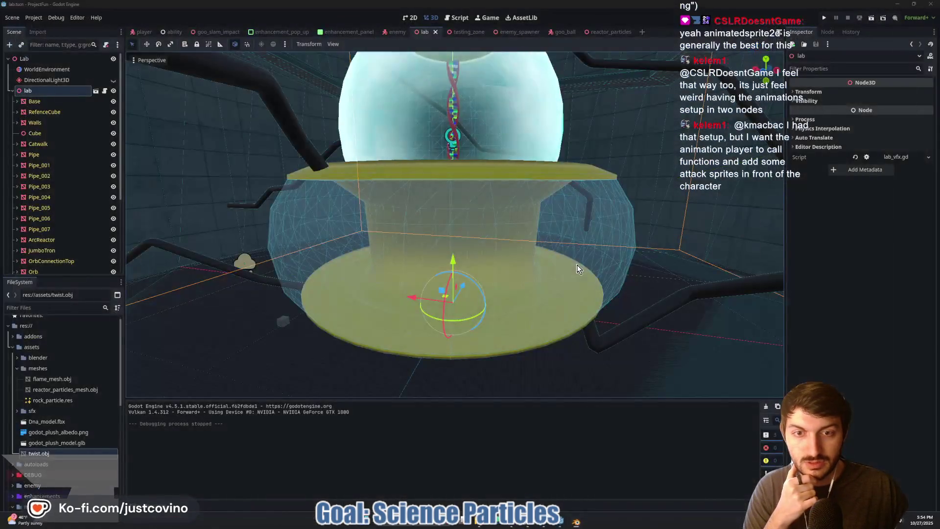
Step: Return to the Particles Test project and look over its full shader code
mouse_move(568, 523)
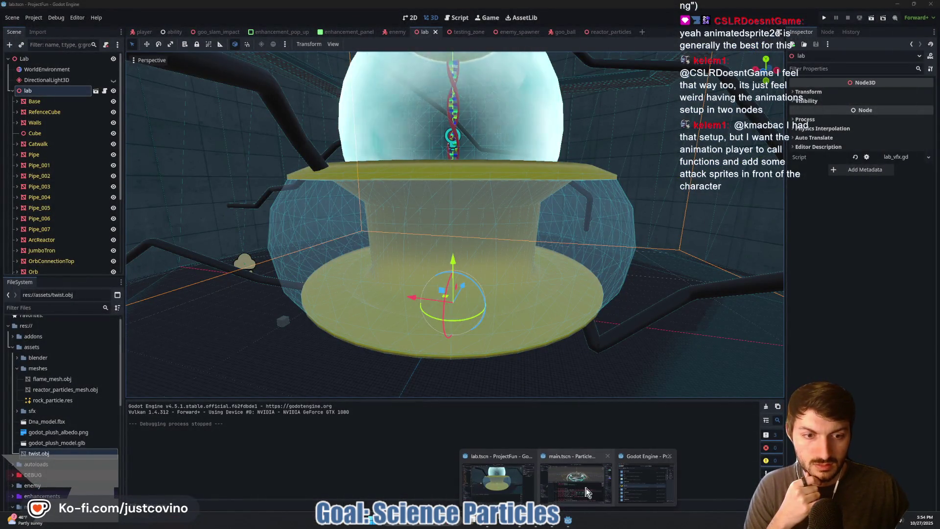
left_click(576, 482)
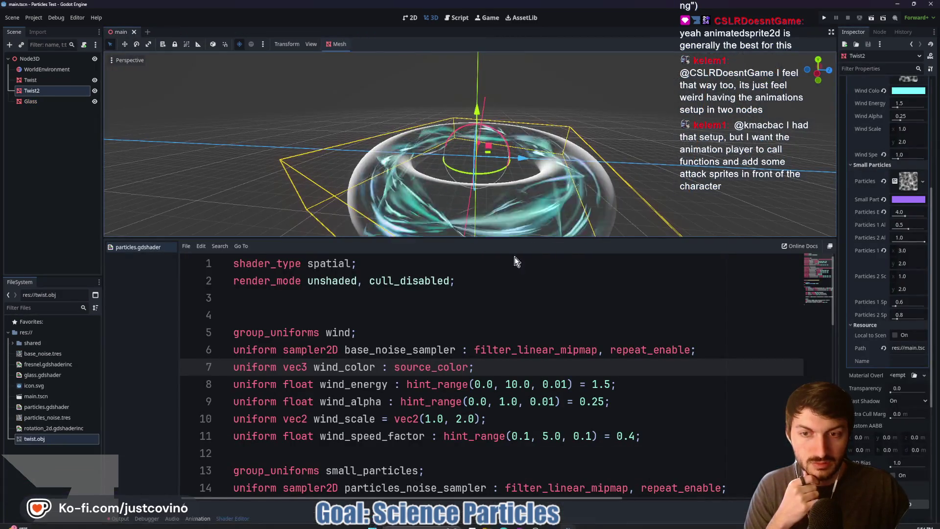
scroll(856, 230, "up", 5)
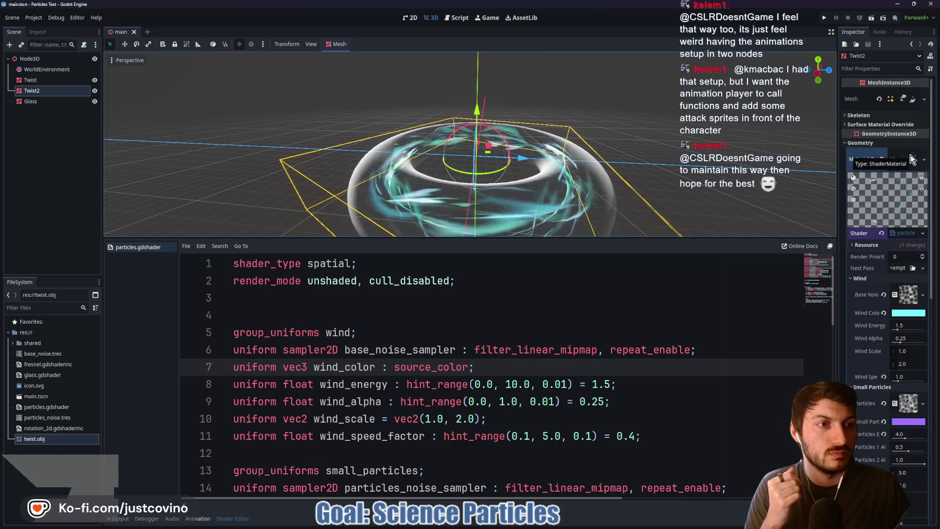
key("ctrl+a")
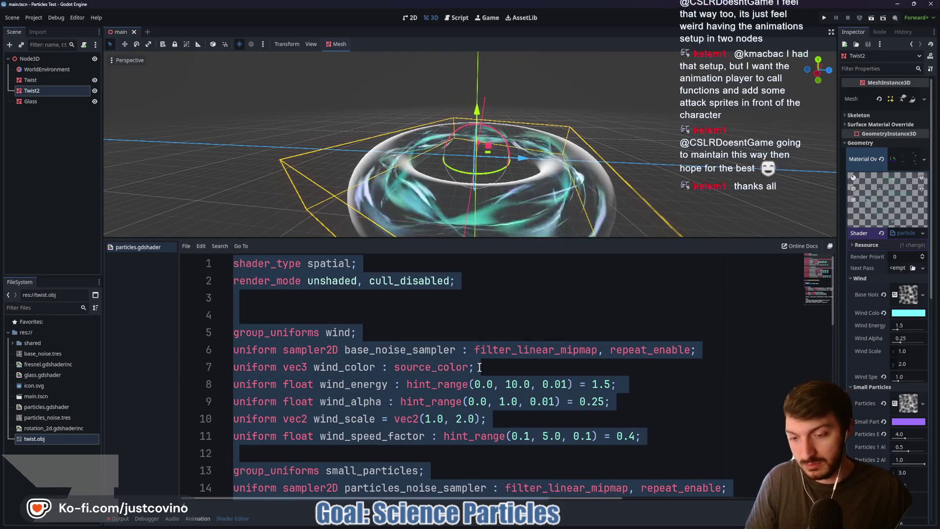
left_click(479, 298)
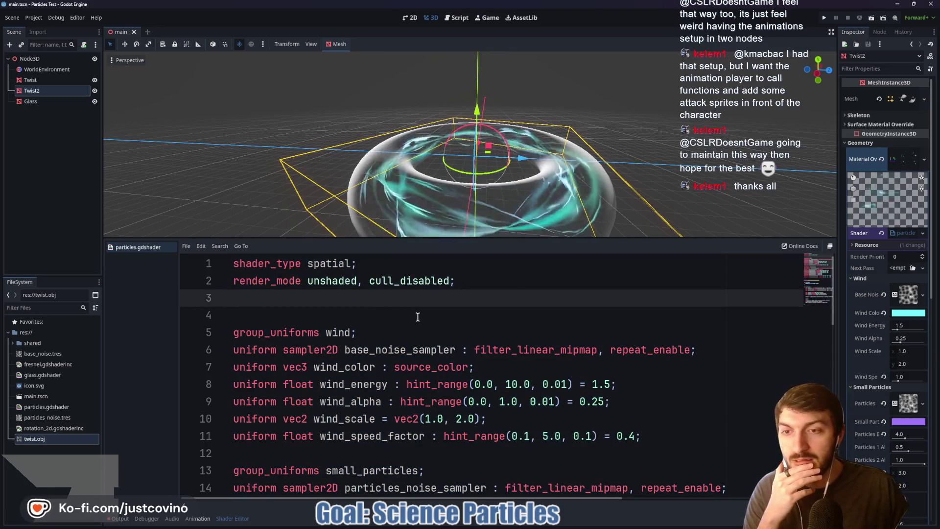
Step: Open the reactor_particles scene in the ProjectFun project
mouse_move(491, 526)
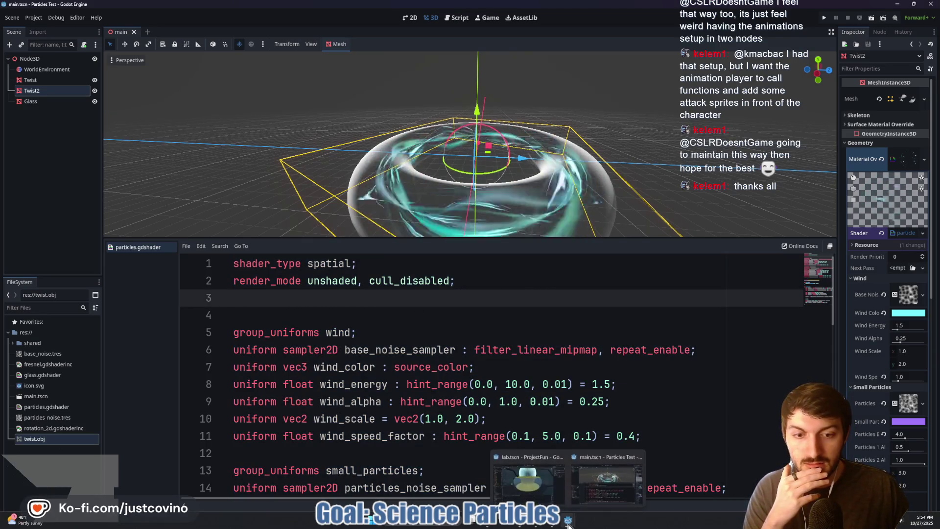
left_click(567, 477)
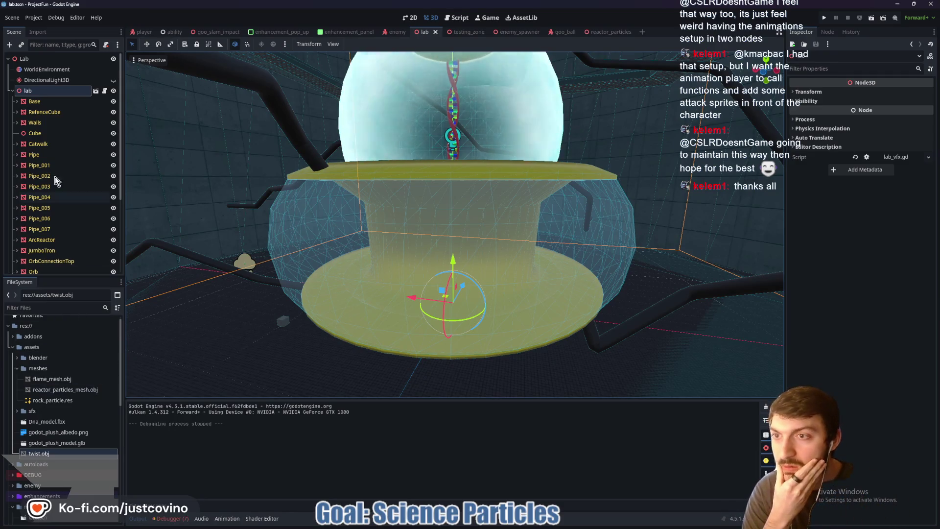
left_click(600, 33)
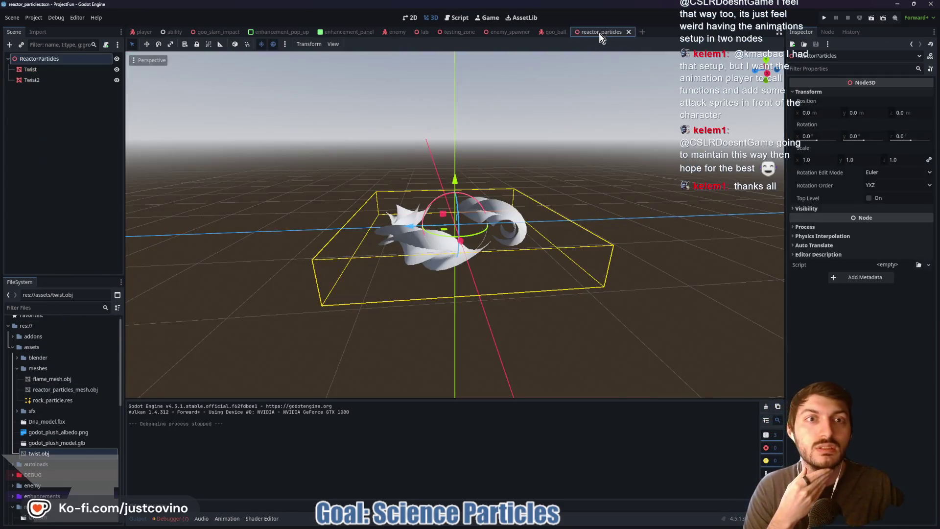
Step: Paste the copied shared folder into Desktop\project-fun and return to the ProjectFun editor
key("alt+Tab")
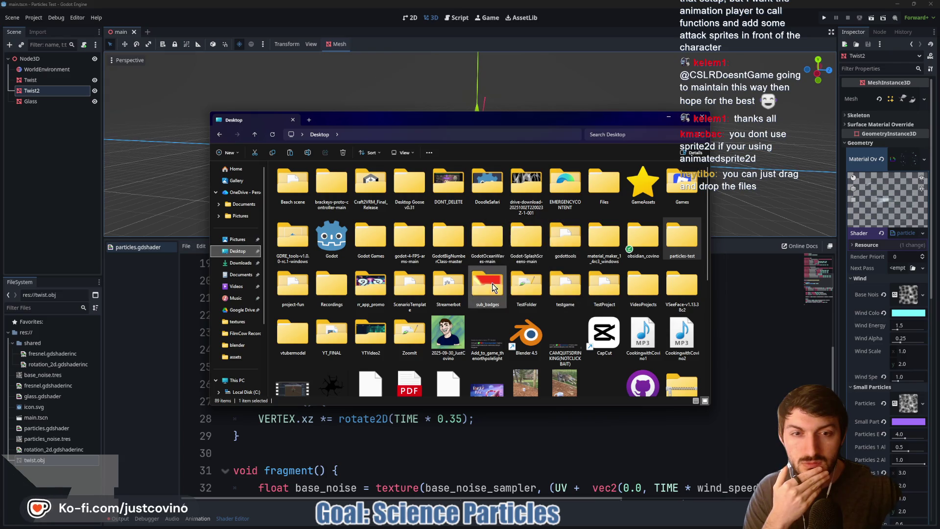
double_click(298, 286)
left_click(287, 156)
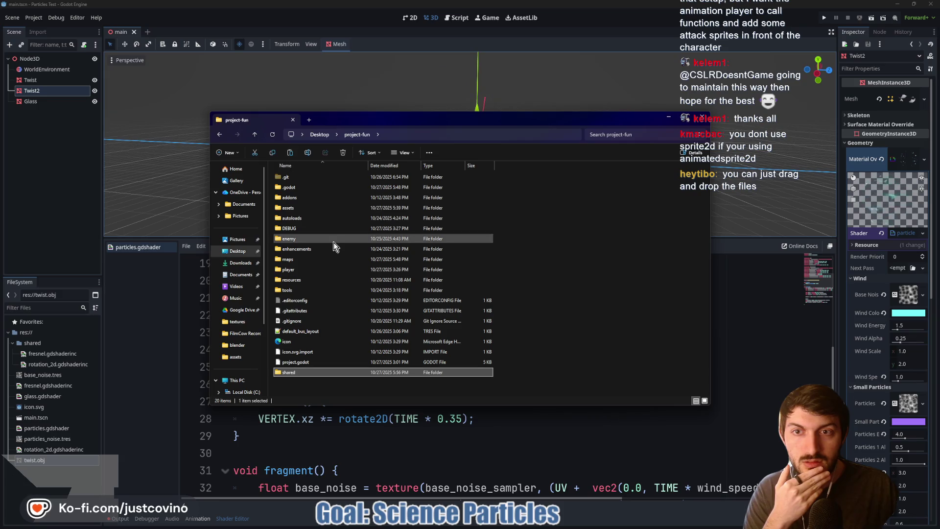
left_click(160, 390)
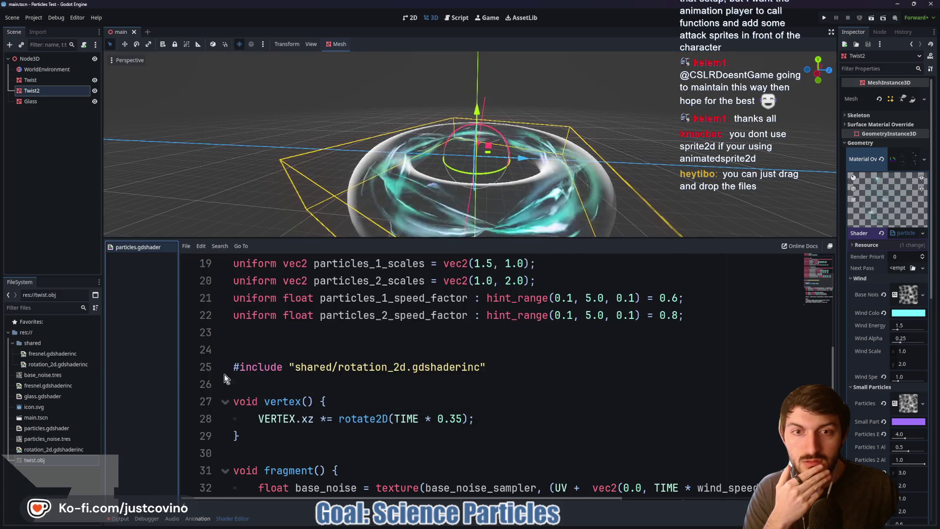
mouse_move(568, 523)
left_click(534, 494)
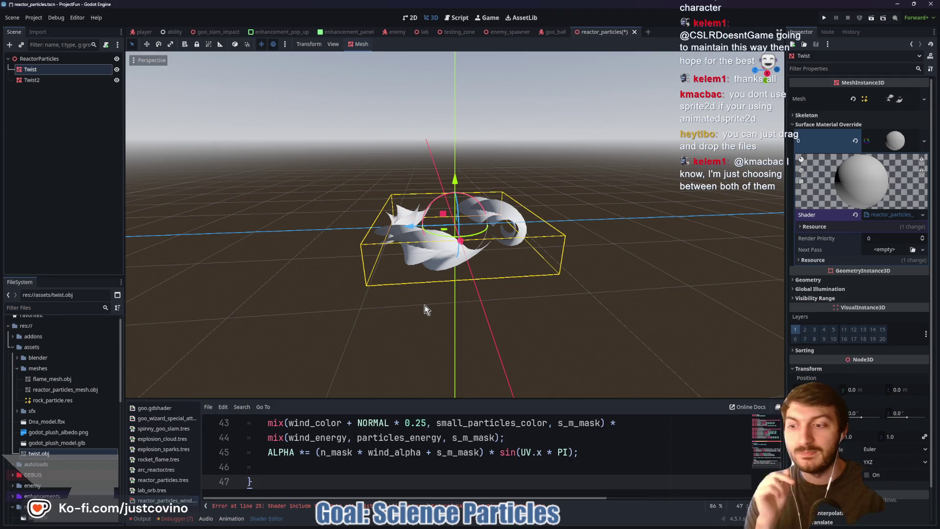
Step: Collapse the resources folder to reveal shared and give the shader code editor more height
scroll(323, 338, "down", 4)
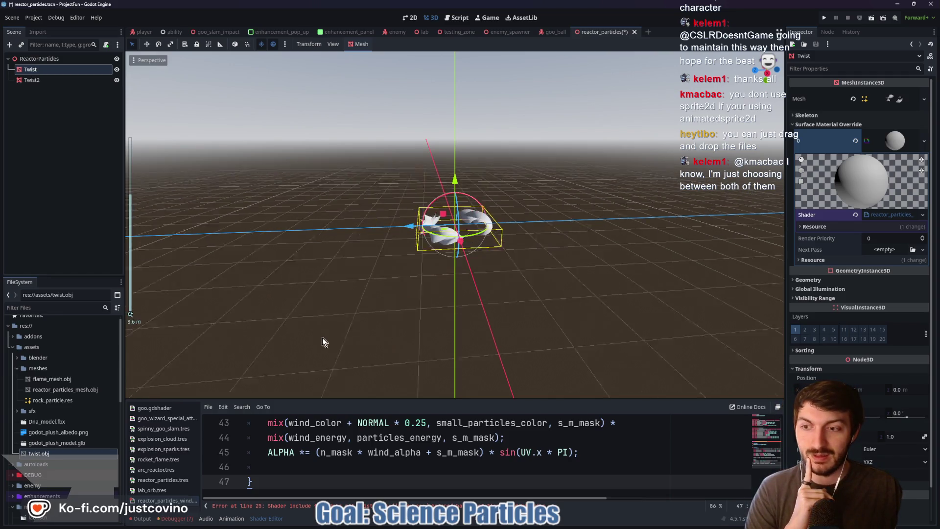
scroll(320, 342, "up", 5)
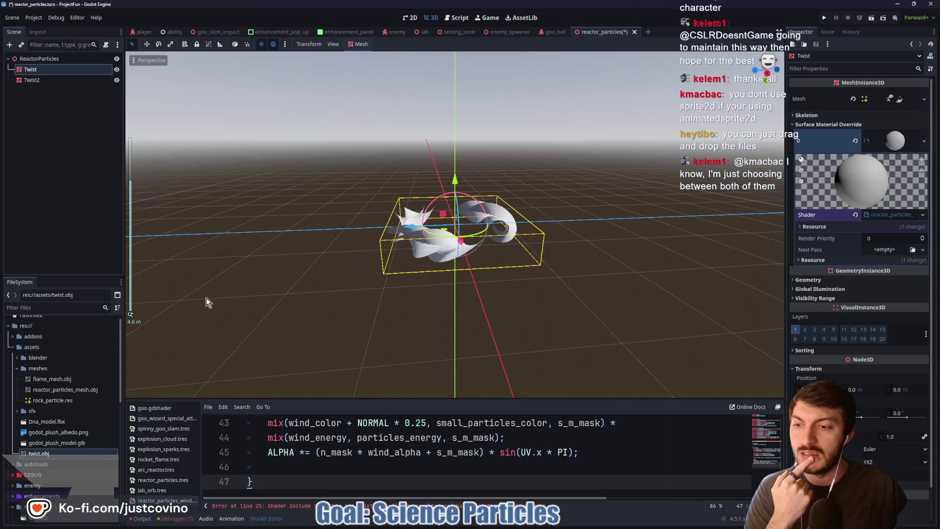
scroll(55, 396, "down", 4)
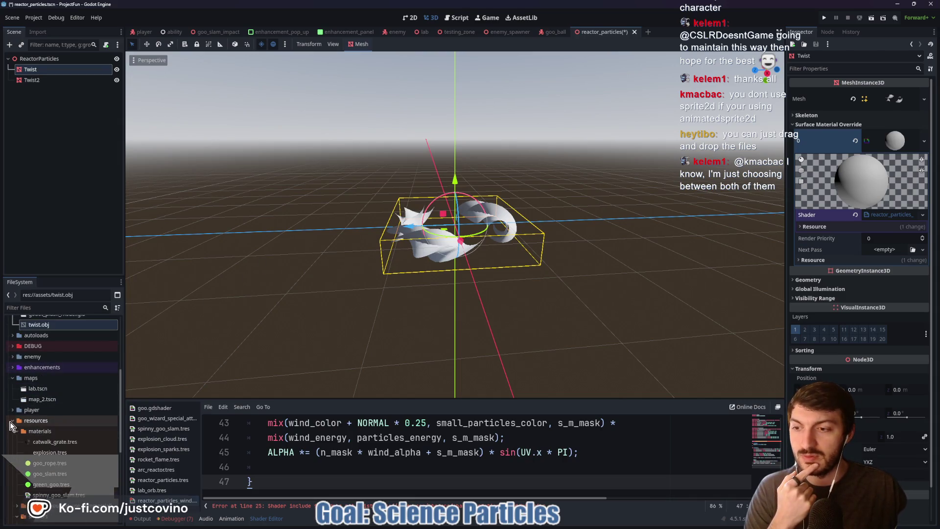
left_click(10, 422)
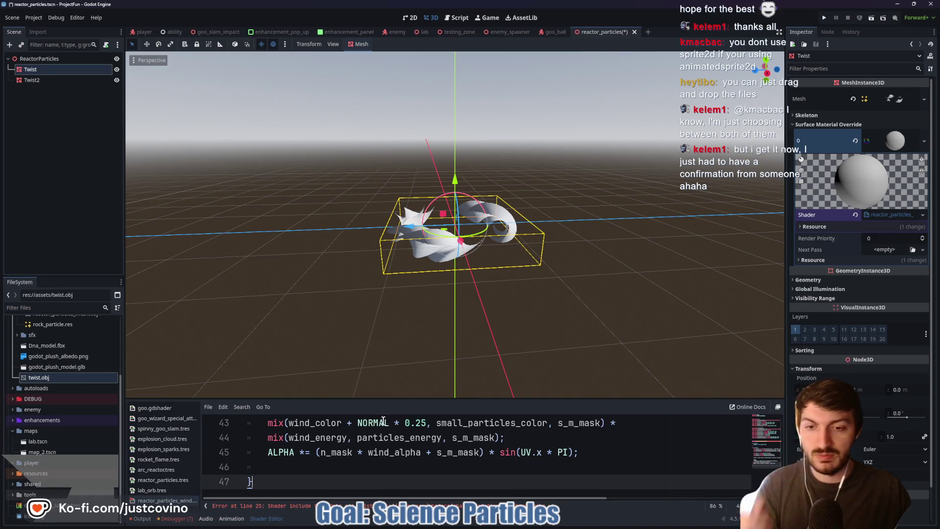
left_click_drag(392, 397, 391, 231)
Step: Go to the failing rotation_2d include on line 25, check the shared folder's actions, and select the include code
scroll(391, 328, "up", 5)
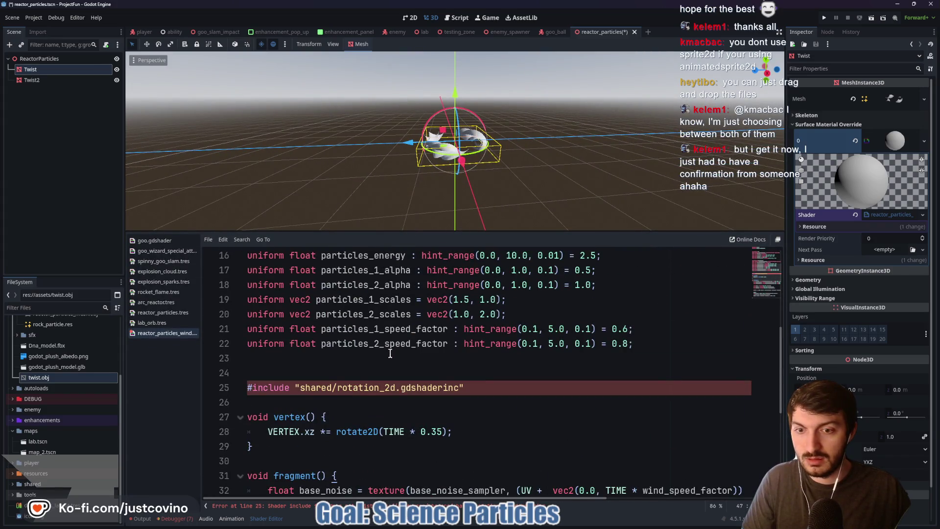
left_click(309, 389)
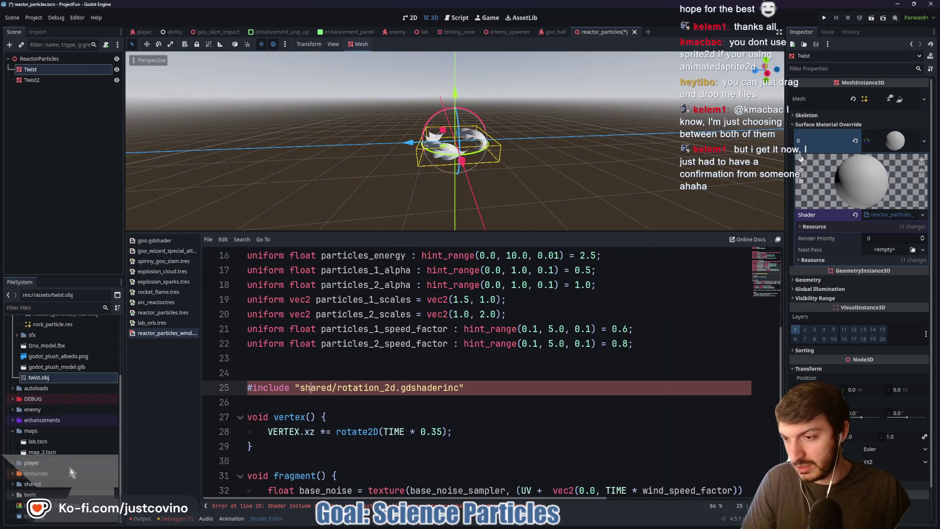
right_click(33, 484)
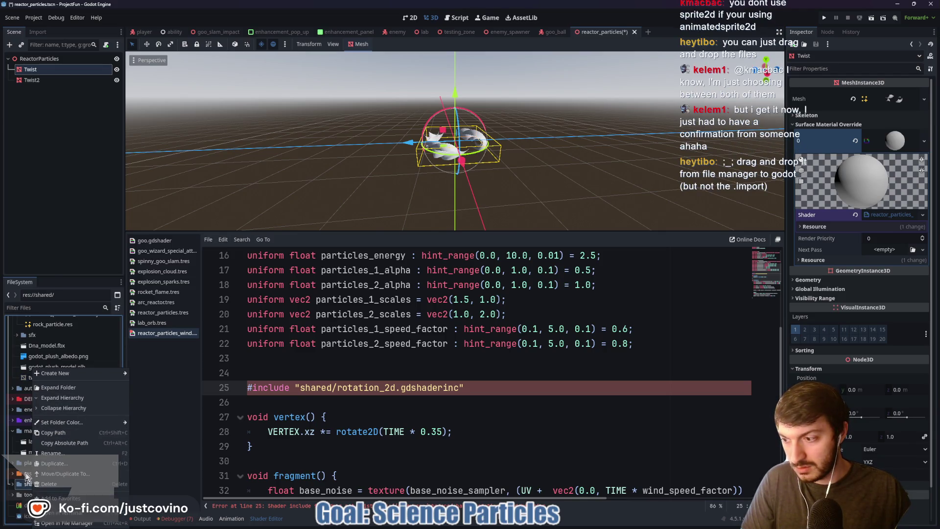
left_click(384, 431, "shift")
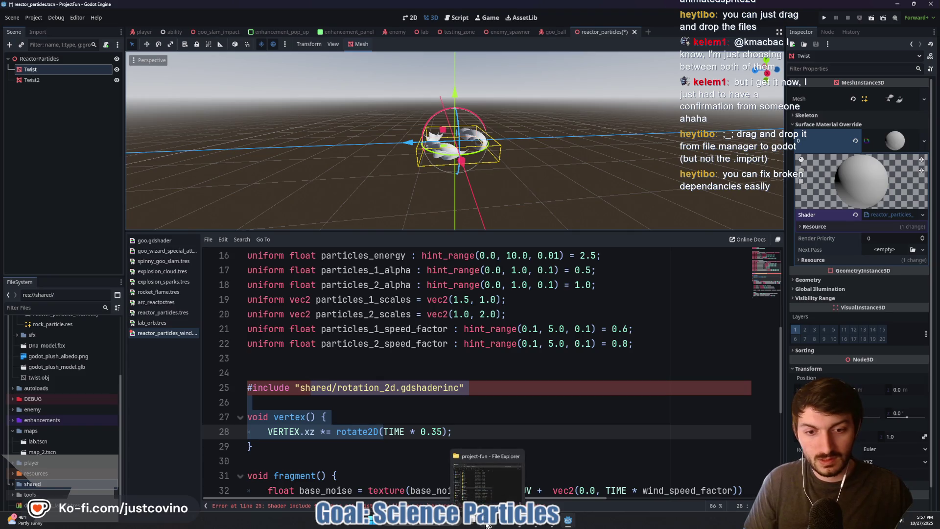
Step: In File Explorer, open the inner Desktop > particles-test > particles-test project folder
left_click(487, 479)
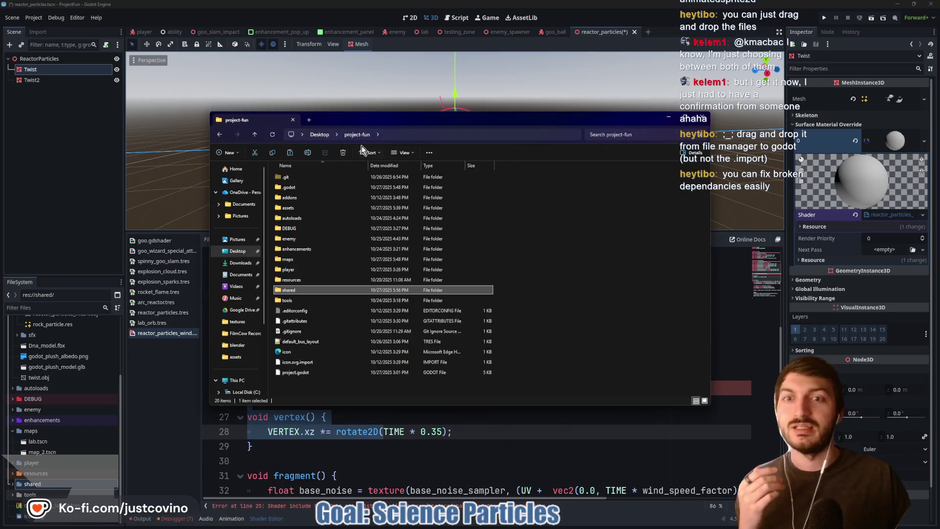
mouse_move(510, 527)
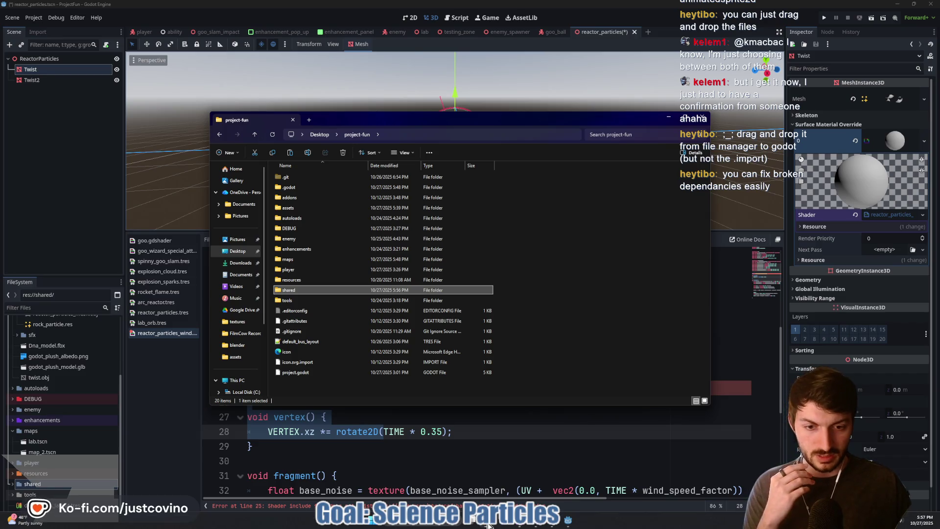
left_click(236, 251)
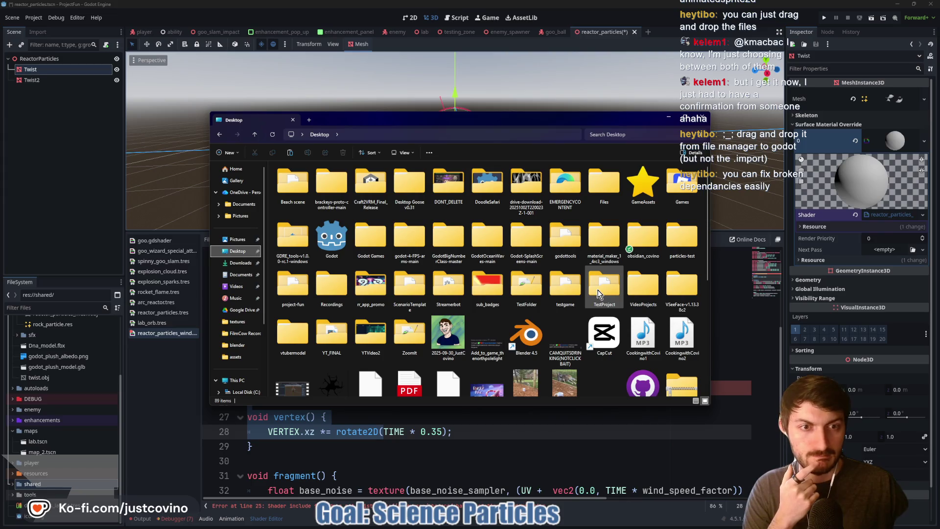
double_click(670, 238)
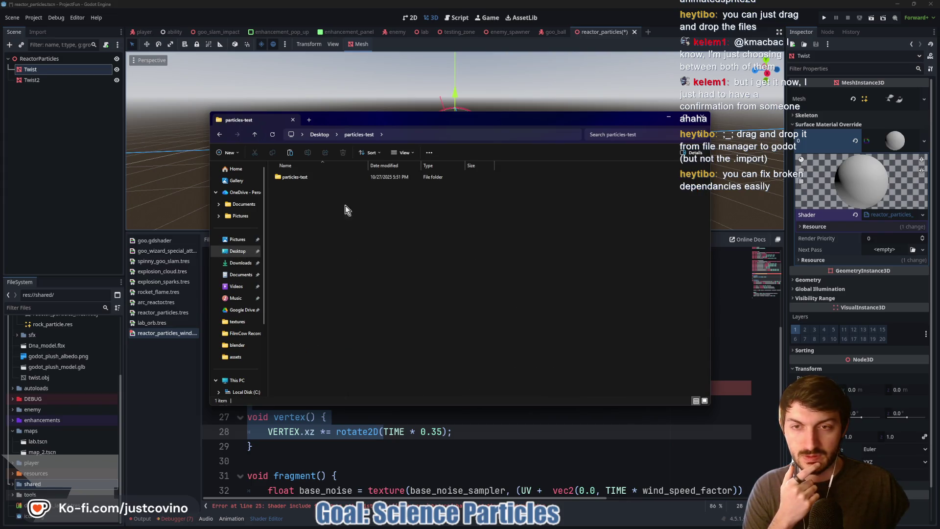
double_click(308, 176)
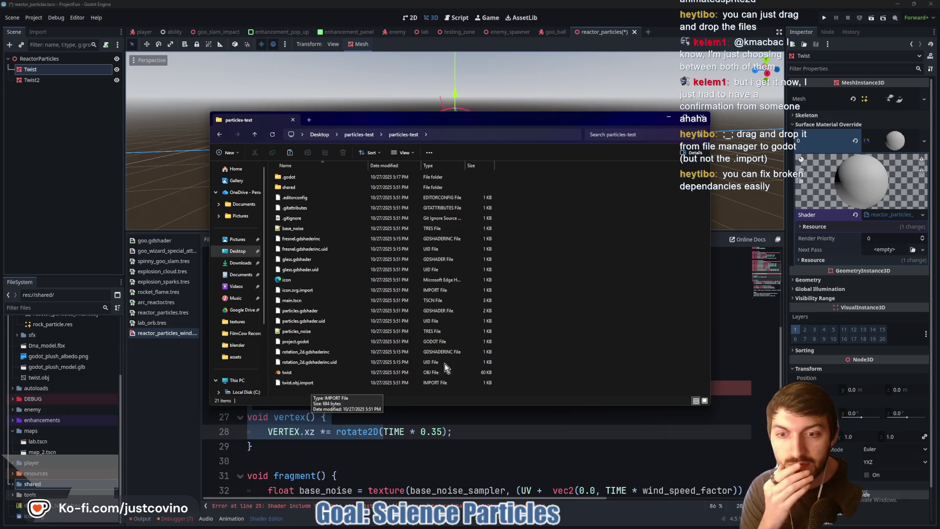
Step: Select everything from shared downward except icon, main.tscn, .gitignore, .gitattributes and .editorconfig
mouse_move(511, 372)
left_mouse_down()
mouse_move(387, 338)
mouse_move(291, 192)
left_mouse_up()
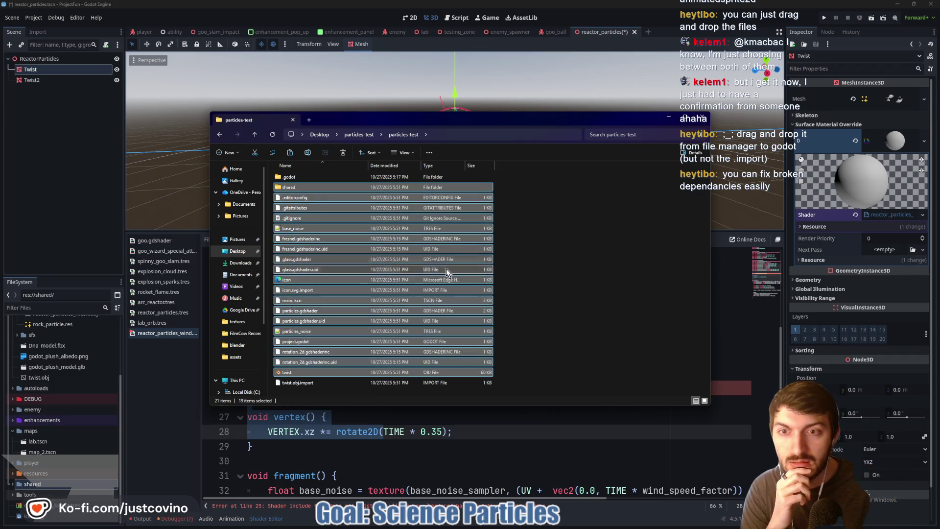
left_click(316, 282, "ctrl")
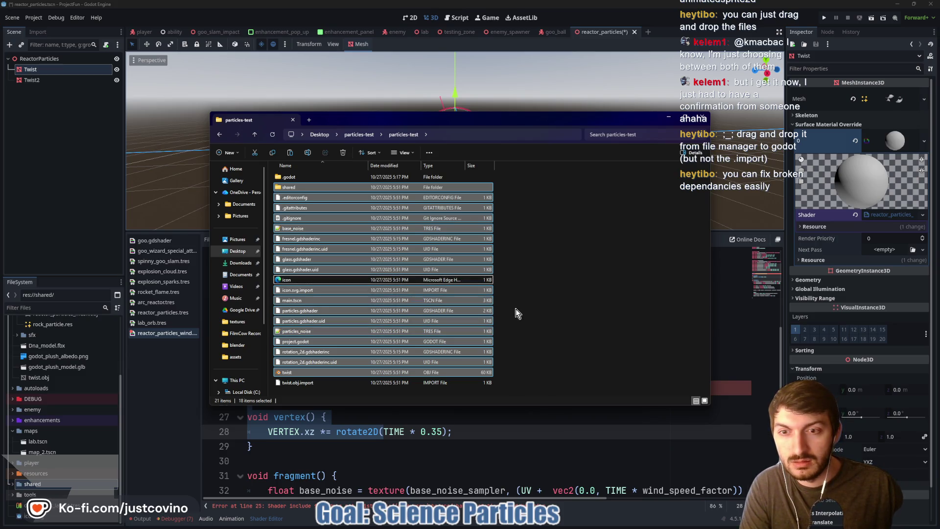
left_click(301, 301, "ctrl")
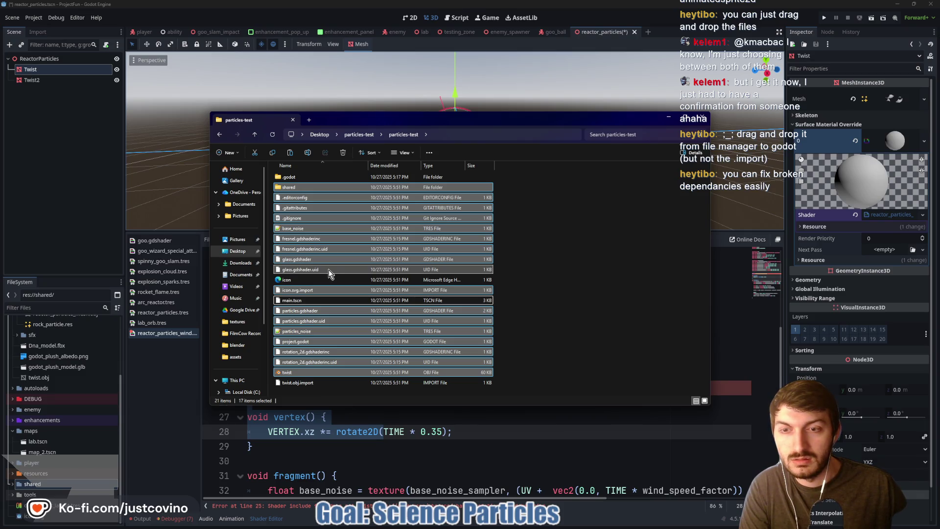
left_click(322, 217, "ctrl")
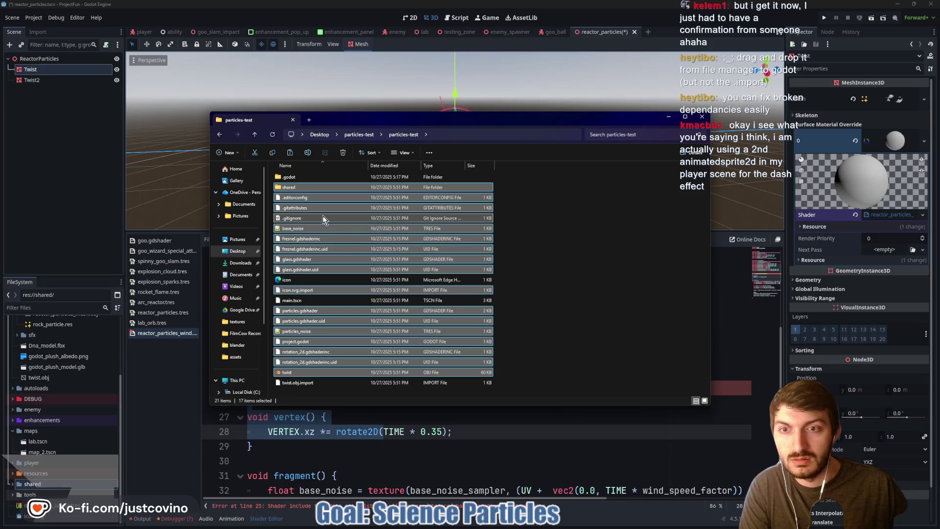
left_click(327, 207, "ctrl")
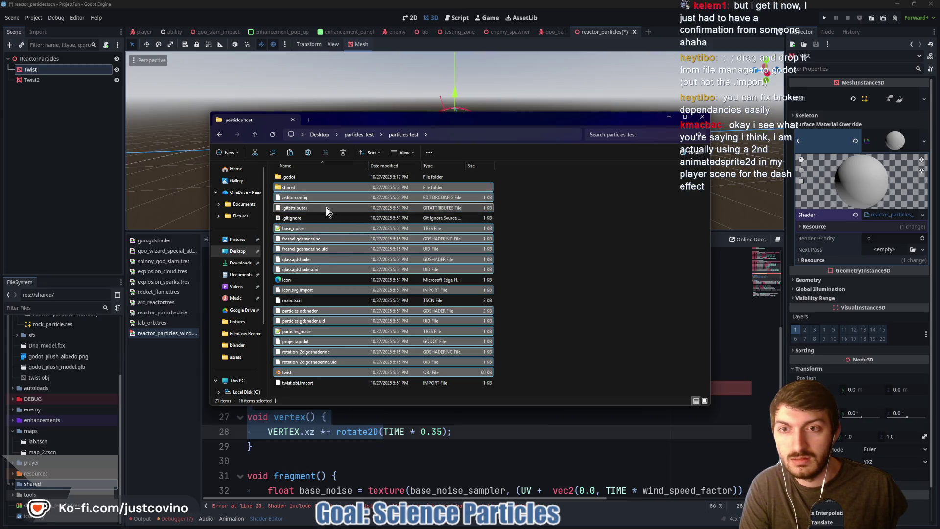
left_click(322, 201, "ctrl")
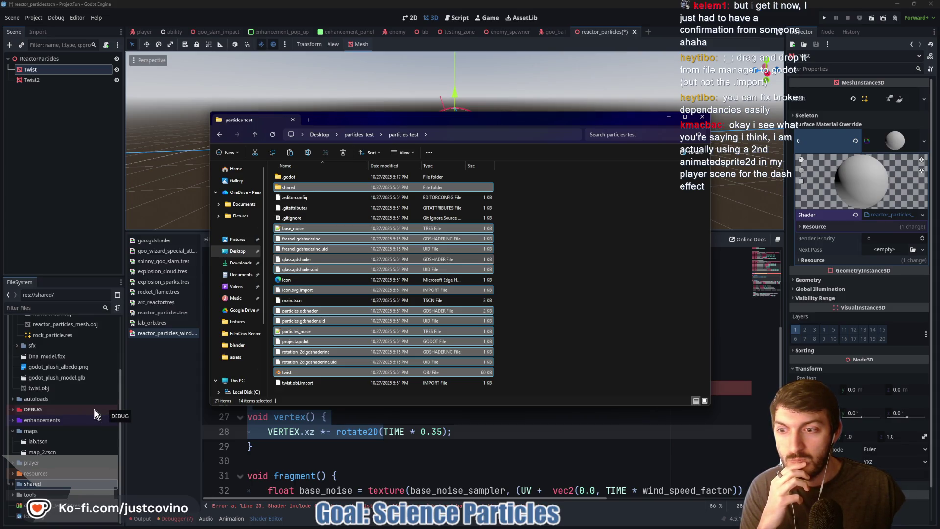
left_click(163, 433)
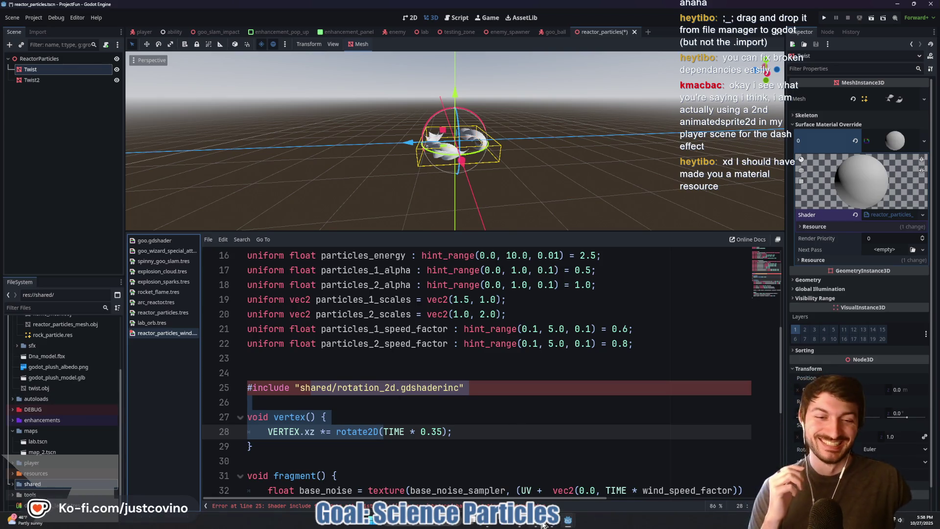
Step: Bring the Particles Test main.tscn window forward and open Twist2's Material Override resource menu
mouse_move(526, 526)
left_click(528, 480)
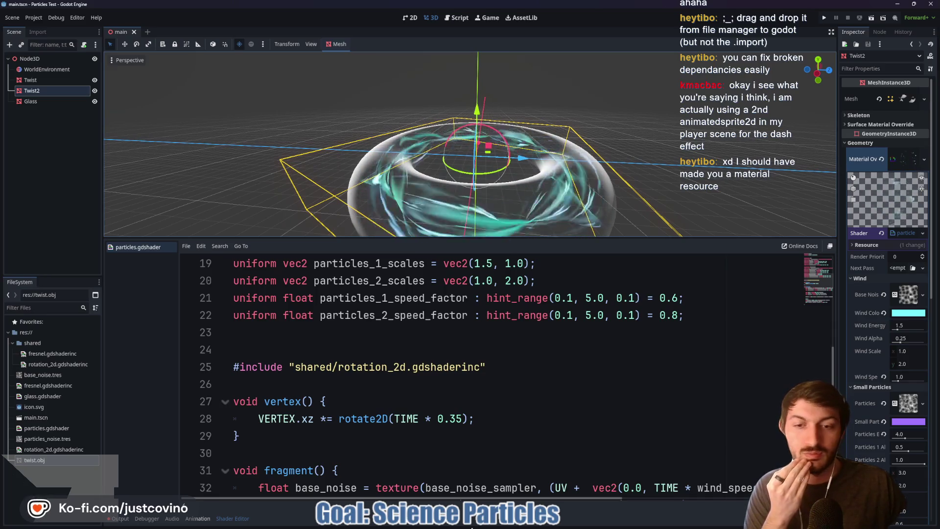
mouse_move(568, 521)
left_click(529, 492)
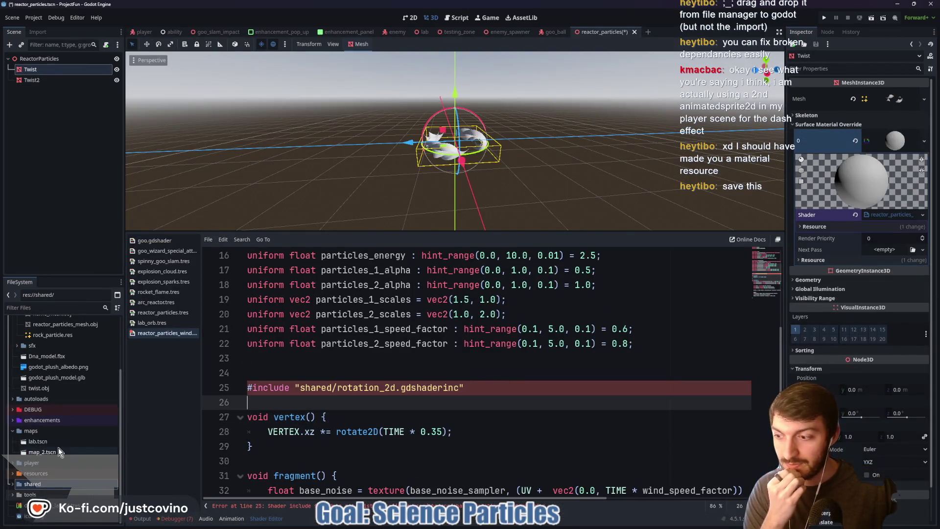
mouse_move(583, 525)
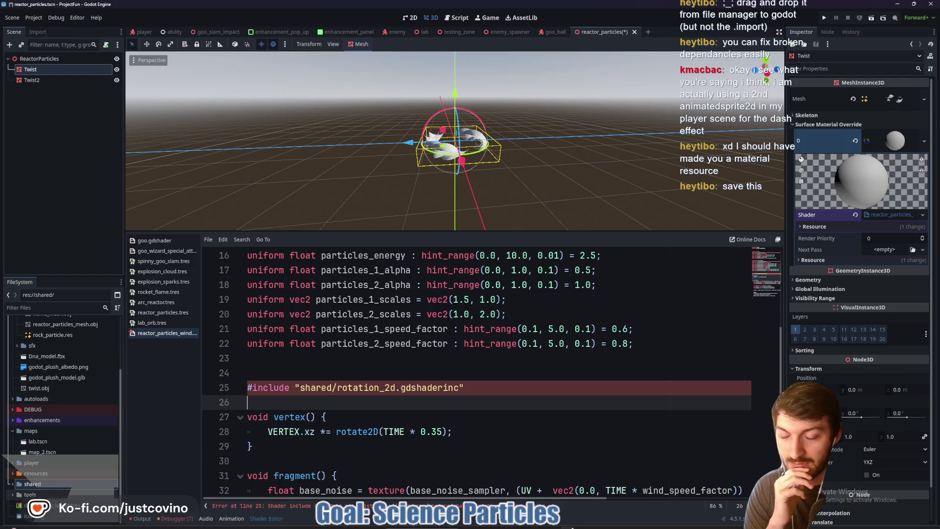
left_click(607, 477)
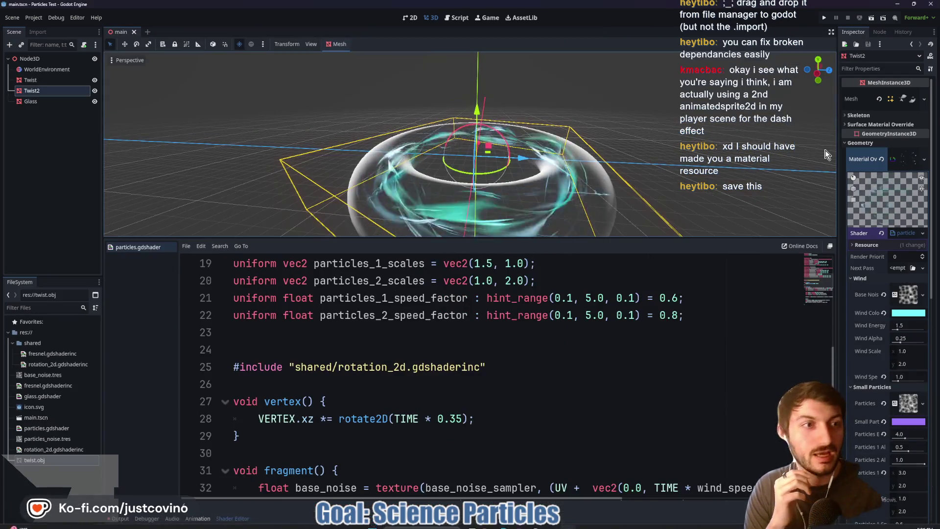
right_click(905, 162)
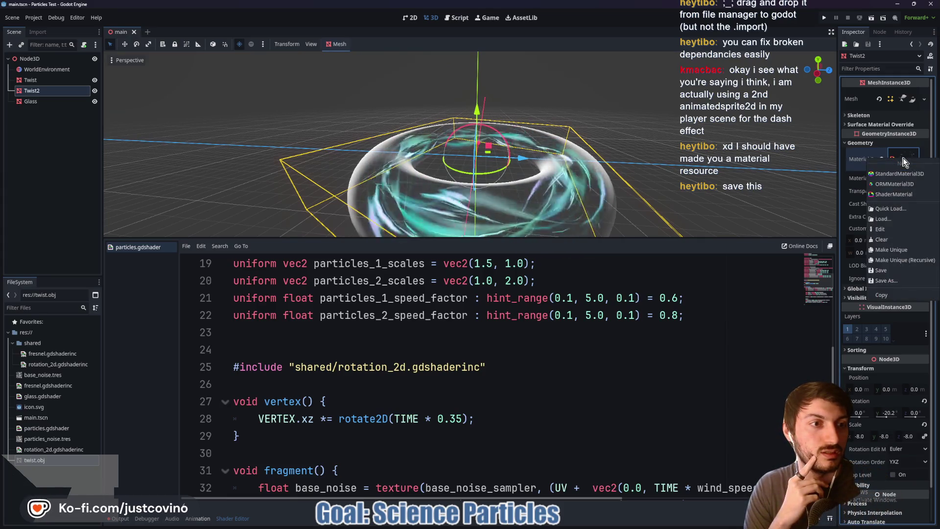
Step: Use Save As to save Twist2's material override as reactor_particle_wind.tres
left_click(892, 279)
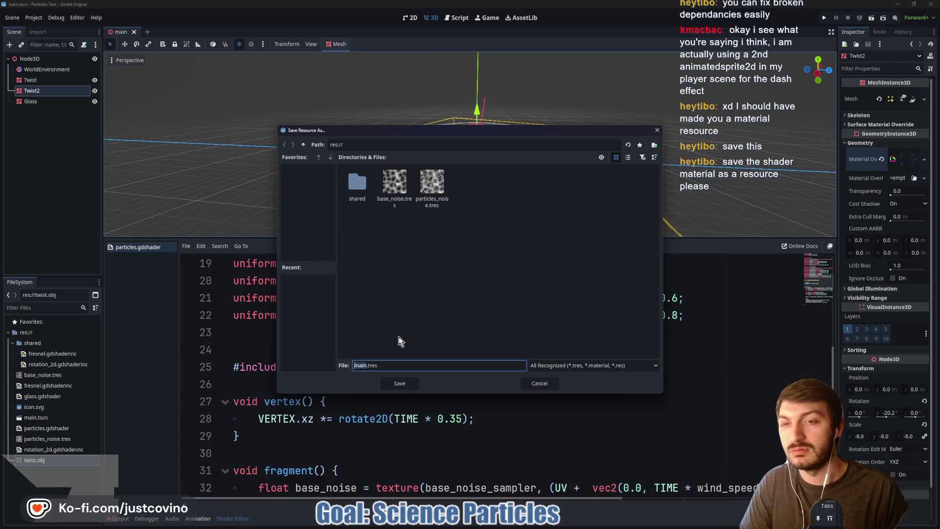
type("partcile_wind")
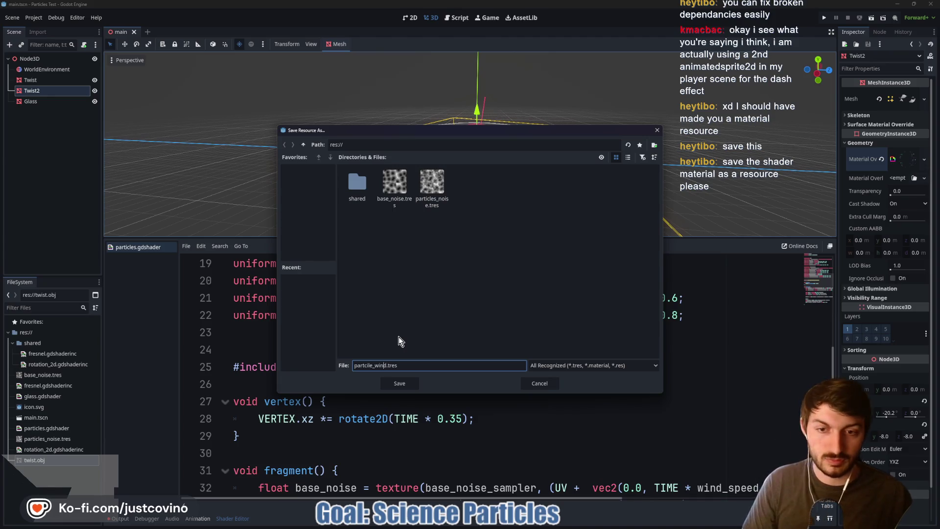
key("BackSpace")
key("BackSpace")
type("icl")
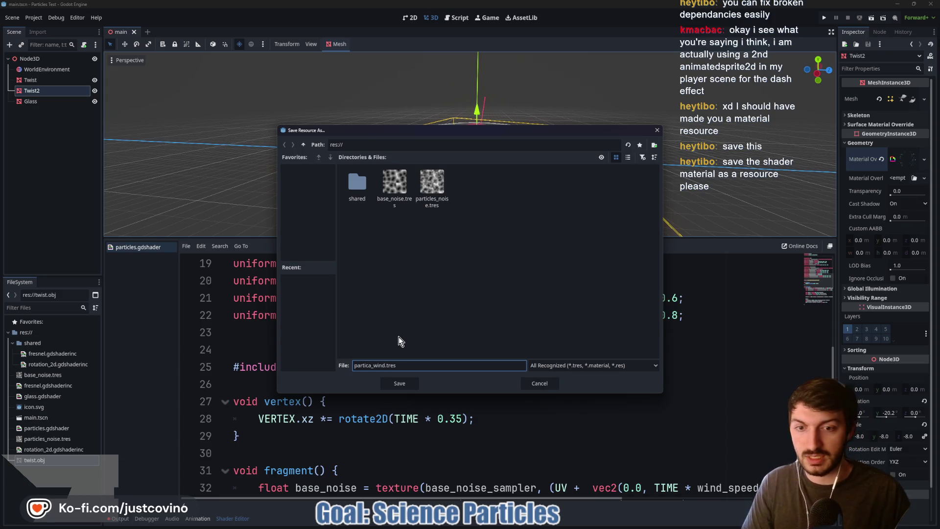
type("l")
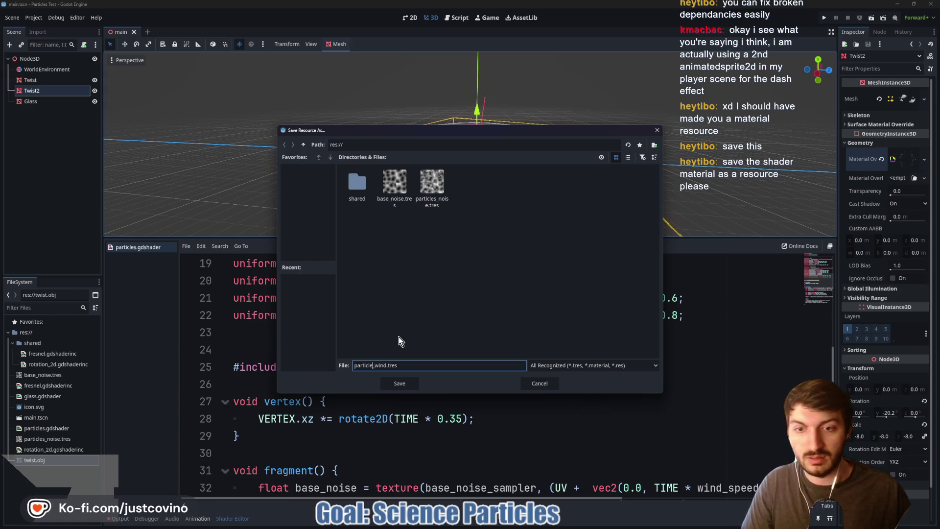
type("reactor_")
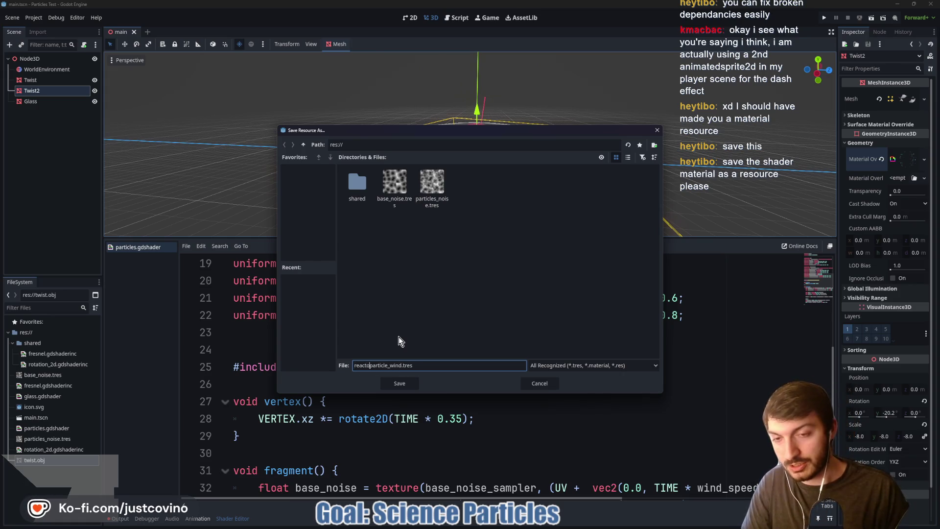
left_click(409, 382)
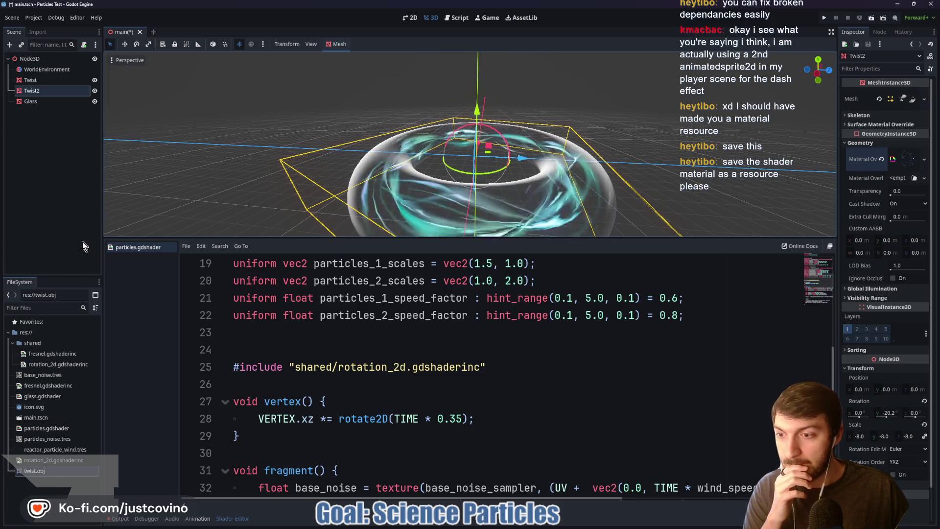
Step: Select the Twist node, save main.tscn with Ctrl+S, and switch to the reactor_particles window
mouse_move(553, 526)
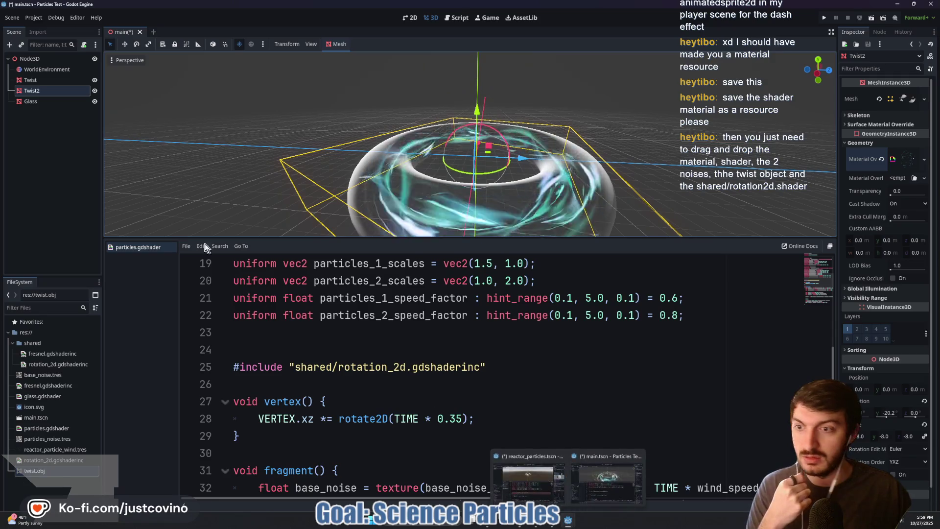
left_click(33, 83)
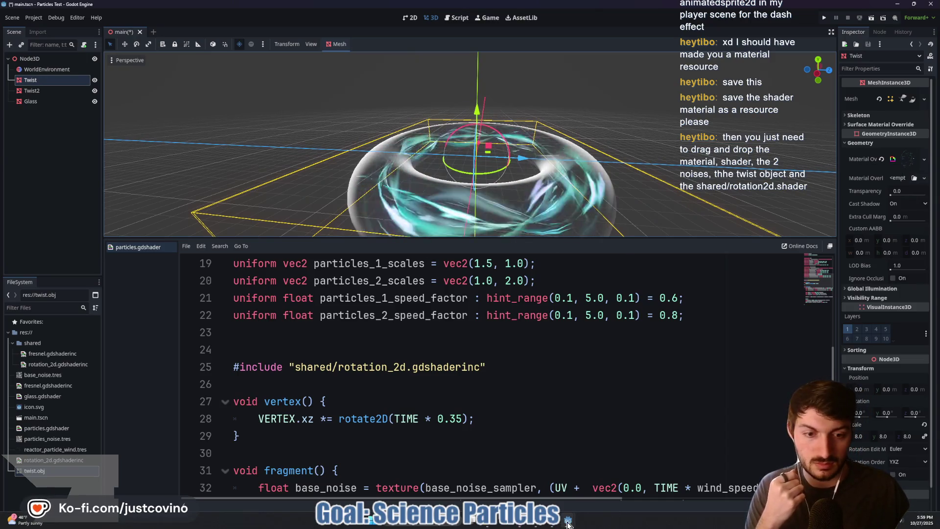
left_click(513, 525)
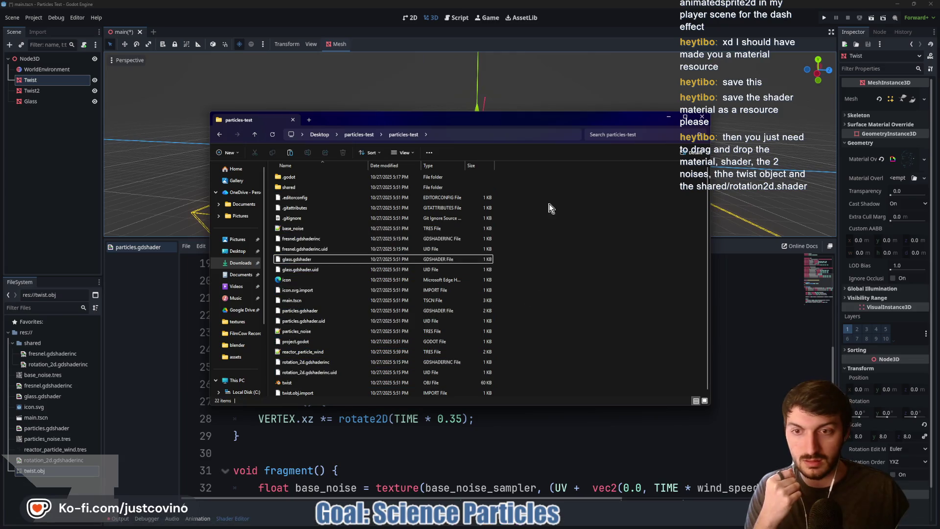
left_click(158, 330)
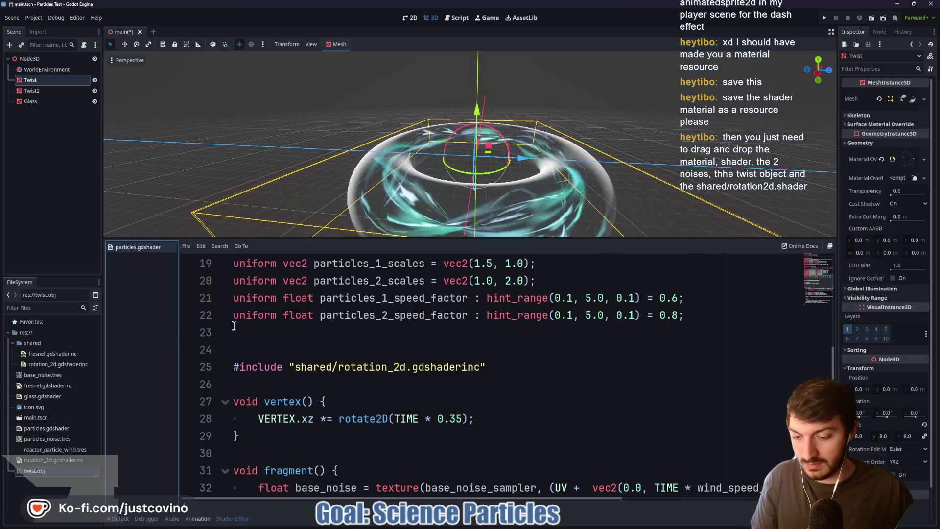
key("ctrl+s")
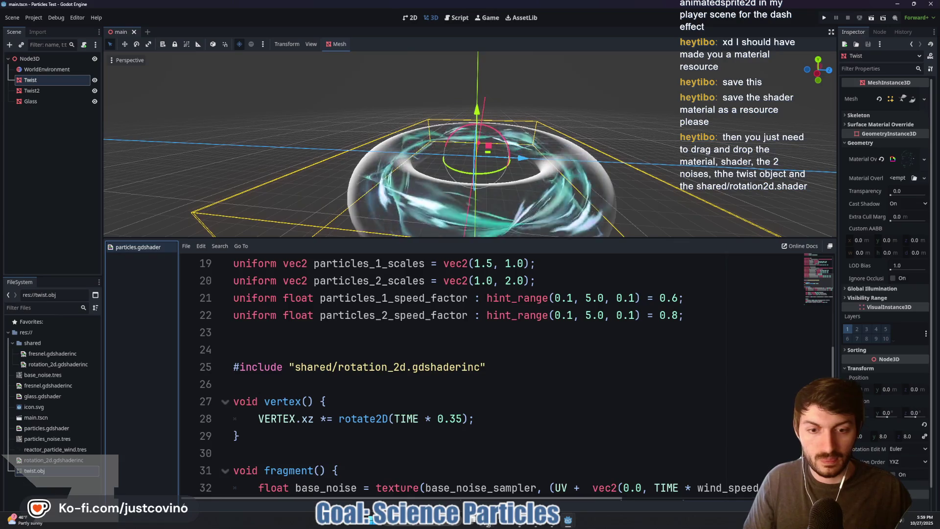
mouse_move(487, 522)
left_click(487, 474)
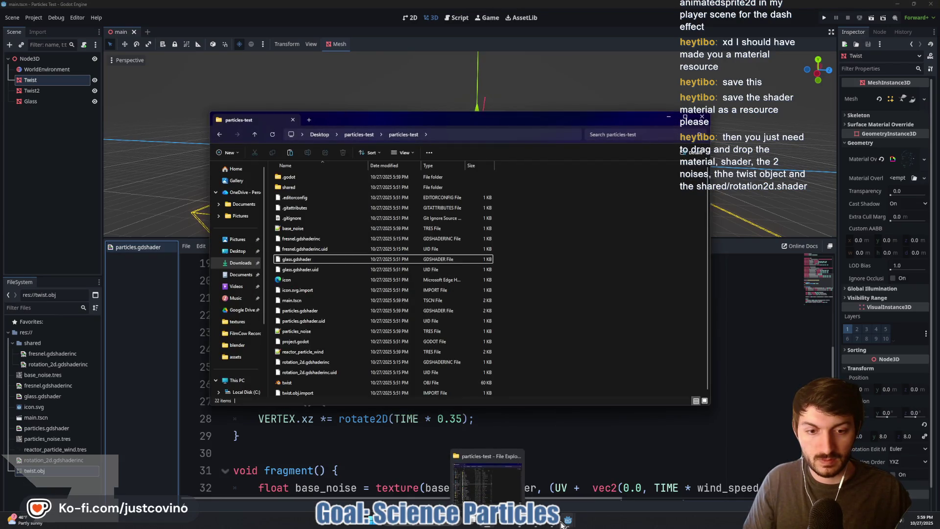
left_click(530, 478)
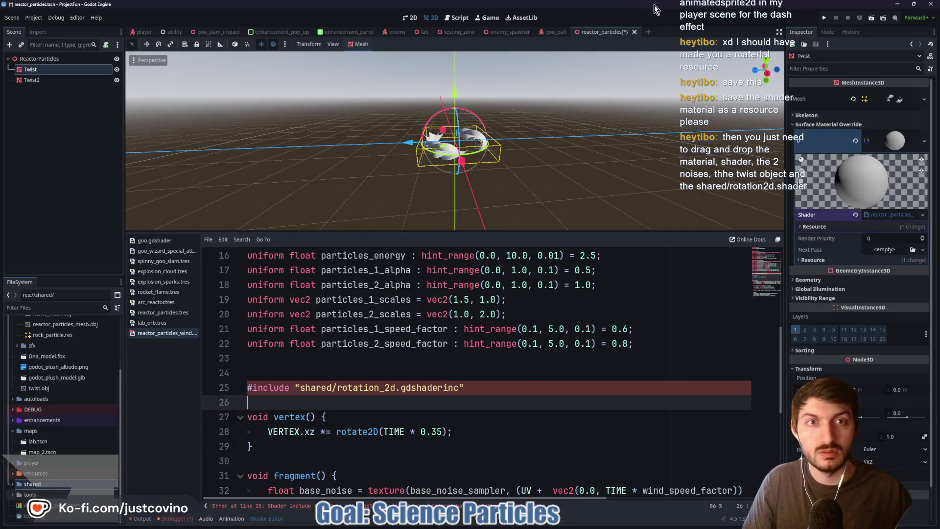
Step: Close the reactor_particles scene unsaved and the wind shader, then delete the shared folder
left_click(634, 32)
left_click(524, 285)
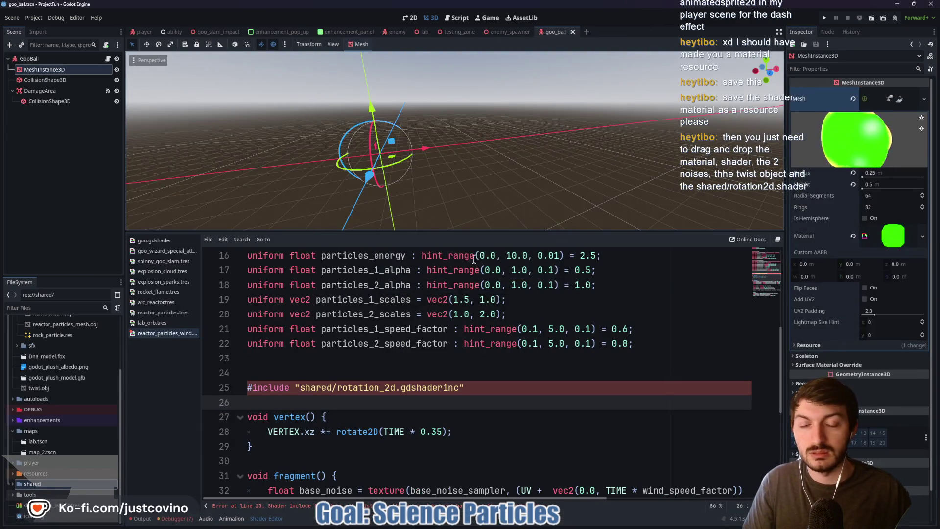
right_click(161, 333)
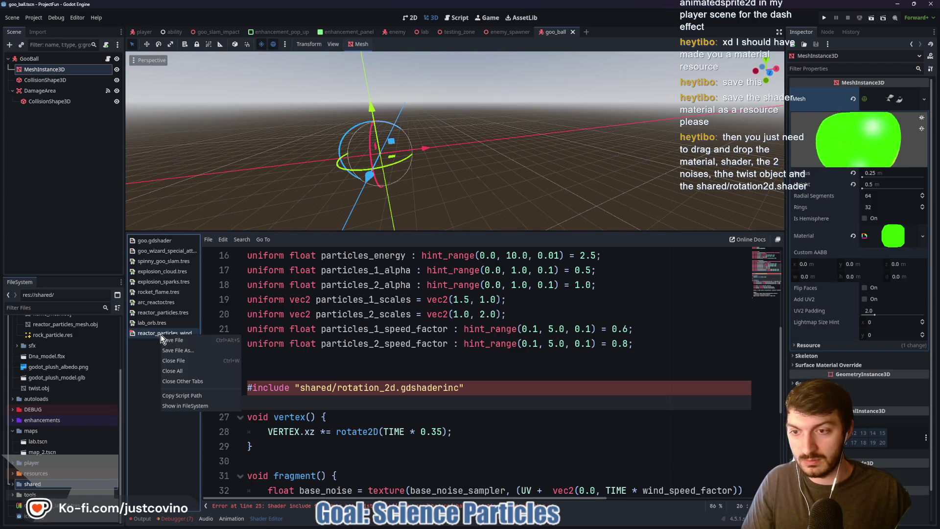
left_click(166, 359)
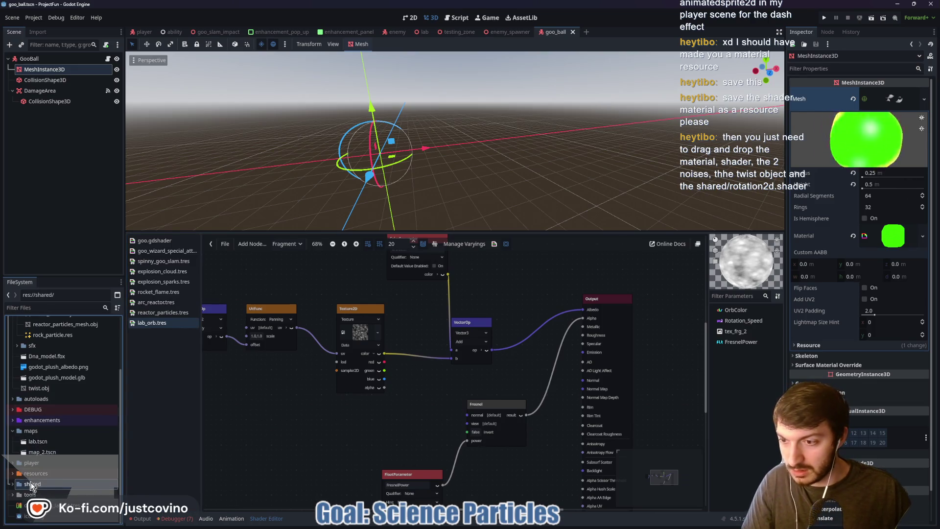
key("Delete")
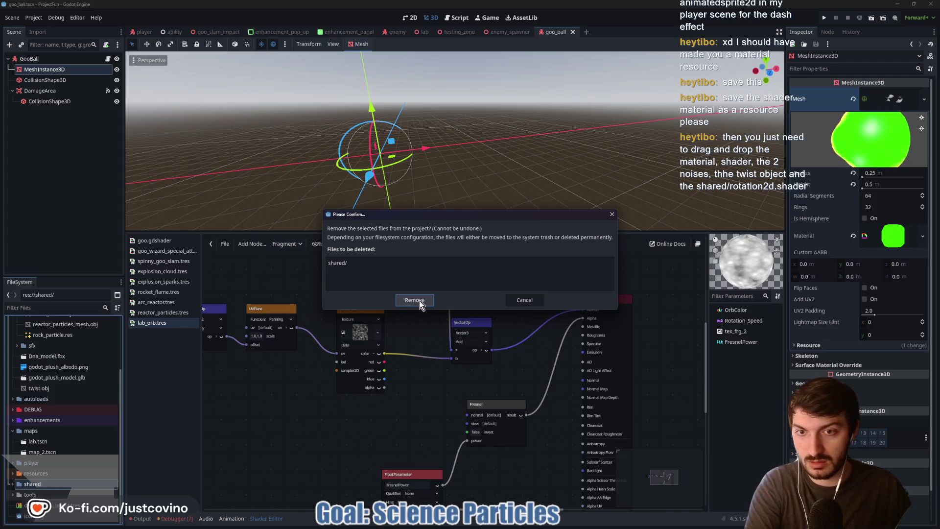
left_click(417, 297)
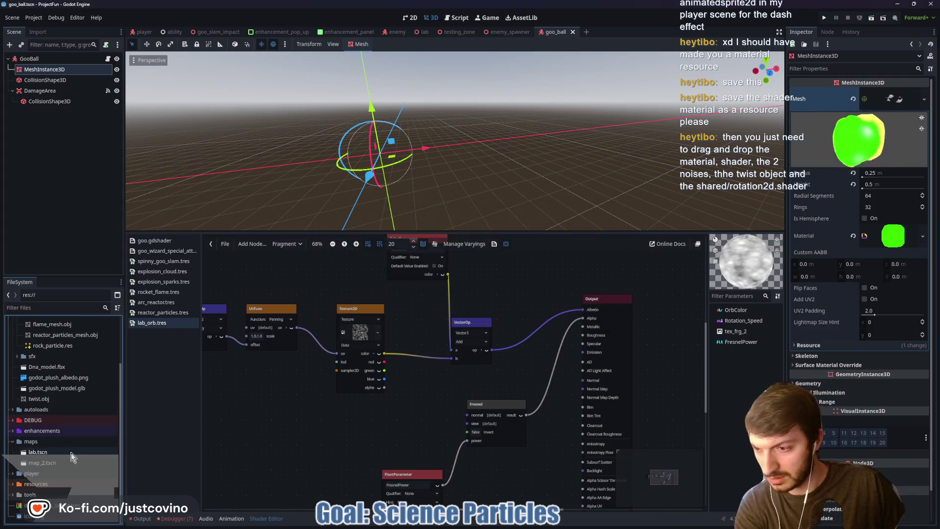
Step: Delete the reactor_particles_wind shader from the resources folder
left_click(15, 484)
scroll(29, 470, "down", 5)
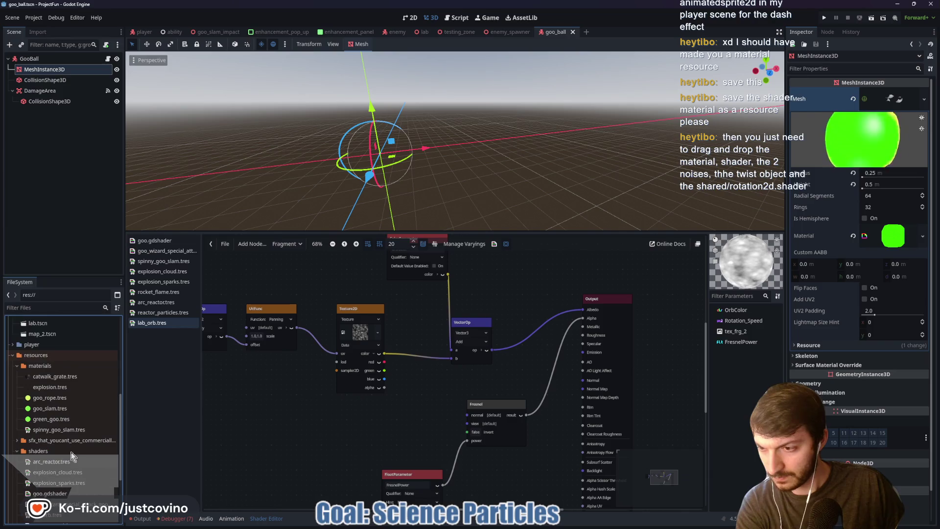
scroll(79, 445, "down", 3)
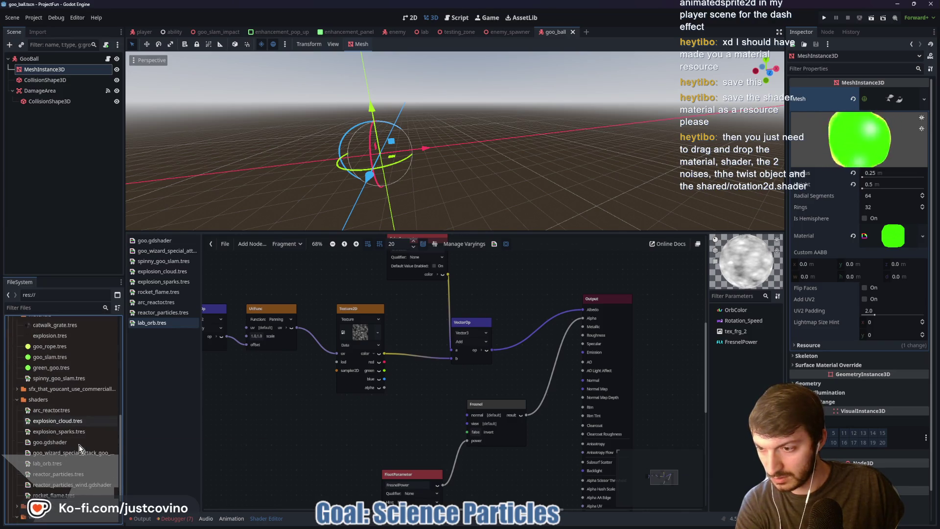
left_click(78, 486)
key("Delete")
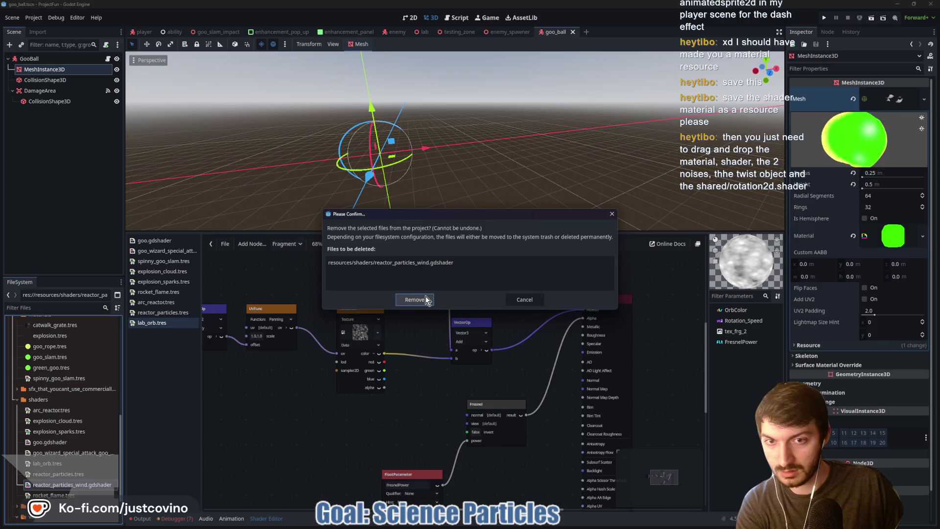
left_click(415, 298)
Step: Keep reactor_particles_mesh.obj by cancelling its deletion, and collapse the meshes, assets and maps folders
scroll(74, 416, "up", 15)
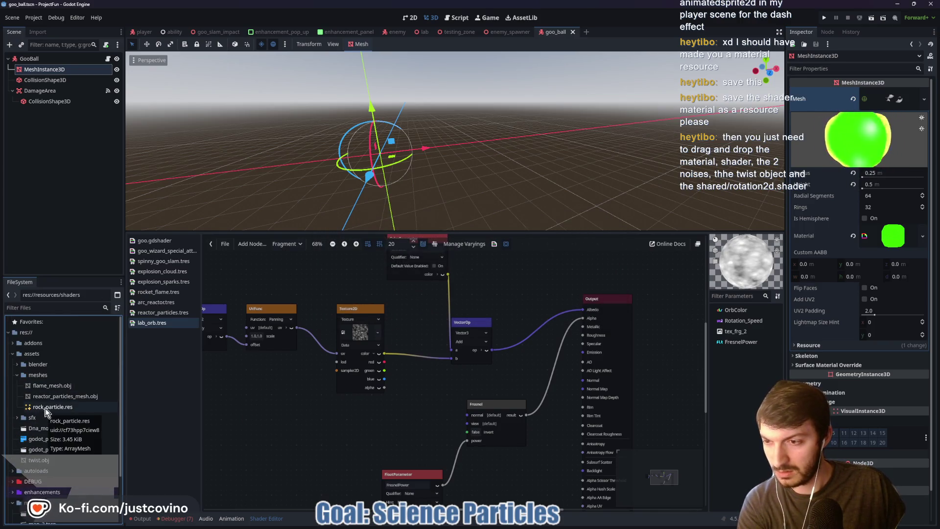
left_click(46, 397)
key("Delete")
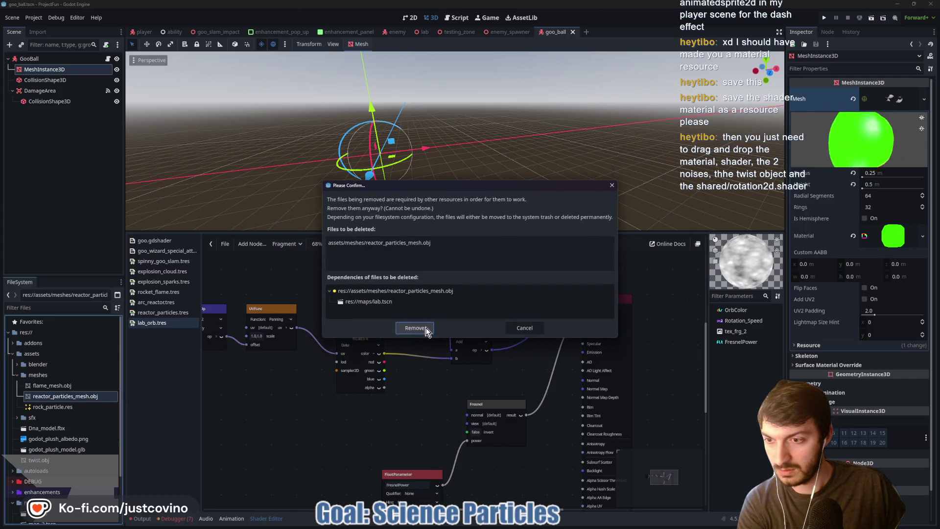
left_click(524, 327)
left_click(16, 375)
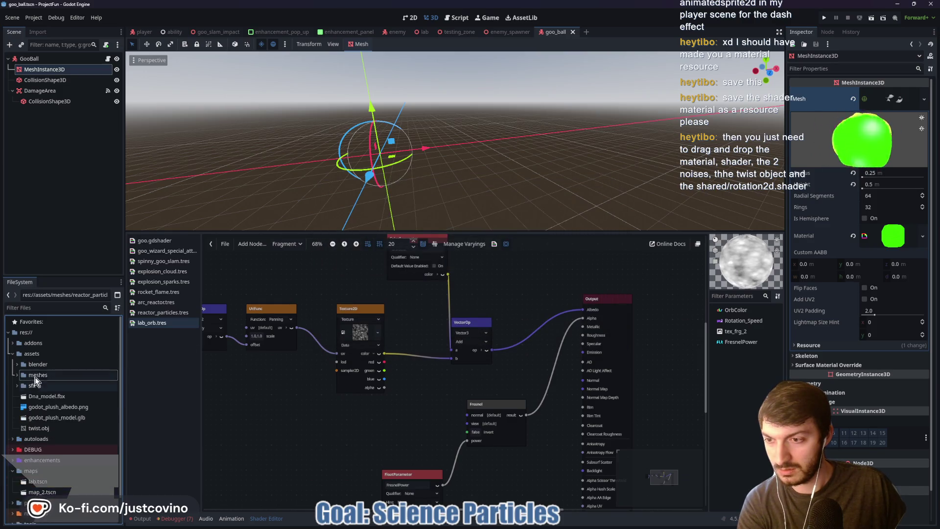
left_click(13, 354)
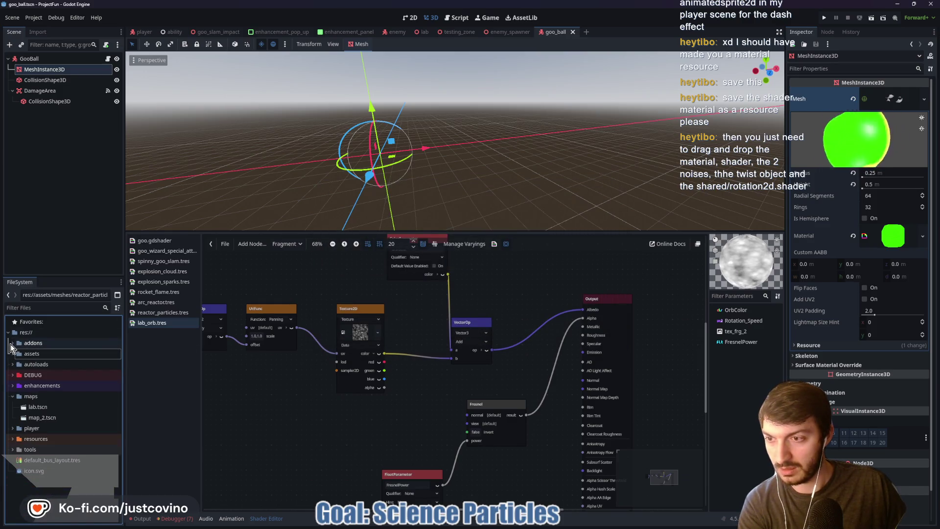
left_click(12, 397)
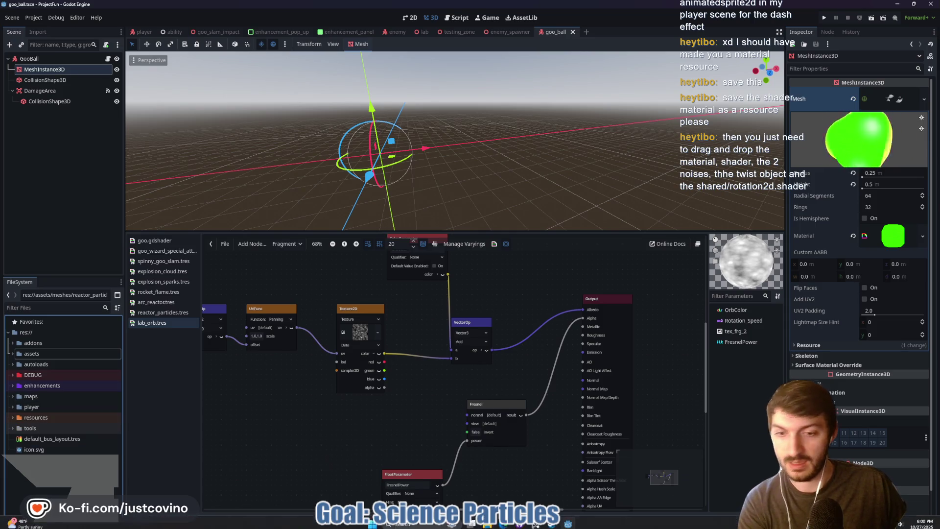
left_click(504, 522)
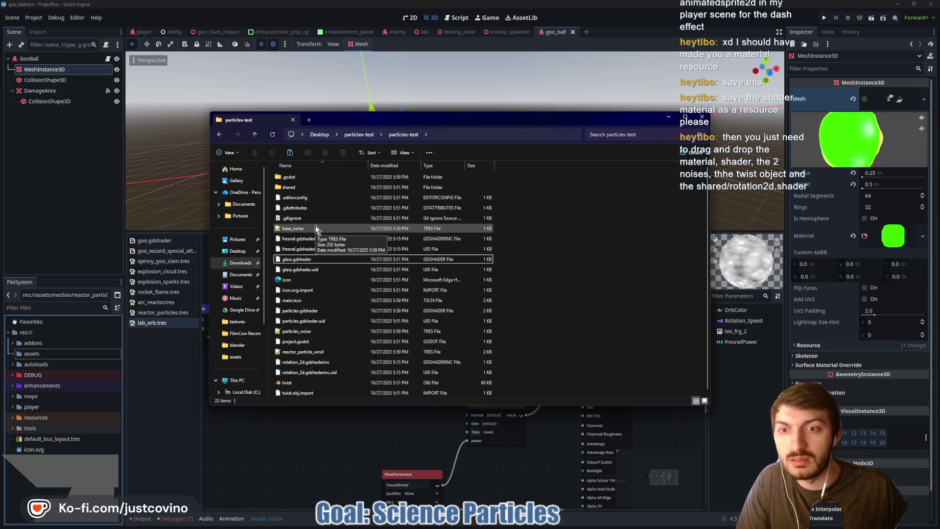
Step: Select shared, twist, reactor_particle_wind and particles_noise, then check inside the shared folder
left_click(304, 188)
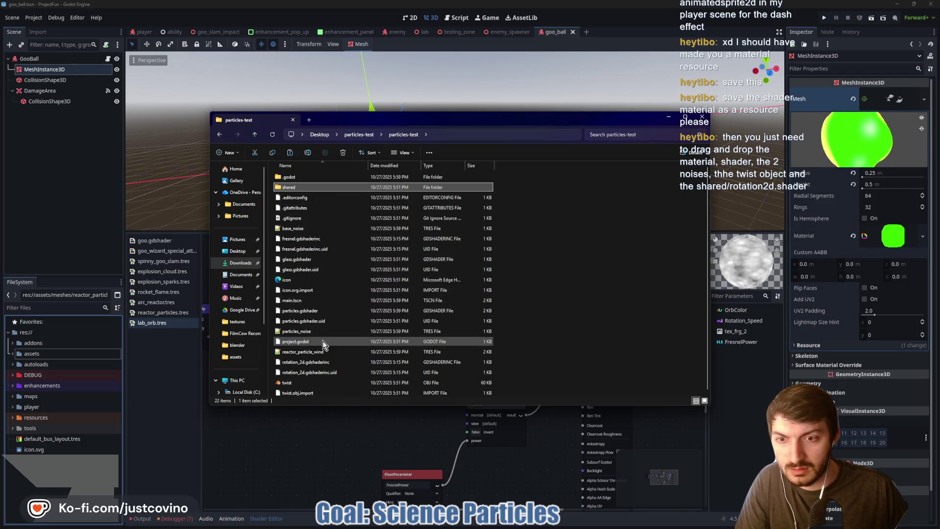
scroll(319, 334, "down", 1)
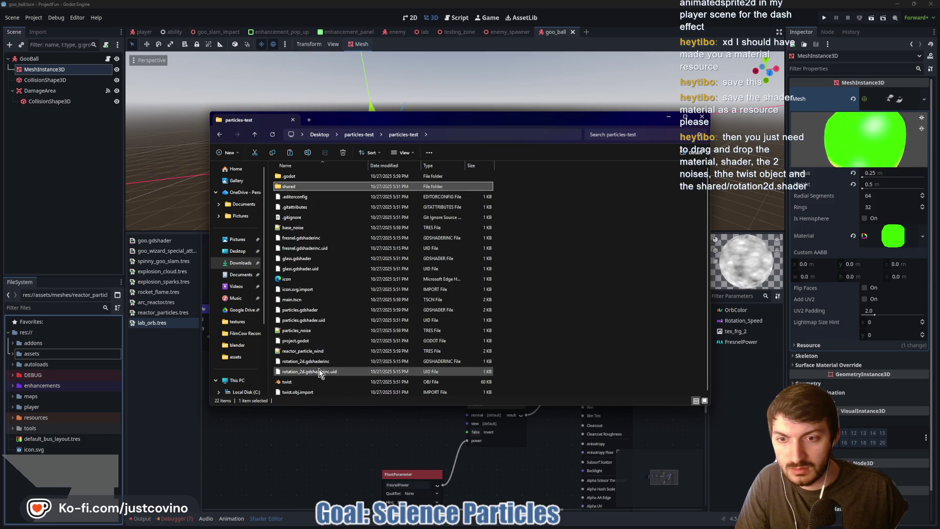
left_click(303, 382, "ctrl")
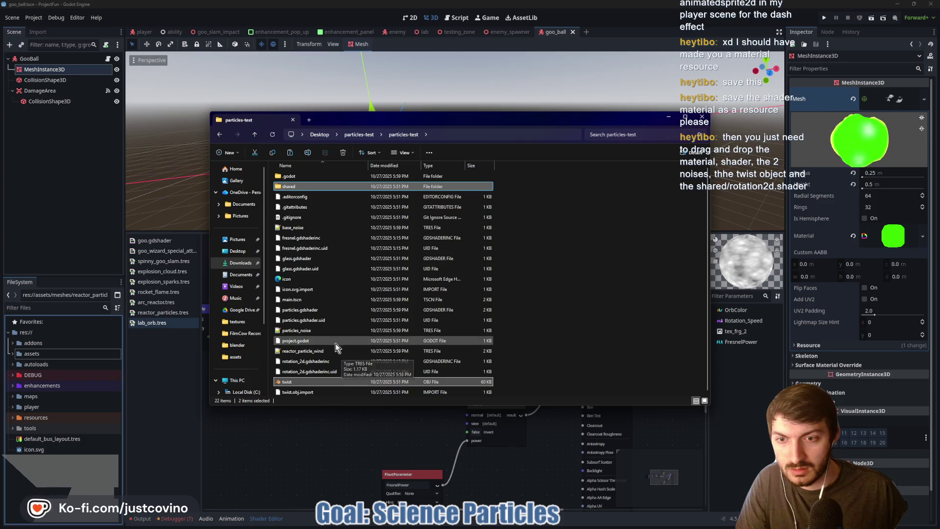
left_click(333, 351, "ctrl")
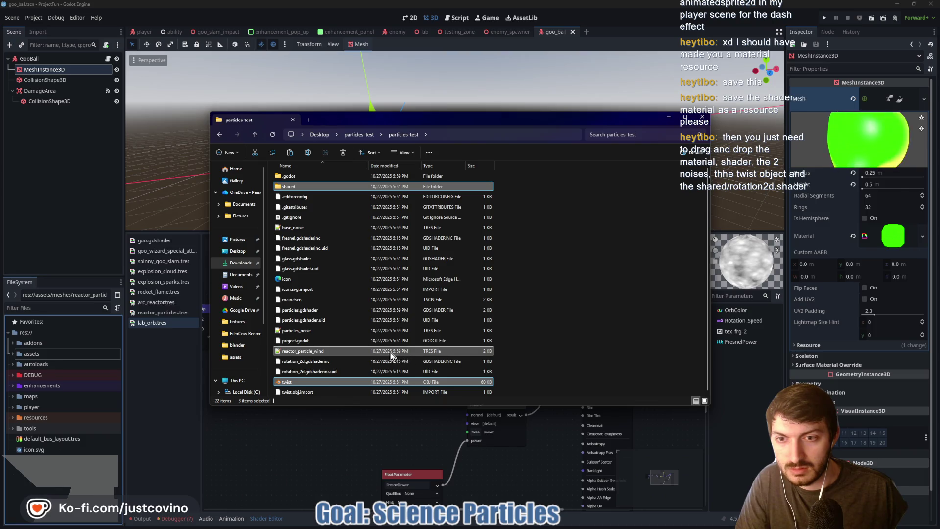
left_click(330, 330, "ctrl")
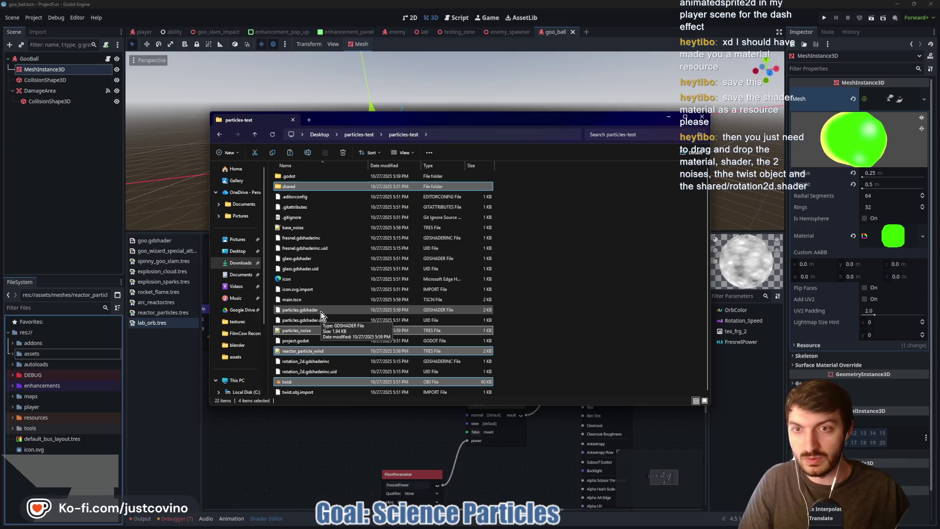
double_click(297, 186)
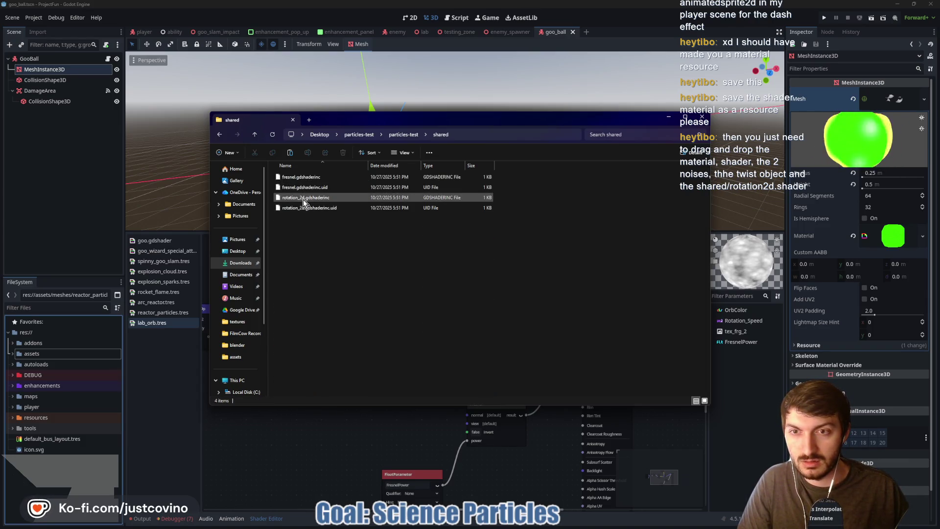
left_click(254, 133)
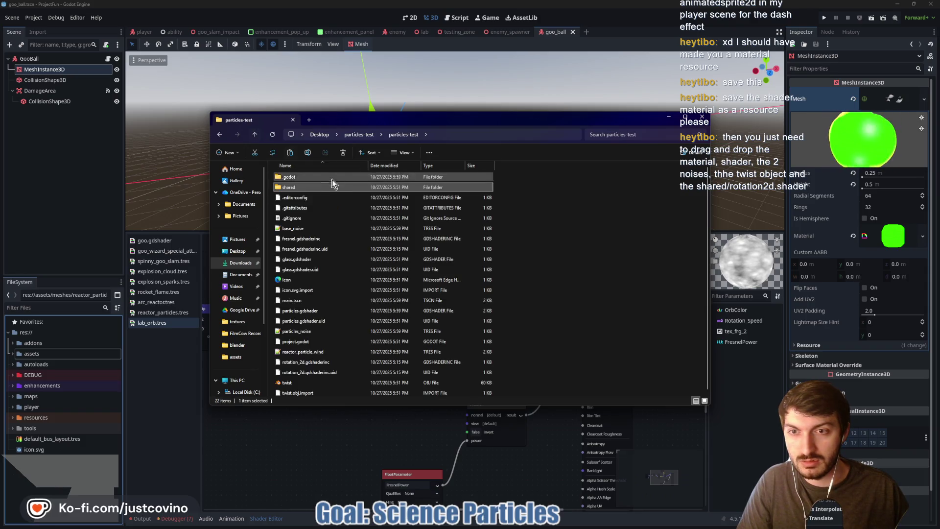
Step: Select twist, particles.gdshader, reactor_particle_wind and shared, and drag them into Godot's FileSystem dock
left_click(322, 382)
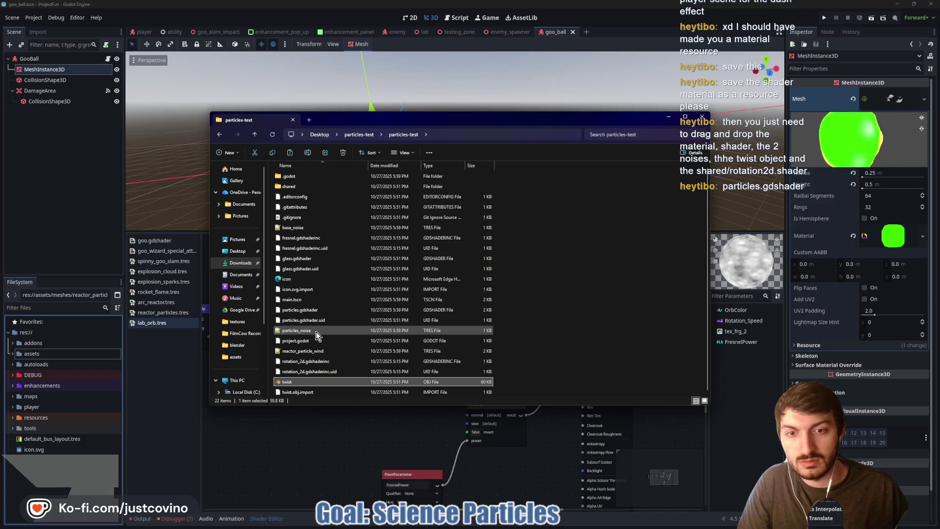
left_click(313, 310, "ctrl")
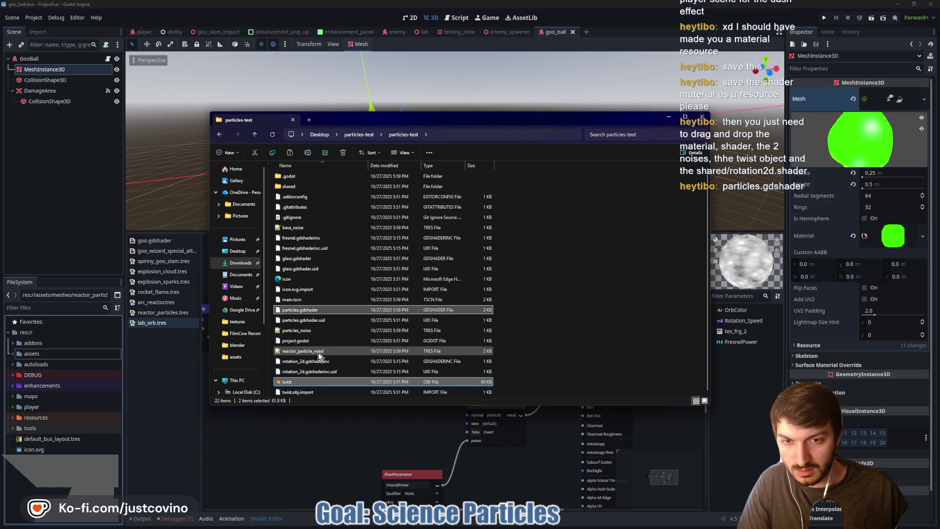
left_click(319, 353, "ctrl")
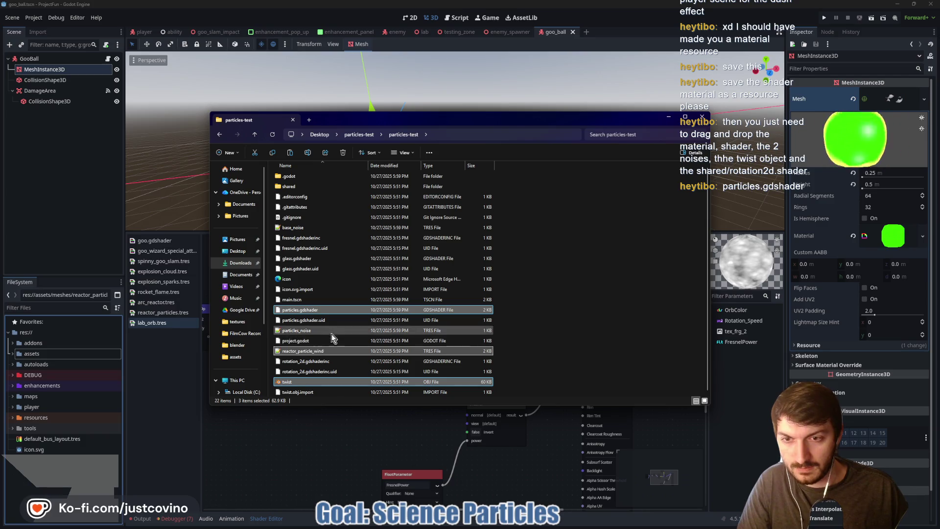
left_click(298, 187, "ctrl")
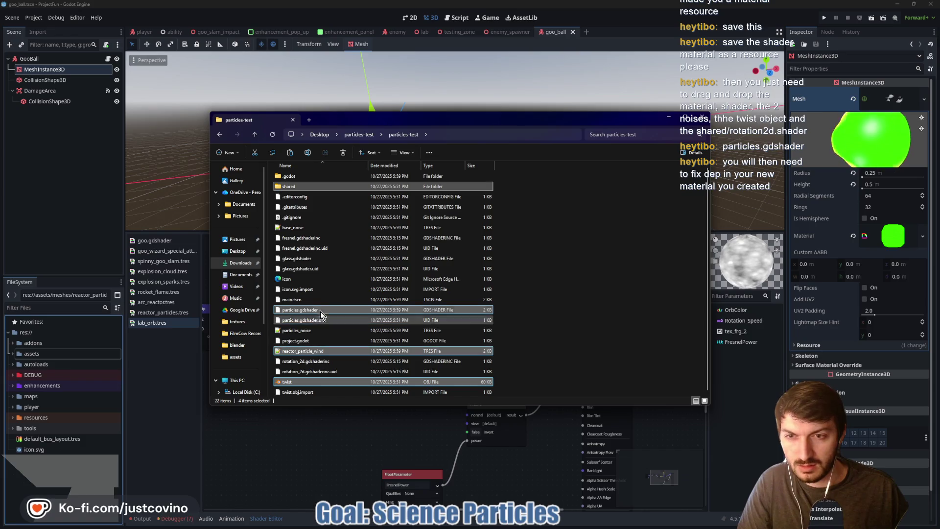
mouse_move(311, 314)
left_mouse_down()
mouse_move(300, 311)
mouse_move(64, 464)
mouse_move(66, 486)
left_mouse_up()
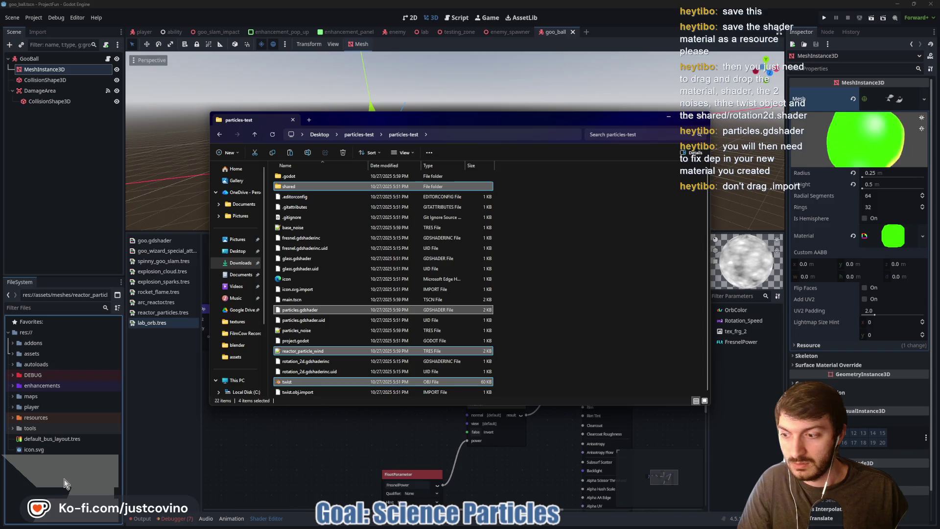
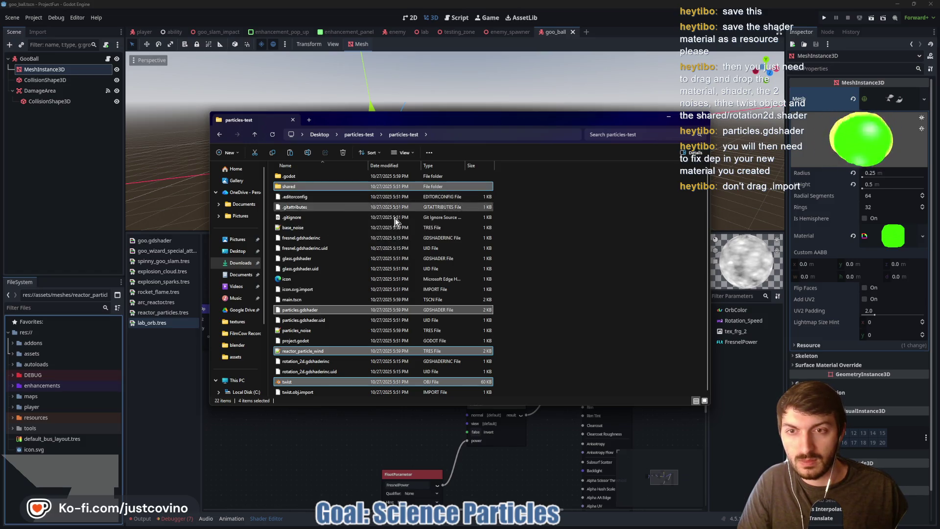
Step: Check the shared folder and Godot's shader error log, then return to particles-test
double_click(317, 188)
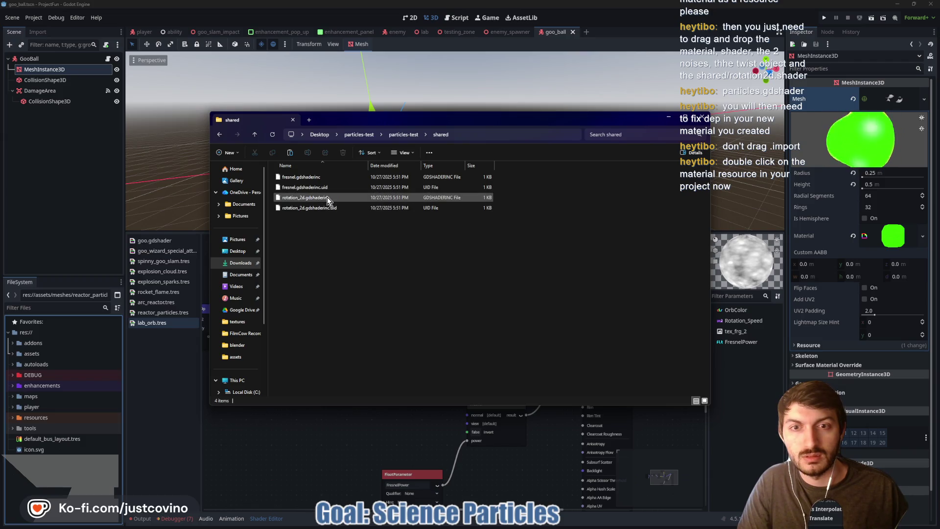
left_click(254, 134)
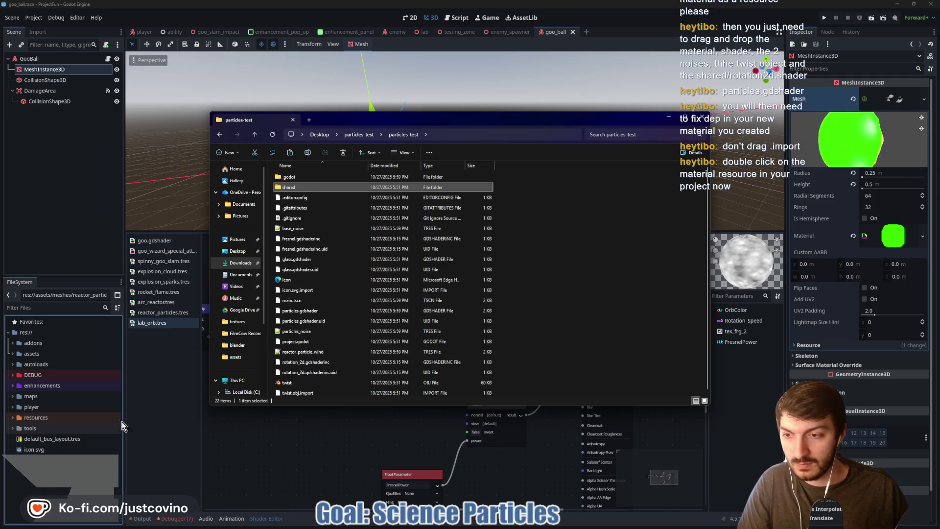
left_click(105, 470)
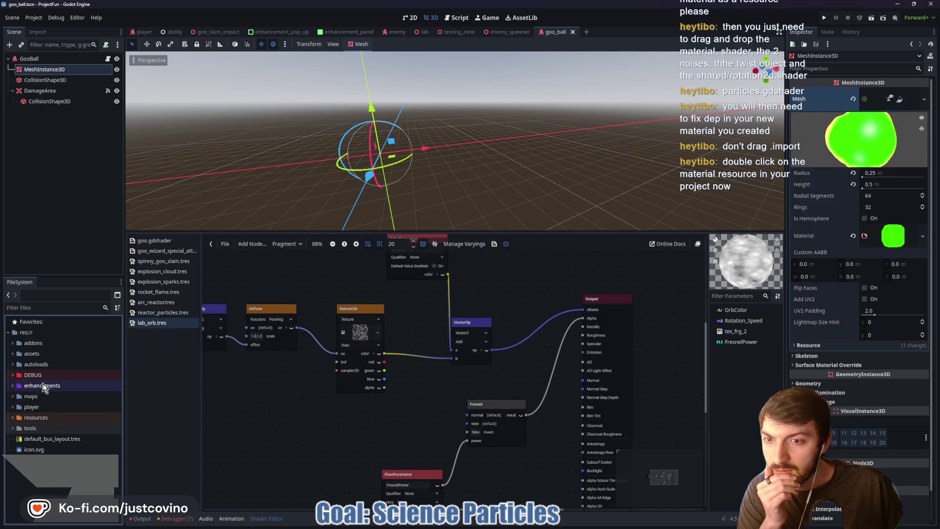
left_click(142, 519)
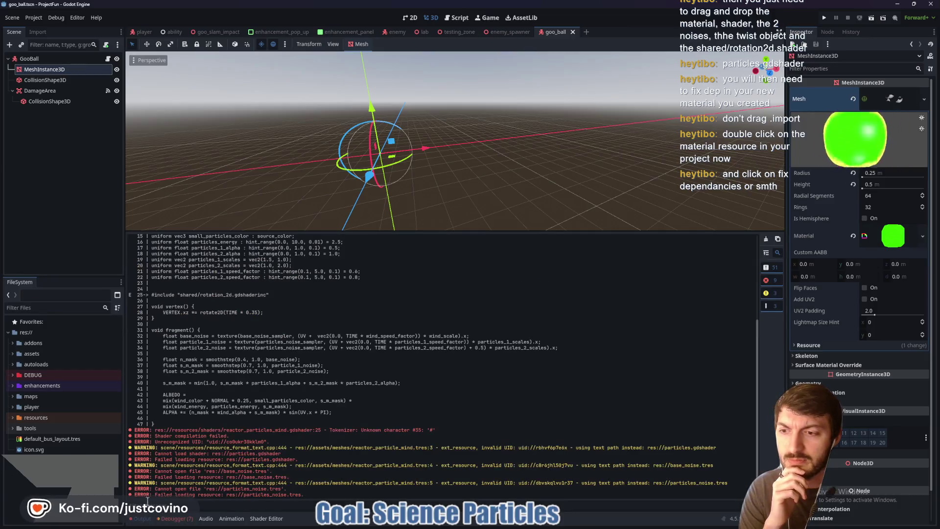
left_click(158, 527)
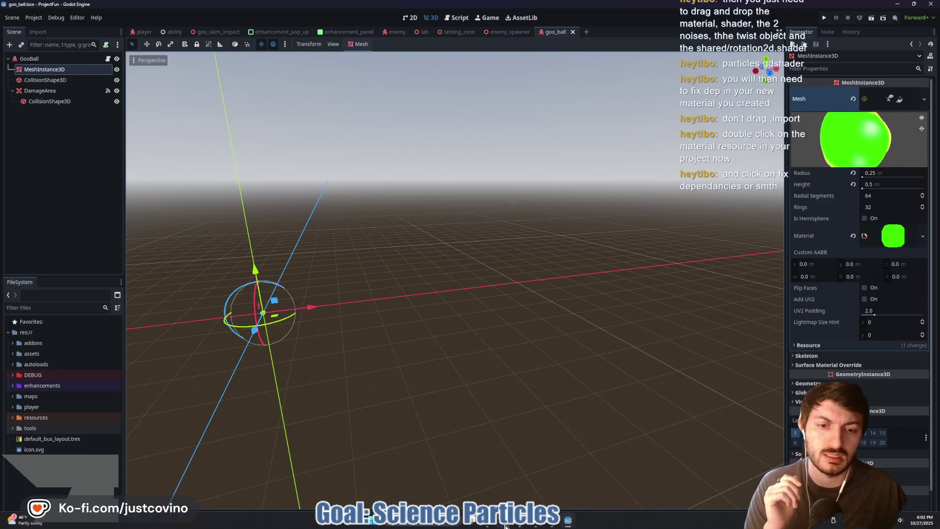
left_click(489, 525)
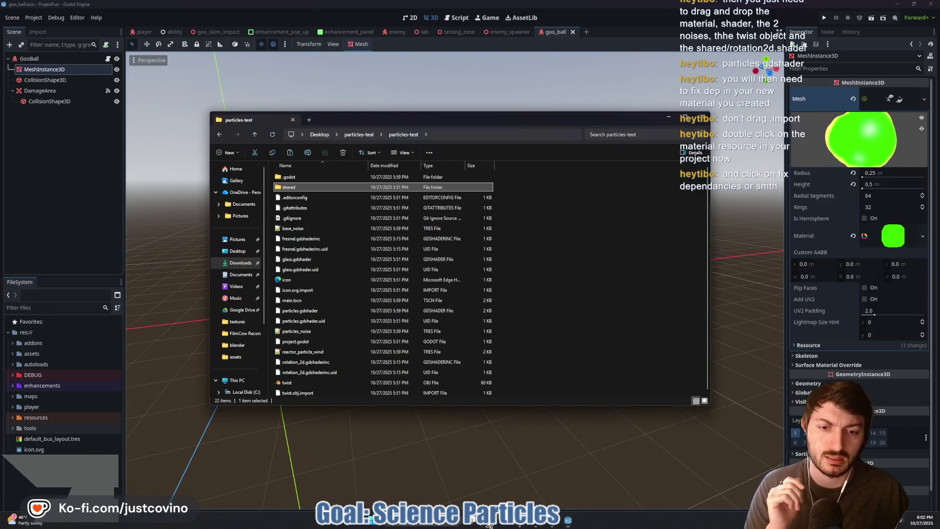
Step: Browse from the Desktop into the inner particles-test project folder
left_click(228, 251)
right_click(228, 251)
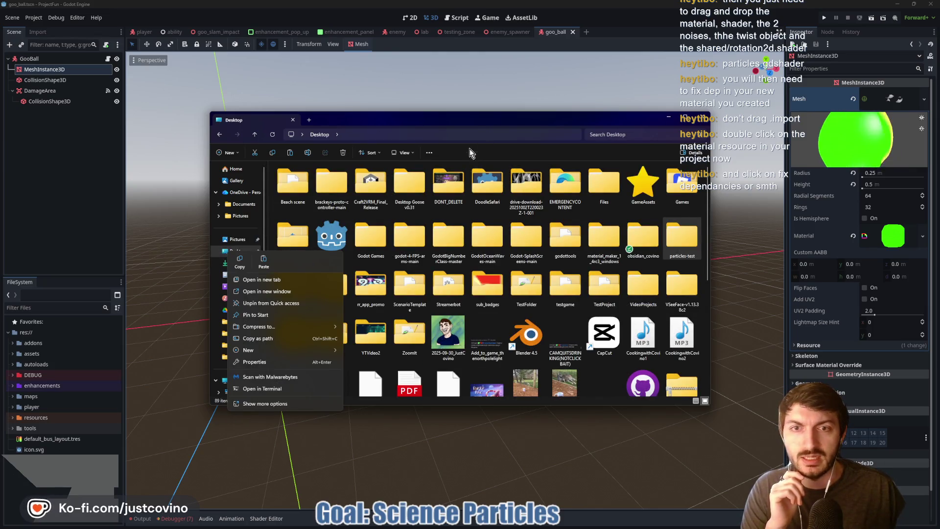
left_click(488, 132)
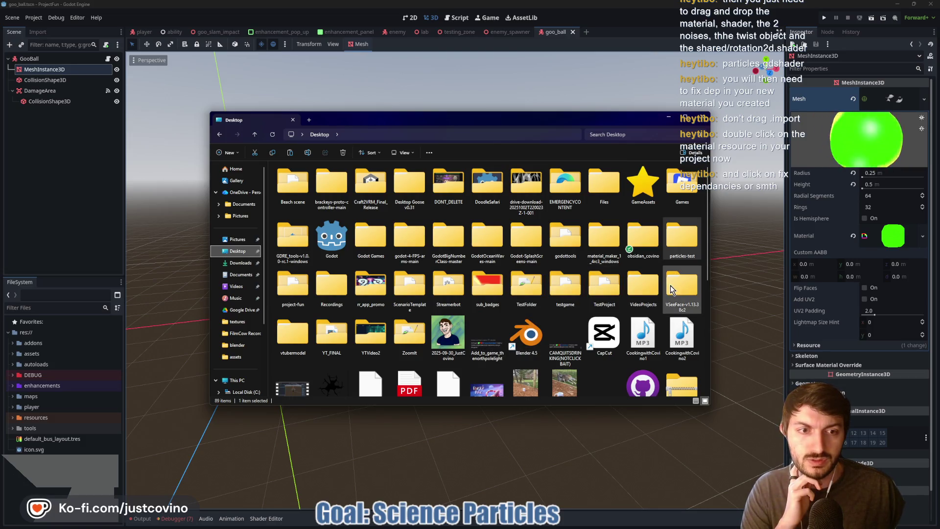
double_click(678, 250)
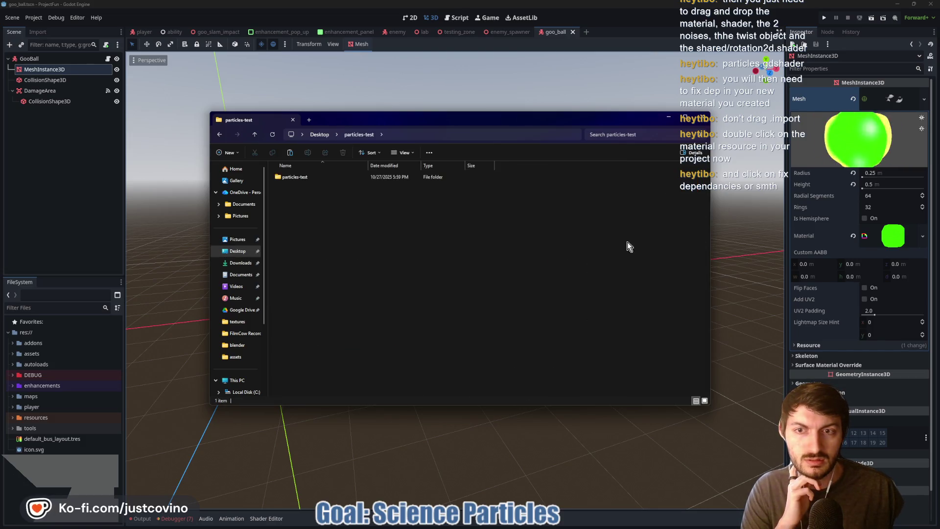
double_click(303, 176)
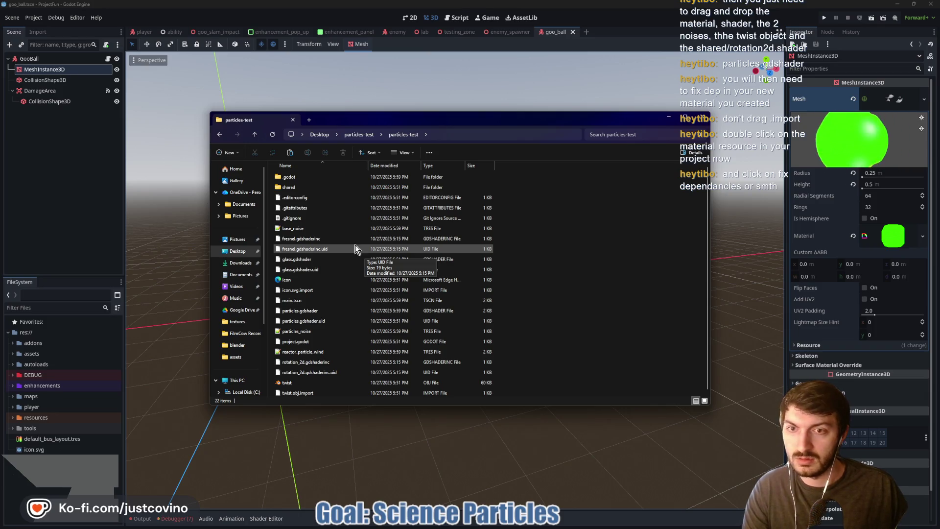
Step: Open the Desktop in a second window and open the project-fun folder there
right_click(233, 252)
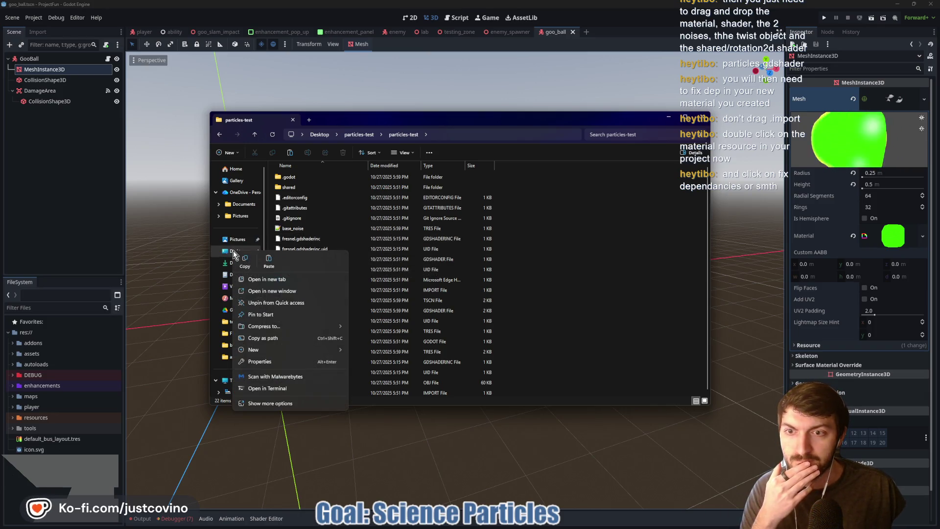
left_click(263, 289)
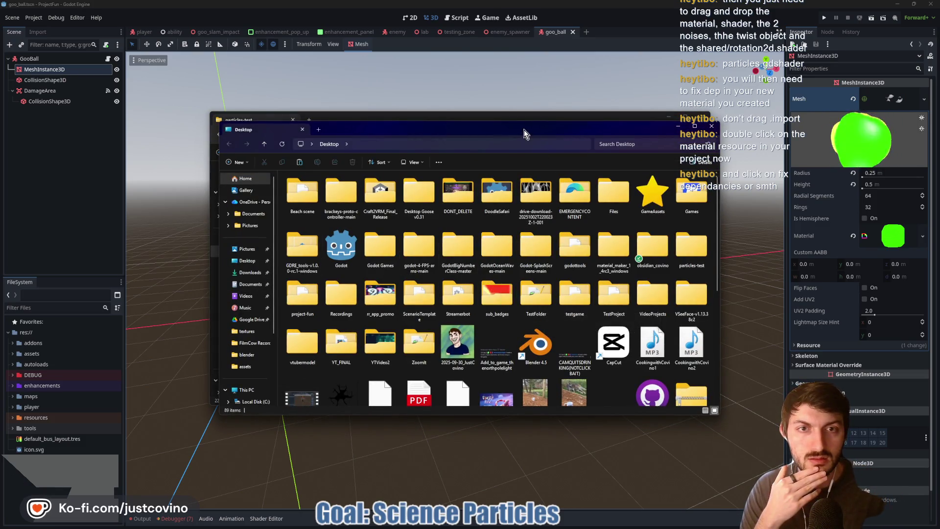
mouse_move(524, 130)
left_mouse_down()
mouse_move(516, 283)
mouse_move(459, 108)
left_mouse_up()
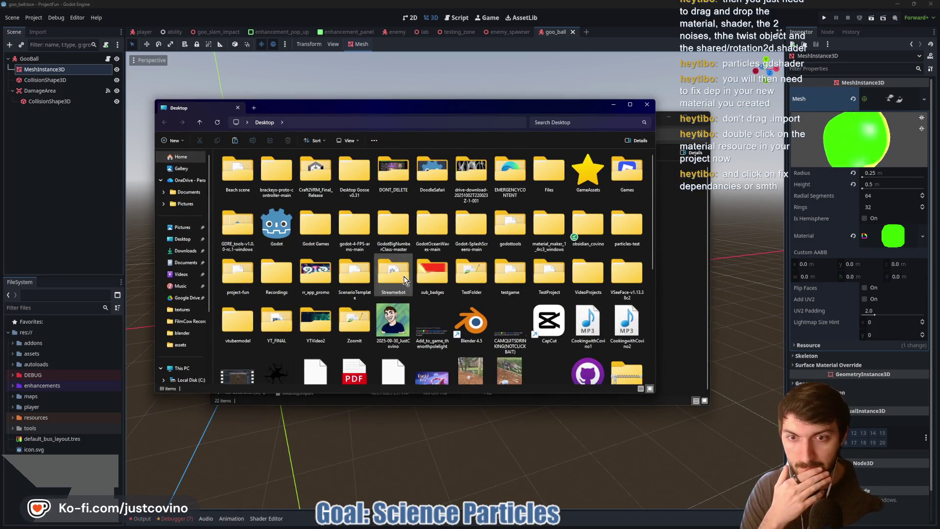
left_click(239, 277)
double_click(240, 280)
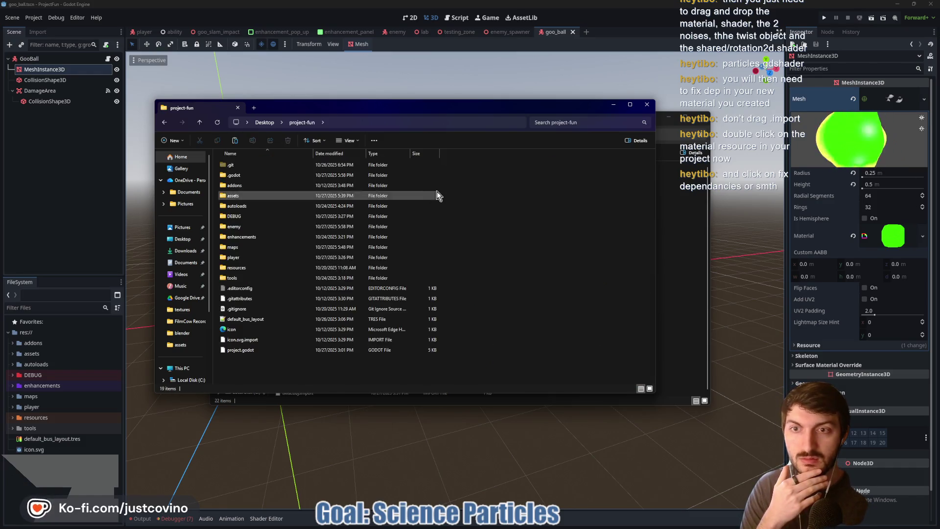
Step: Arrange the particles-test and project-fun windows side by side
left_click(662, 175)
left_click_drag(481, 121, 699, 111)
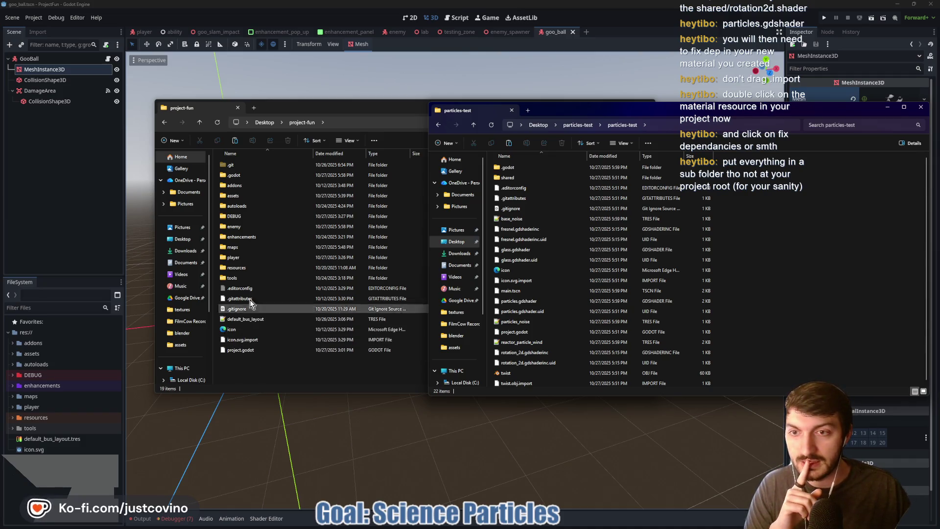
left_click_drag(395, 105, 304, 112)
key("alt+Tab")
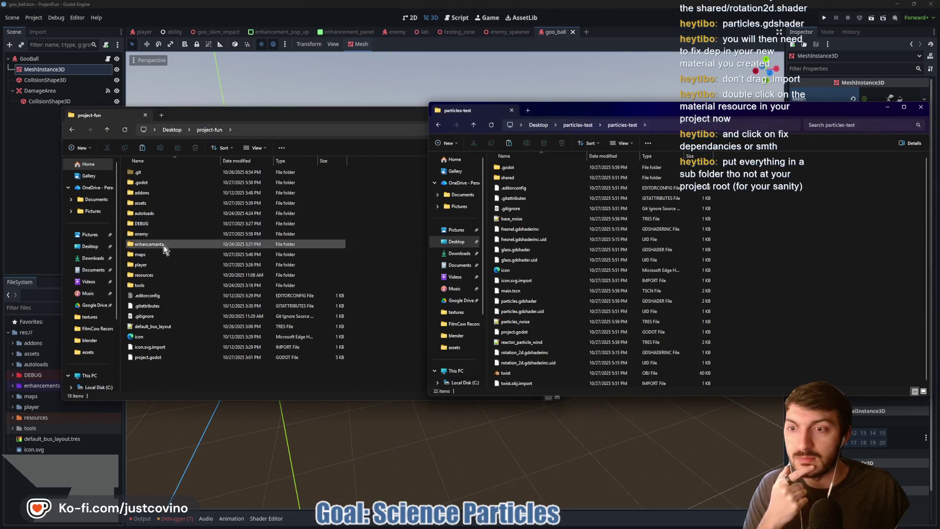
Step: Copy twist from particles-test into project-fun's assets/meshes, replacing the existing file
left_click(521, 372)
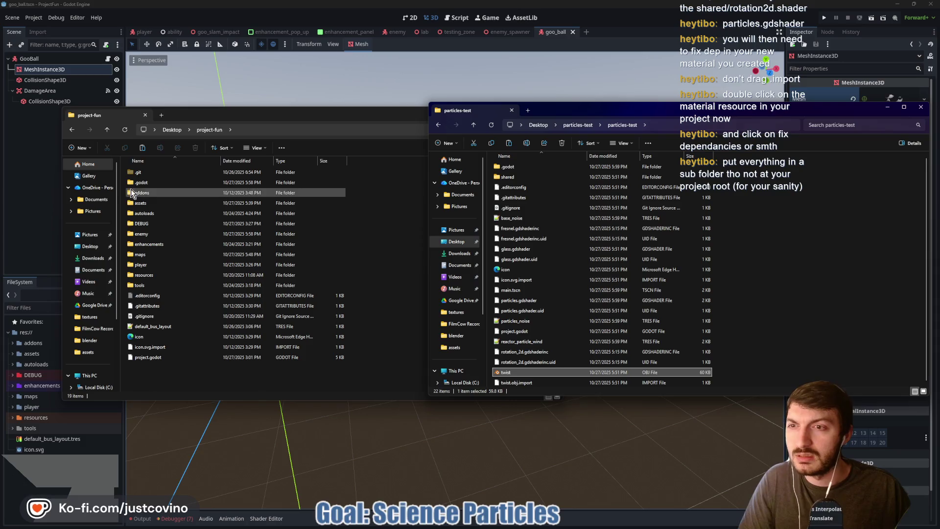
double_click(142, 203)
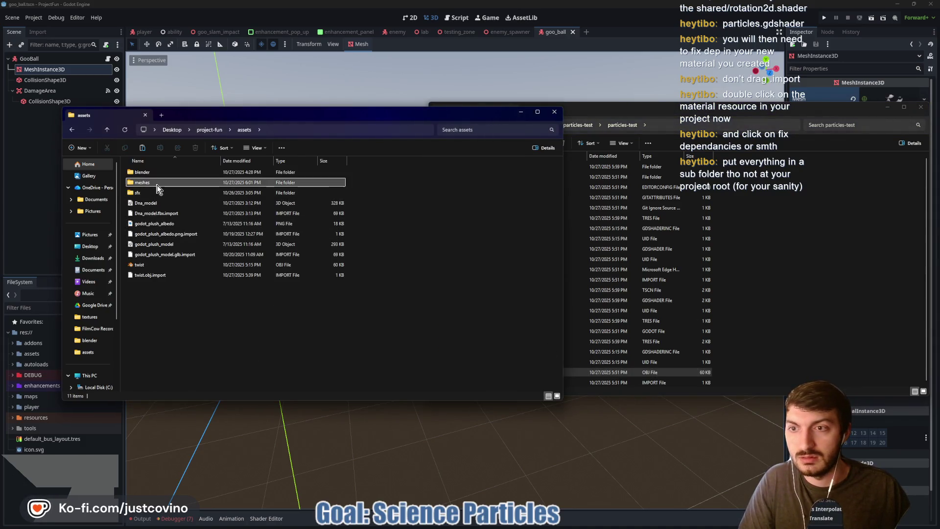
double_click(147, 182)
left_click(778, 327)
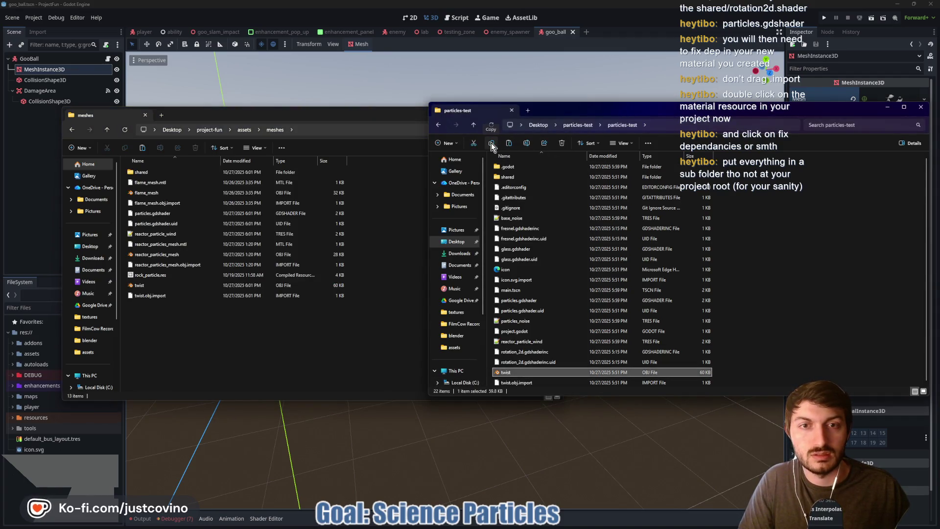
left_click(184, 337)
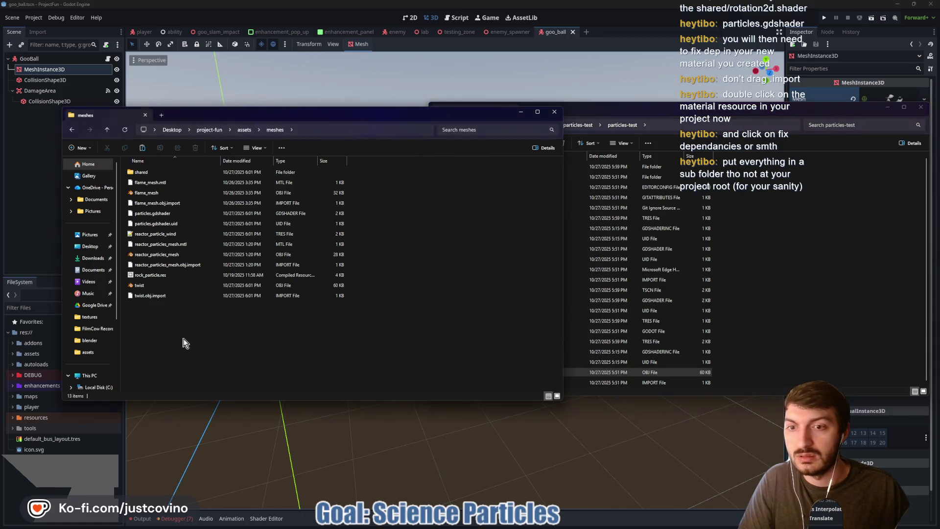
left_click(142, 149)
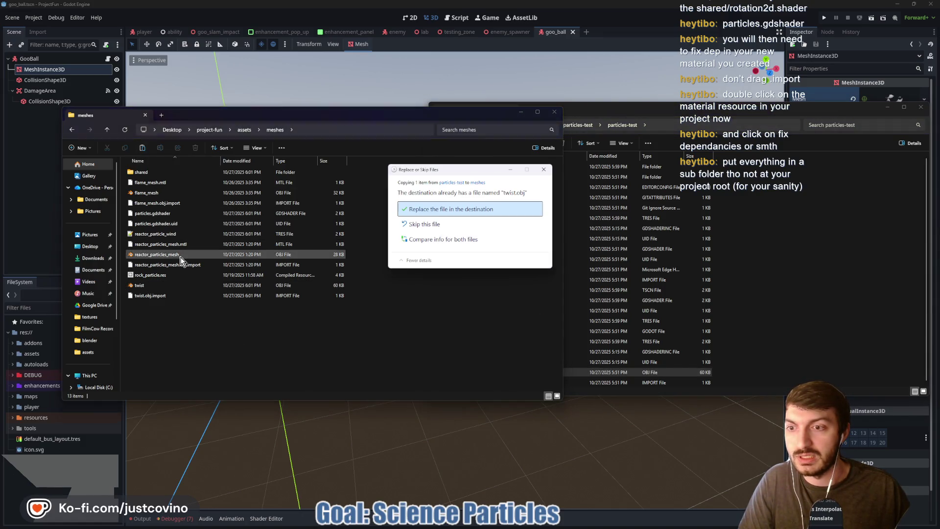
left_click(453, 211)
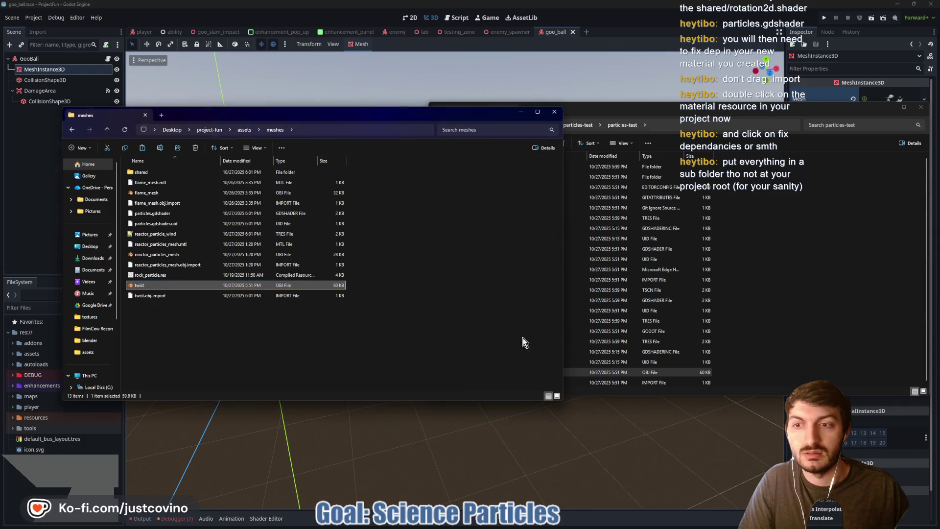
Step: Select the reactor_particle_wind material file and go back up to assets
left_click(717, 258)
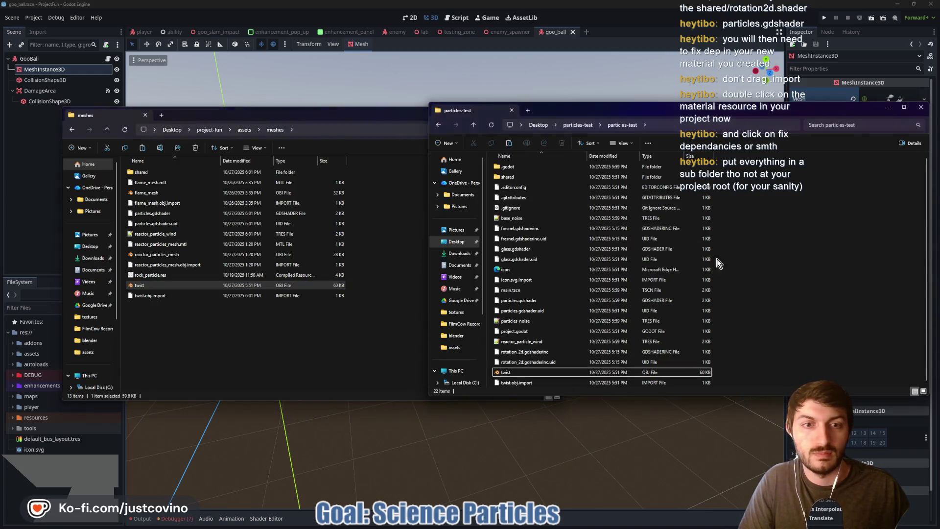
left_click(536, 342)
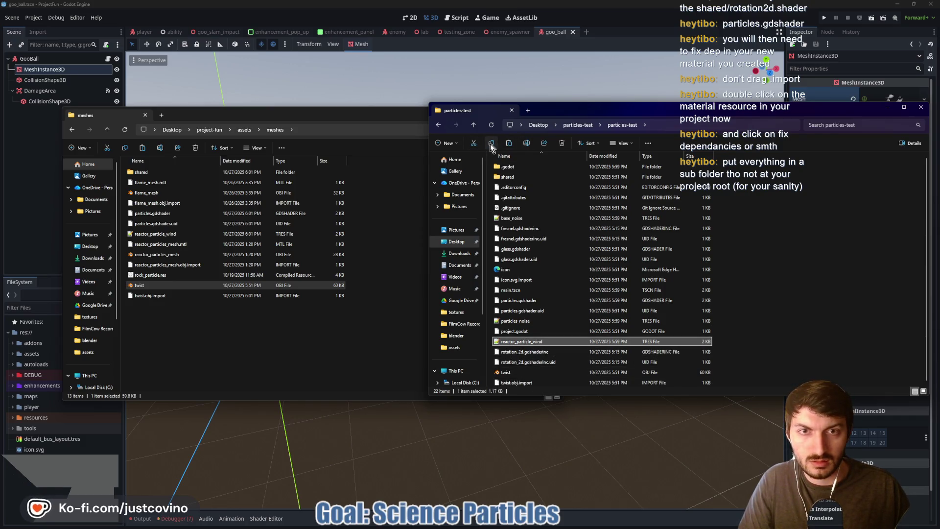
left_click(108, 129)
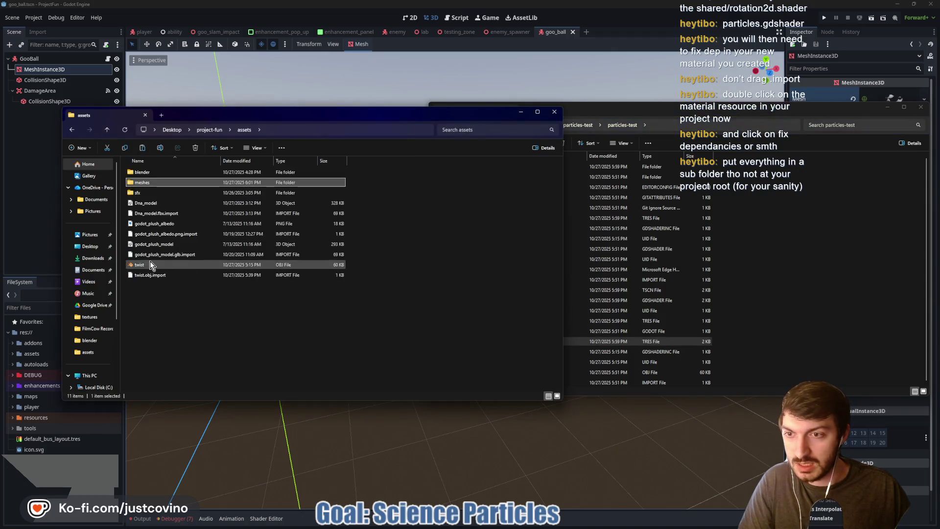
Step: Paste reactor_particle_wind into project-fun's resources/materials folder
left_click(108, 130)
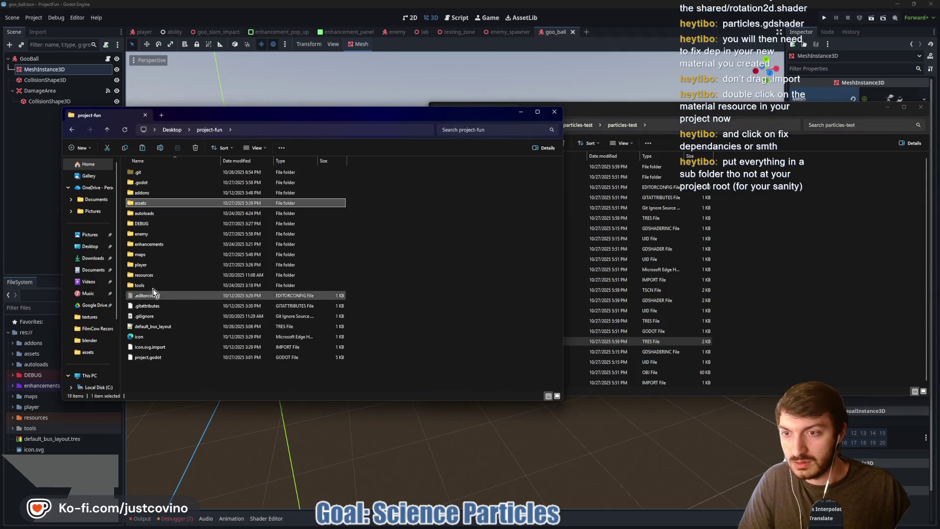
double_click(171, 275)
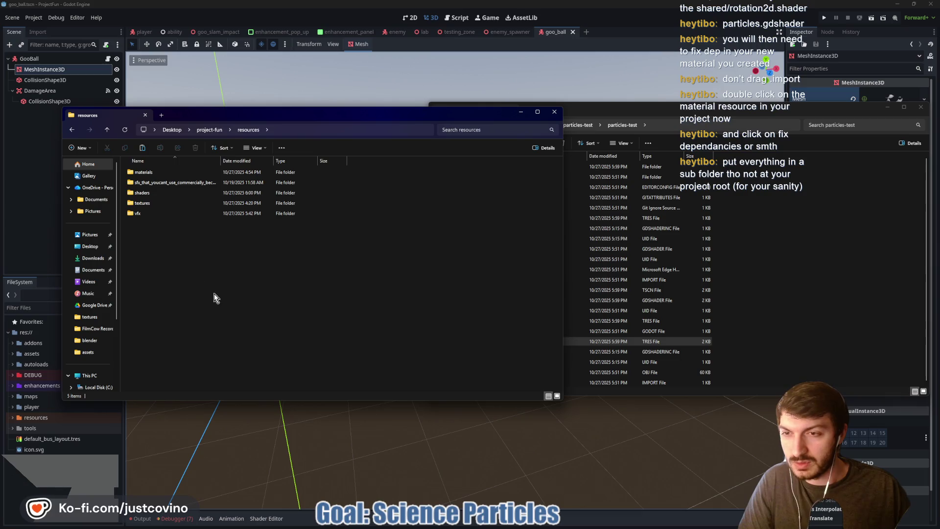
double_click(147, 171)
left_click(143, 148)
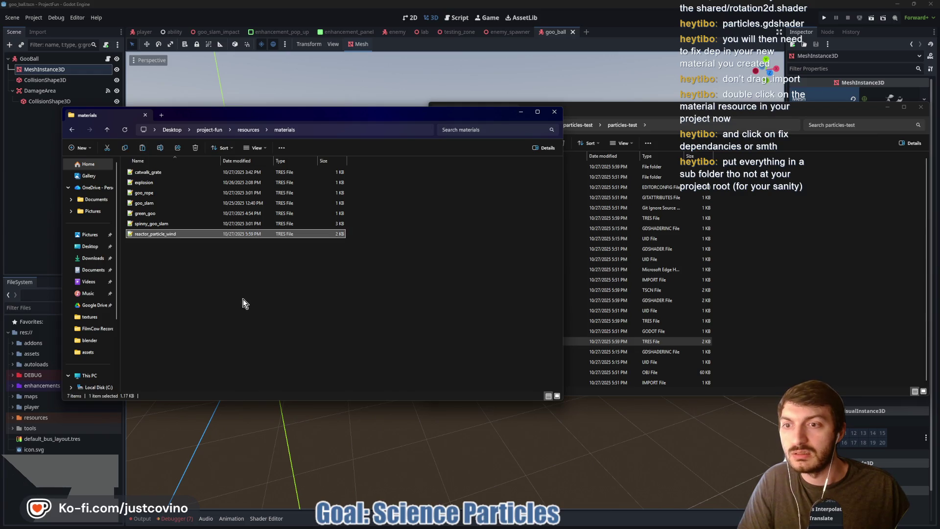
Step: Open project-fun's resources/shaders folder and select the shared folder in particles-test
left_click(107, 130)
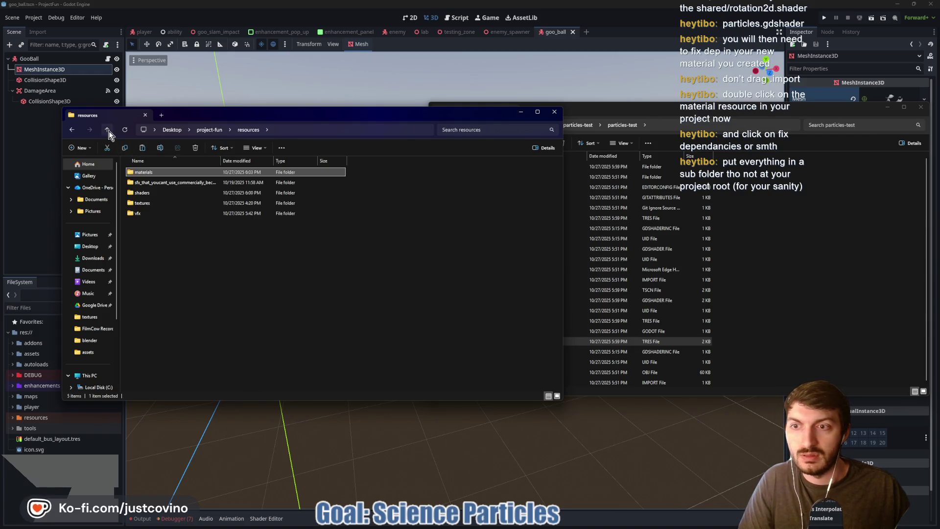
double_click(184, 193)
left_click(490, 110)
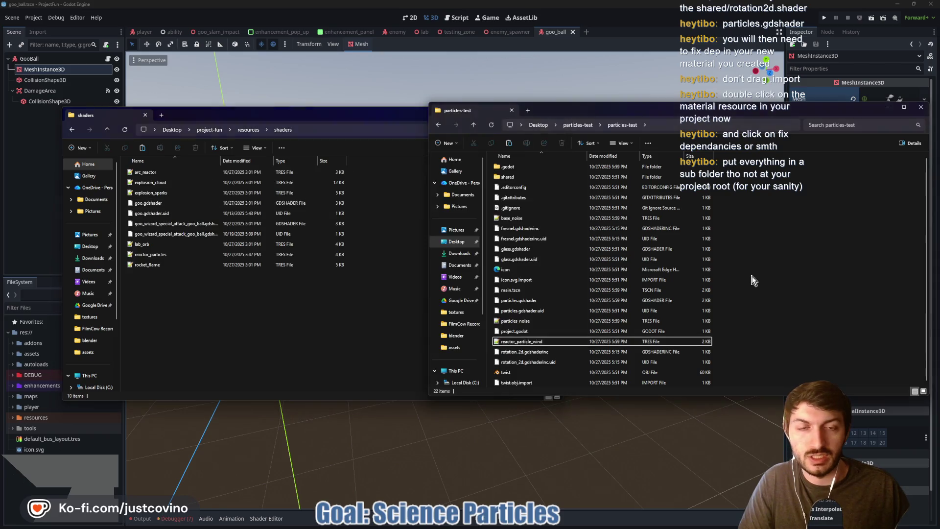
left_click(528, 177)
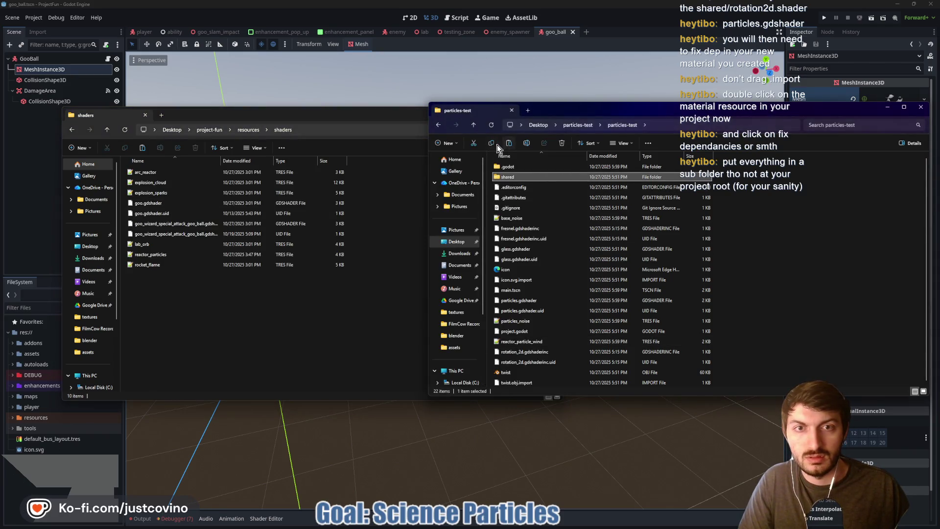
left_click(177, 306)
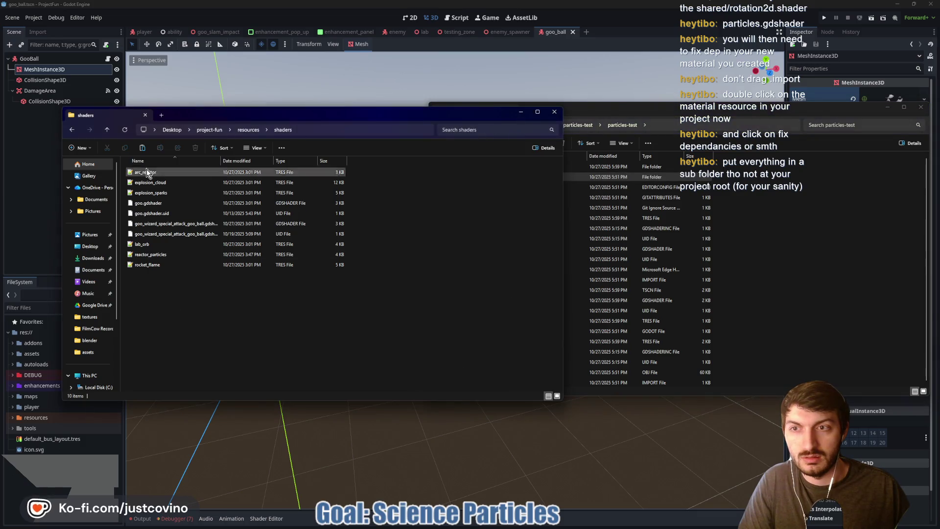
left_click(819, 302)
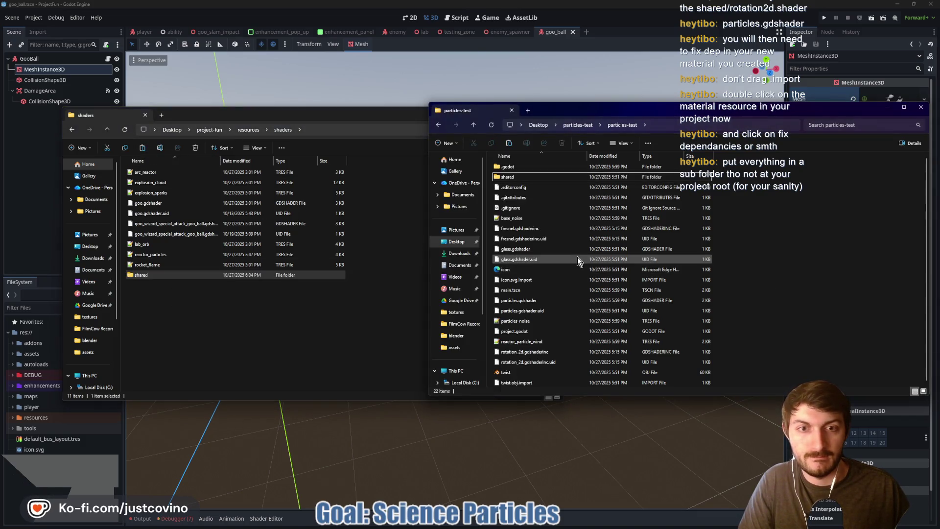
Step: Paste base_noise and particles_noise into resources/textures, then return to Godot
left_click(557, 223)
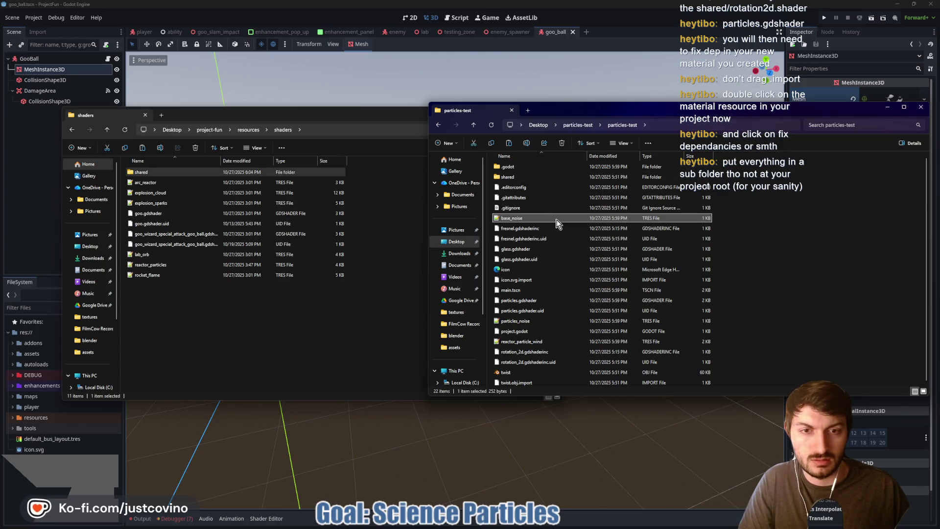
left_click(545, 321, "ctrl")
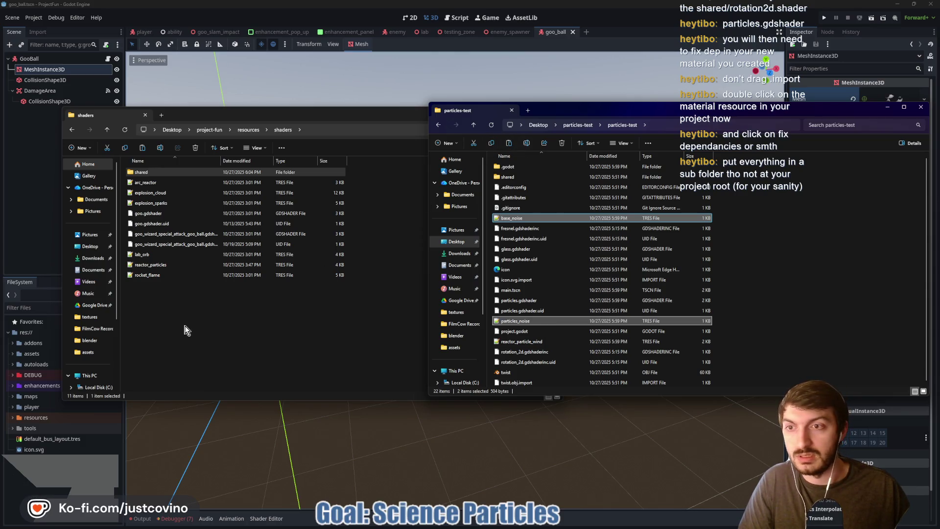
left_click(107, 130)
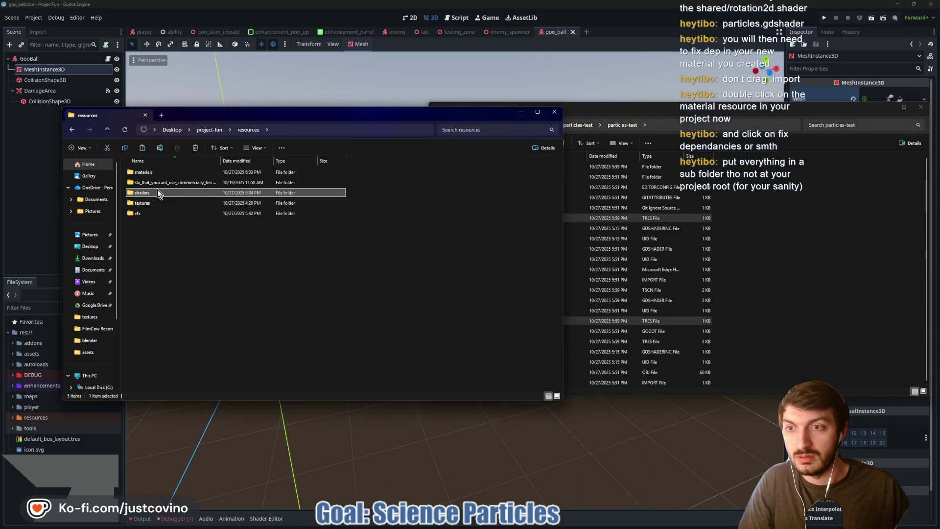
double_click(150, 203)
left_click(141, 148)
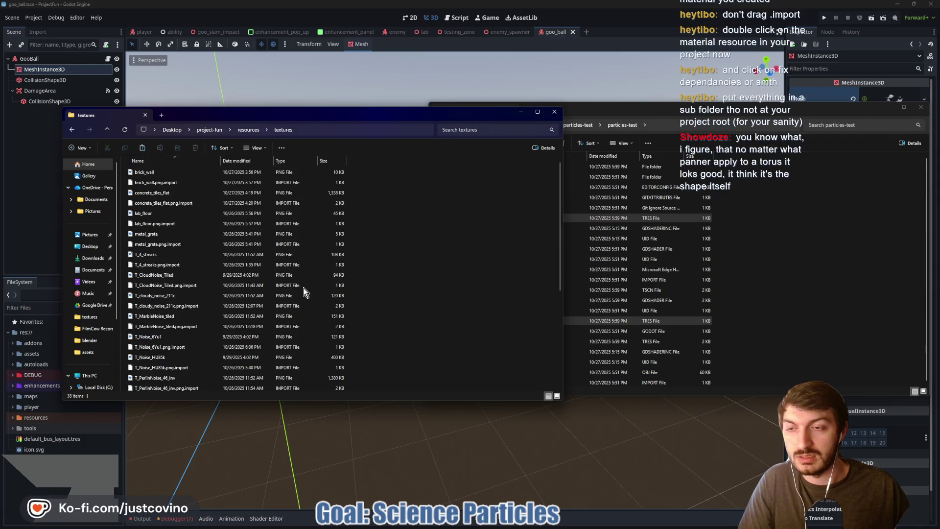
left_click(101, 480)
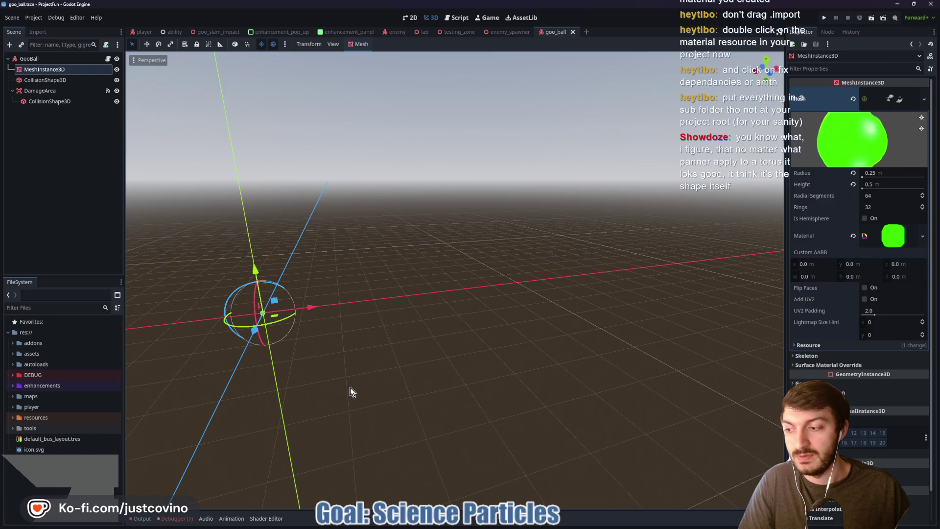
Step: Deselect MeshInstance3D and expand resources in FileSystem to show the materials and shaders folders
mouse_move(351, 387)
left_mouse_down()
mouse_move(369, 353)
mouse_move(292, 333)
mouse_move(324, 320)
left_mouse_up()
left_click(302, 335)
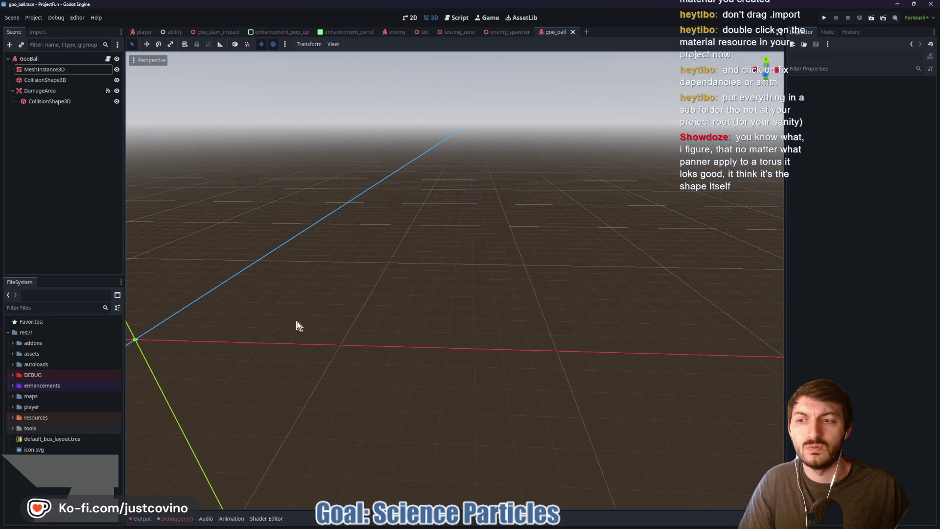
left_click(13, 418)
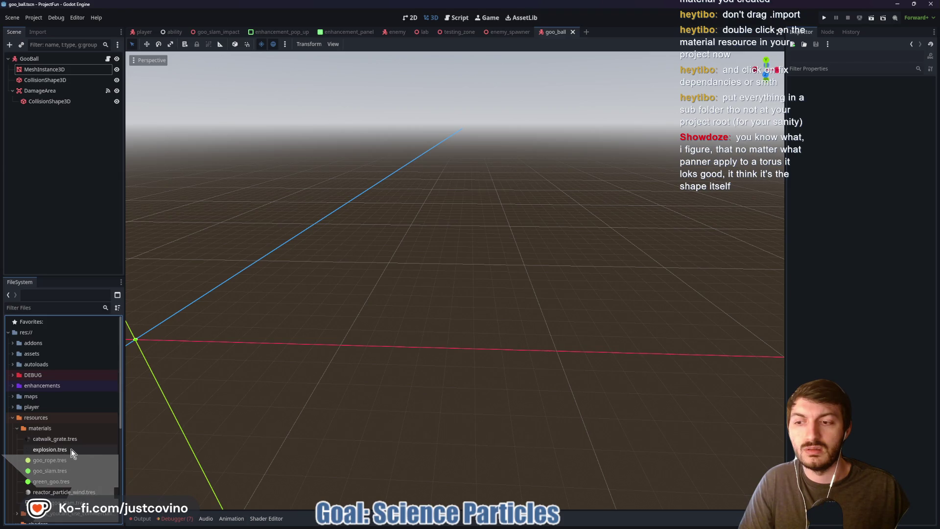
scroll(71, 449, "down", 2)
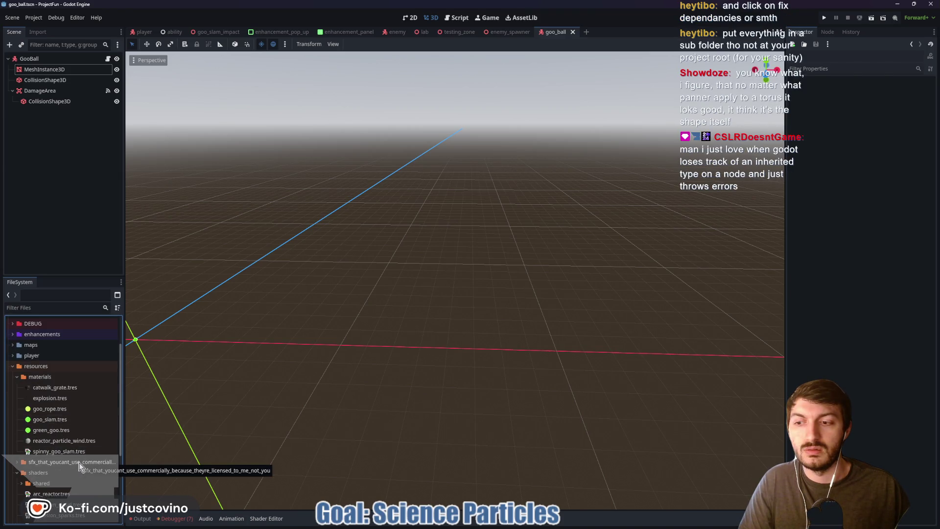
scroll(80, 465, "down", 2)
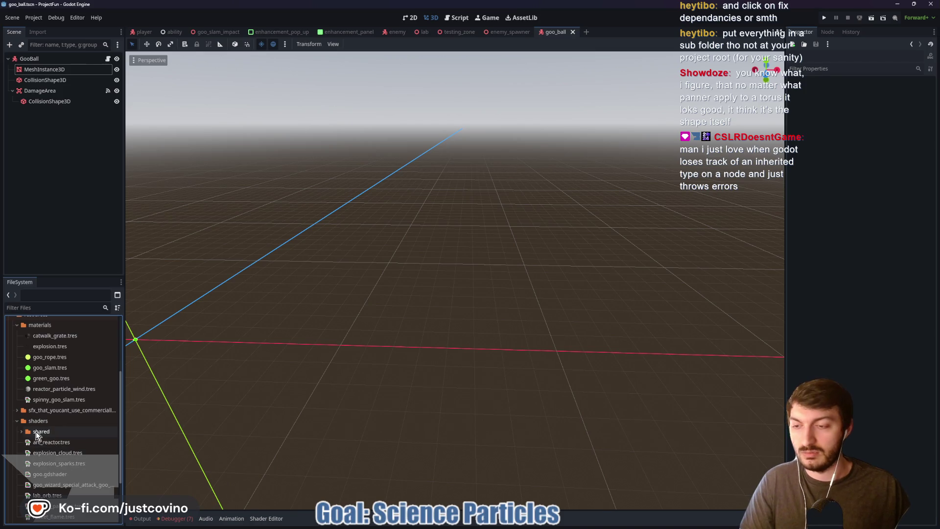
Step: Open reactor_particles.tscn and delete the Twist and Twist2 nodes, keeping only ReactorParticles
left_click_drag(313, 386, 177, 79)
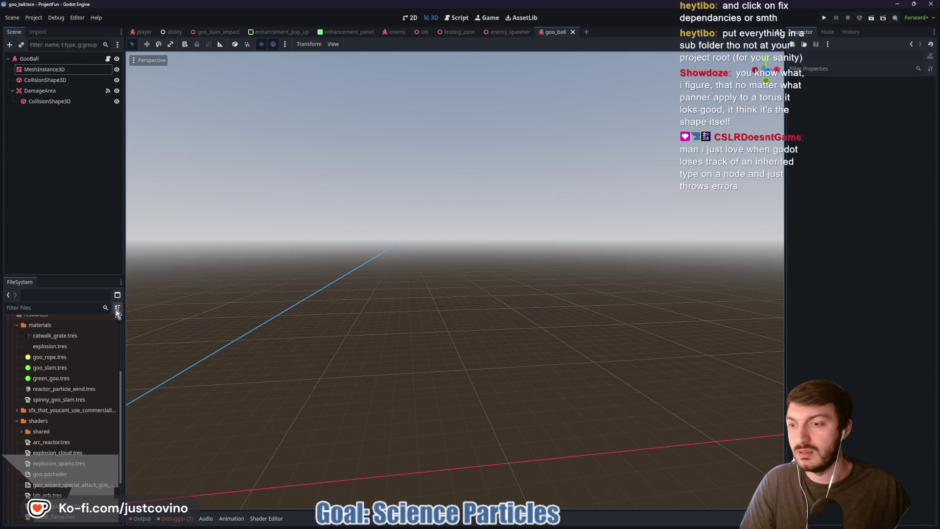
scroll(82, 463, "down", 3)
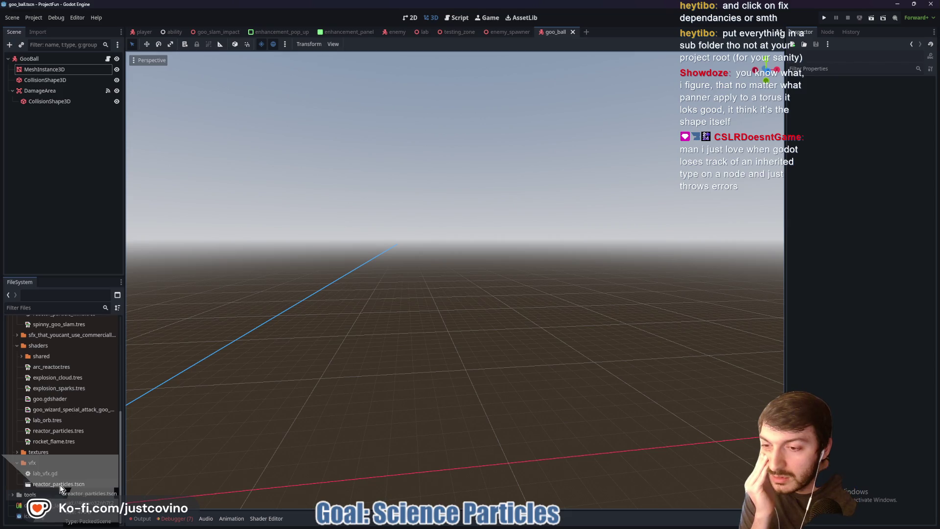
double_click(59, 485)
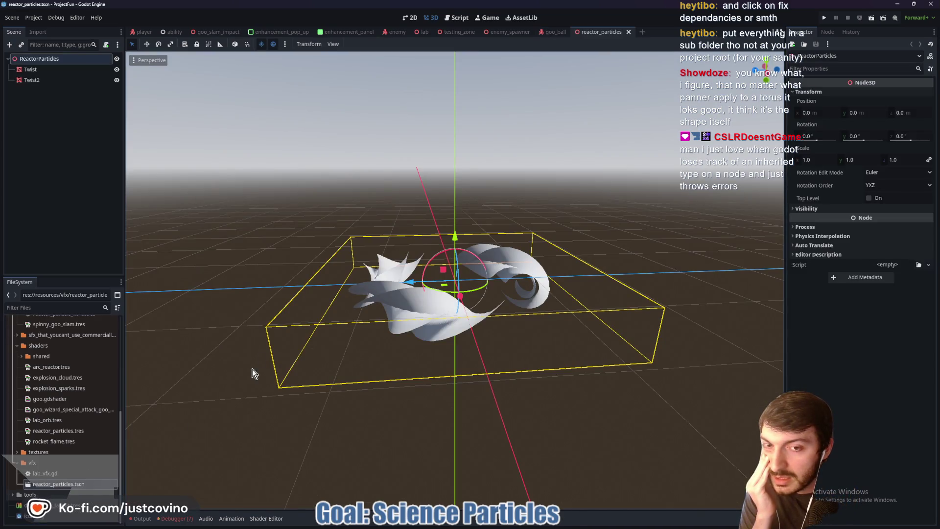
left_click(34, 71)
left_click(40, 80, "shift")
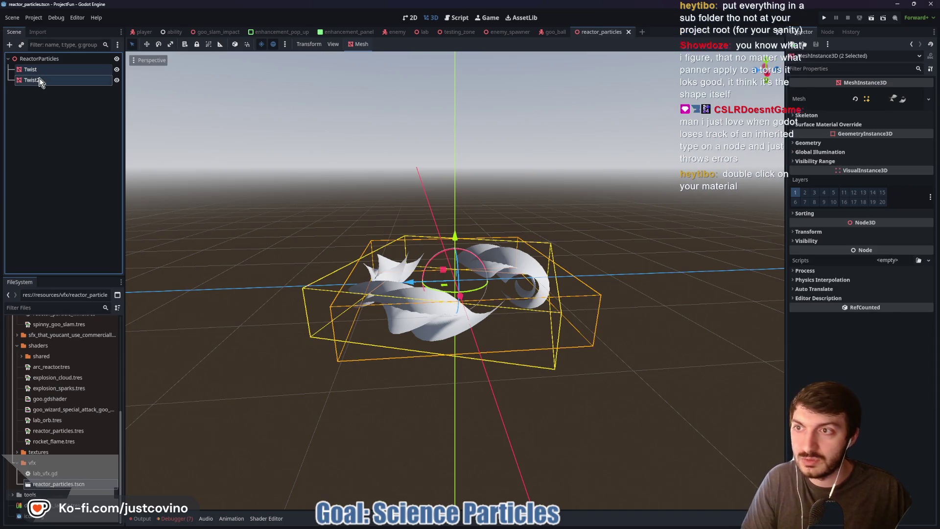
key("Delete")
left_click(443, 271)
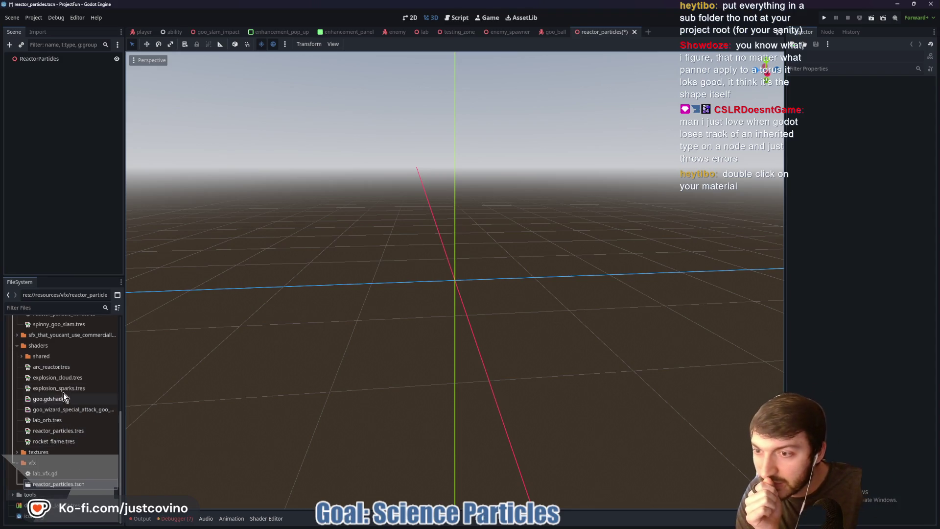
scroll(63, 386, "up", 3)
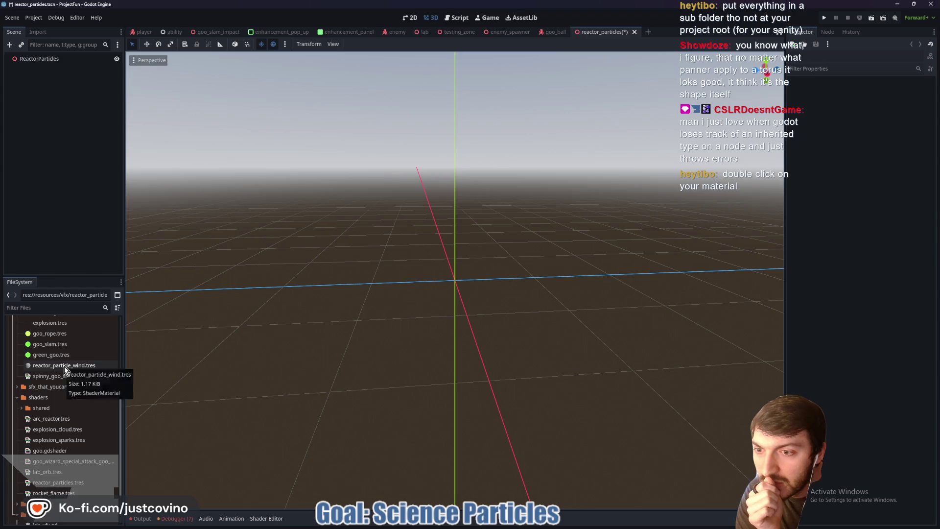
Step: Open reactor_particle_wind.tres's dependency fixer and browse resources/shaders for particles.gdshader, then cancel
double_click(63, 366)
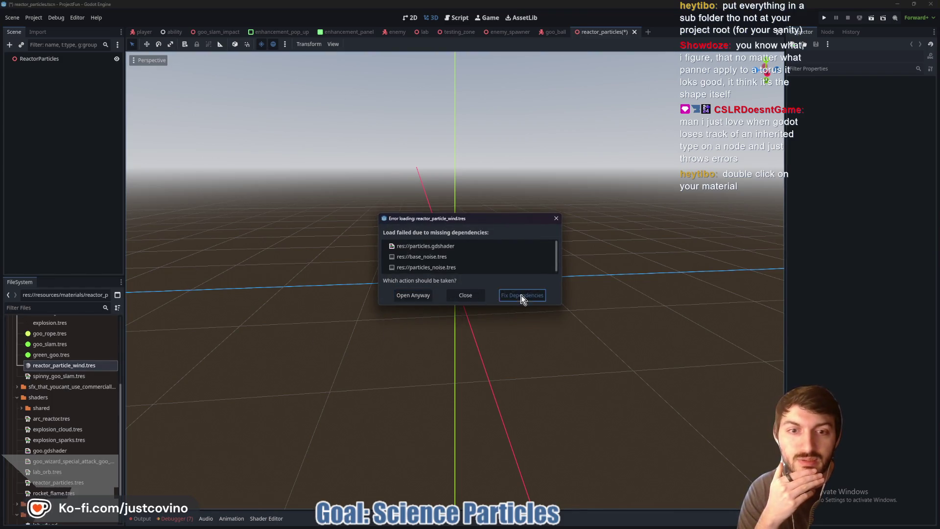
left_click(522, 295)
left_click(451, 192)
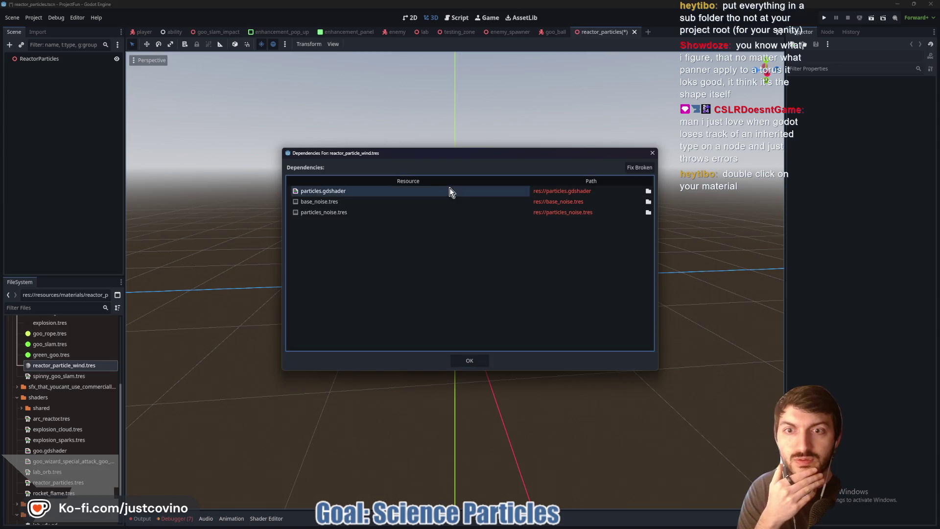
left_click(648, 192)
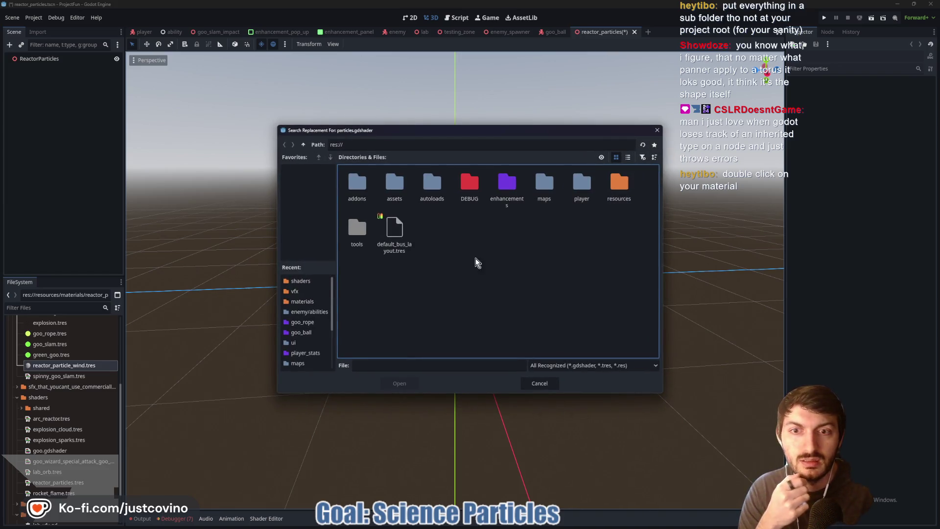
double_click(618, 188)
double_click(430, 186)
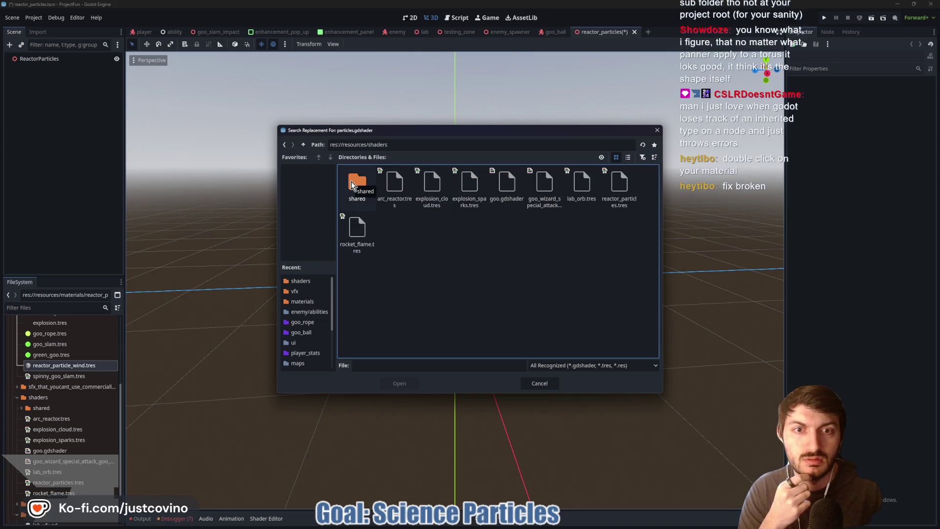
double_click(351, 181)
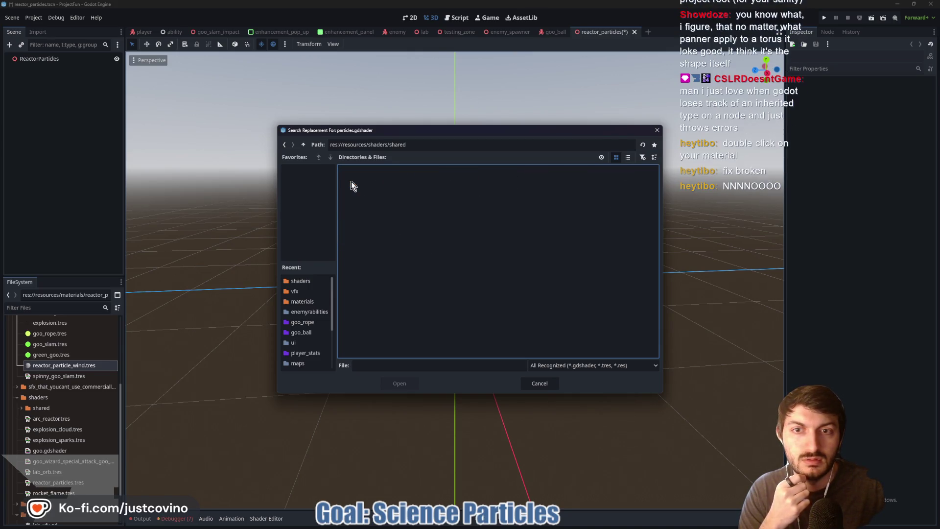
left_click(303, 145)
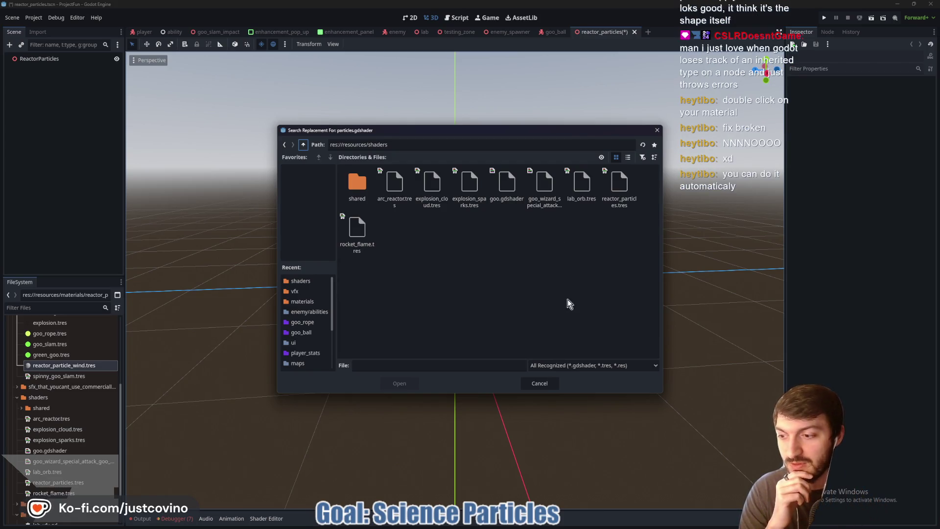
left_click(548, 386)
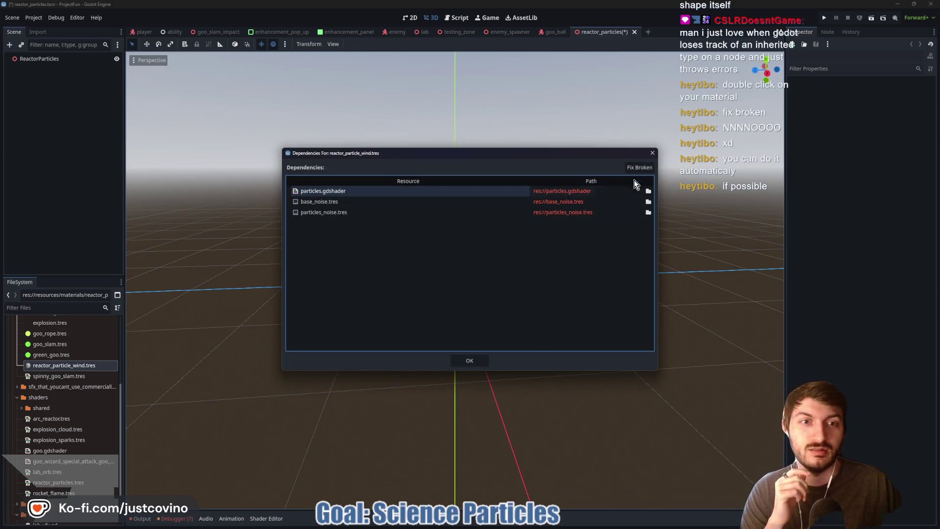
Step: Repair all broken dependency paths with Fix Broken and accept them
left_click(637, 168)
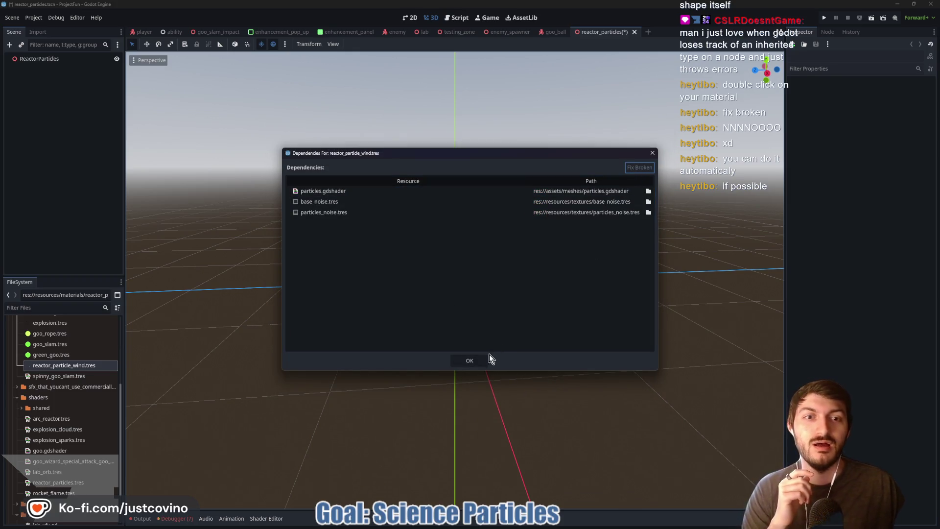
left_click(474, 360)
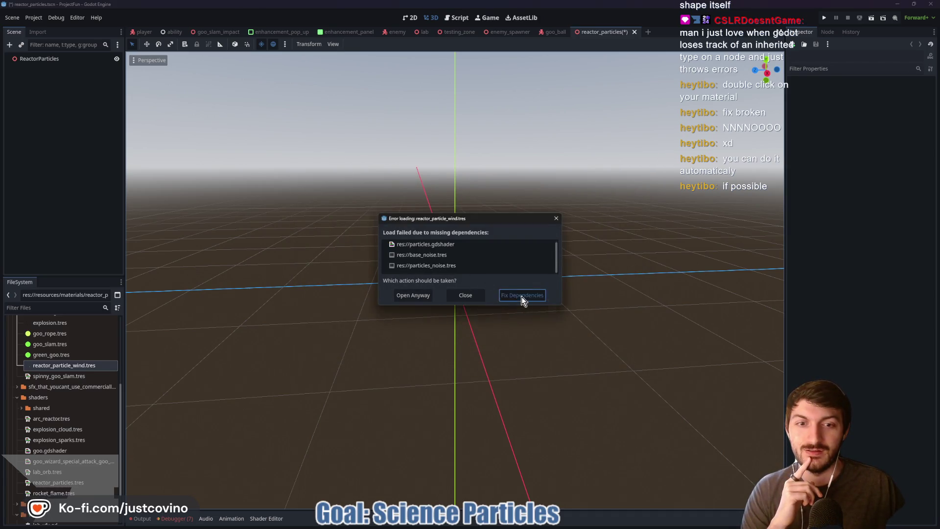
left_click(522, 296)
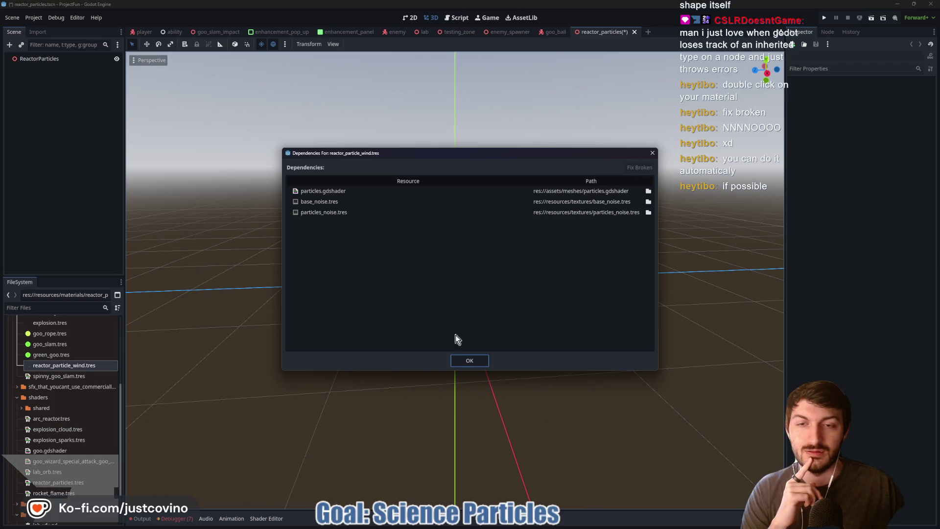
left_click(464, 361)
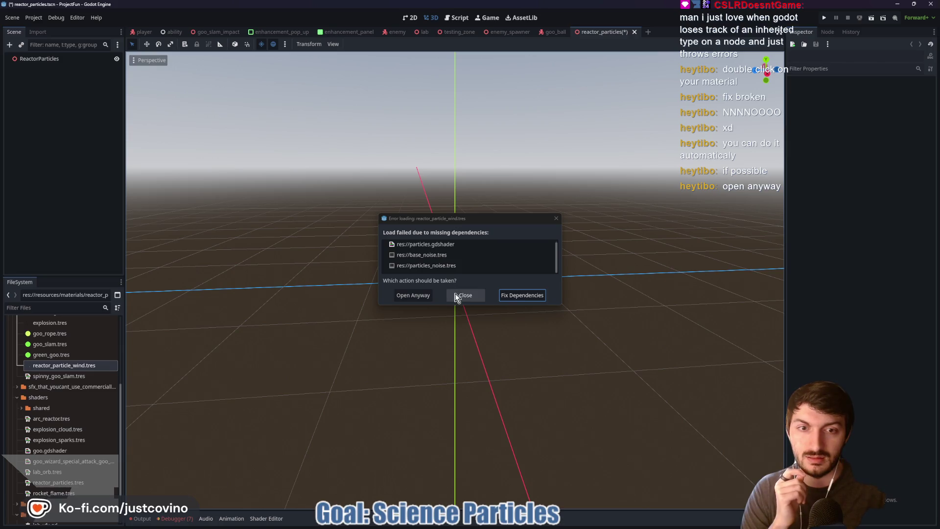
Step: Recheck the particles.gdshader path, dismiss the loading error and reload reactor_particle_wind.tres
left_click(518, 295)
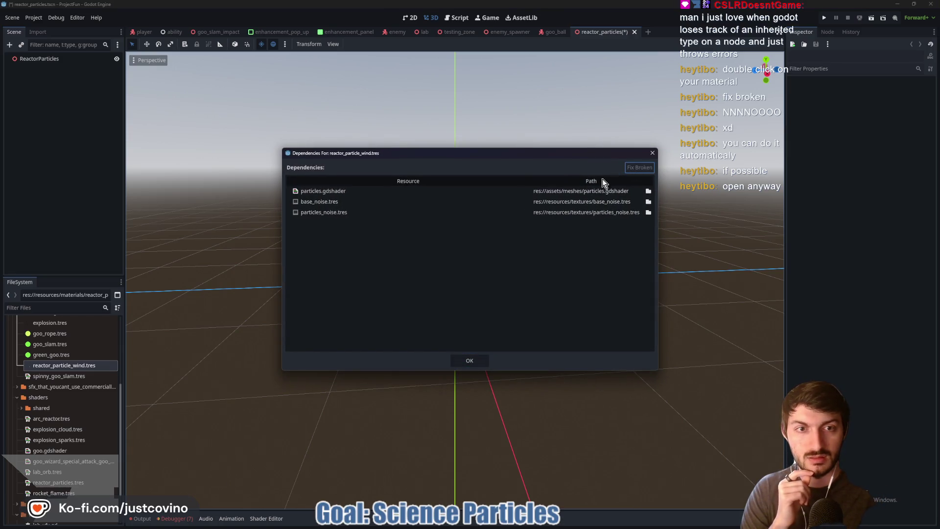
left_click(503, 193)
left_click(608, 191)
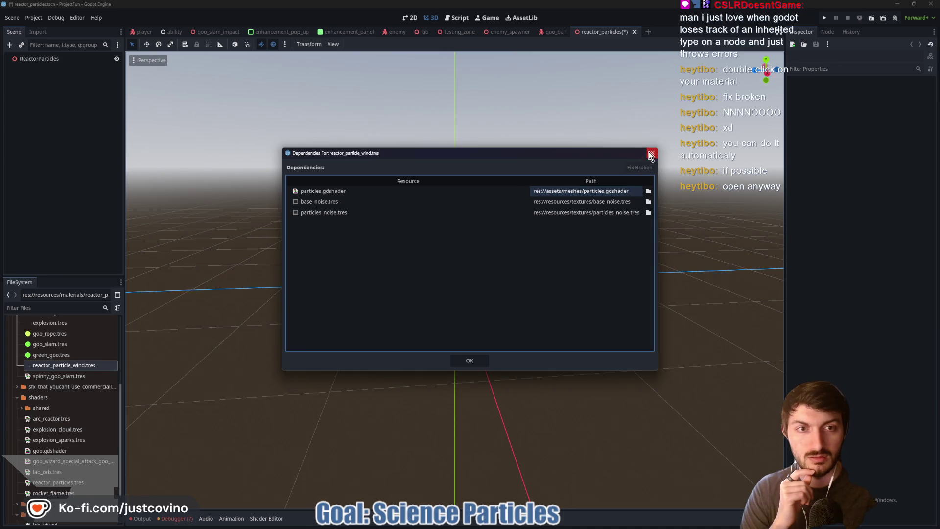
left_click(469, 359)
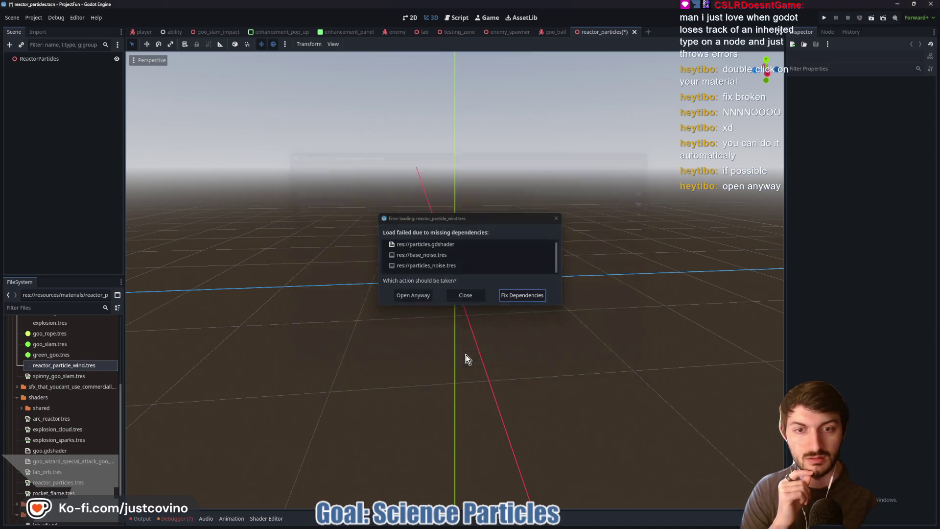
left_click(467, 295)
double_click(66, 365)
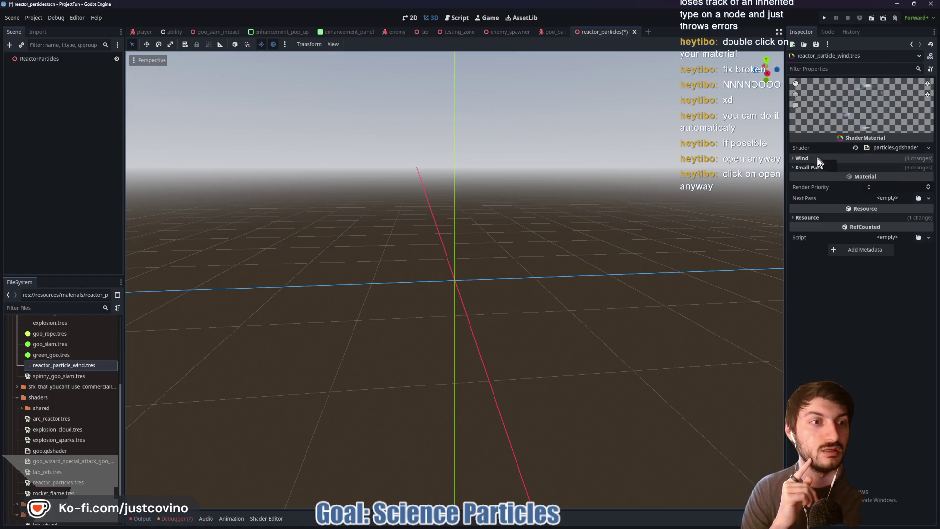
Step: Select ReactorParticles and drag twist.obj from the assets folder into the viewport
left_click(42, 58)
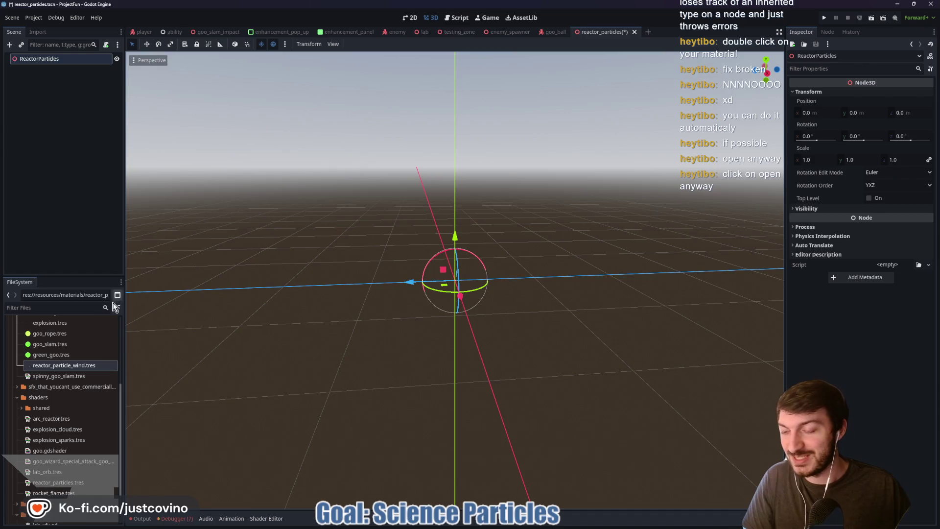
scroll(66, 400, "up", 5)
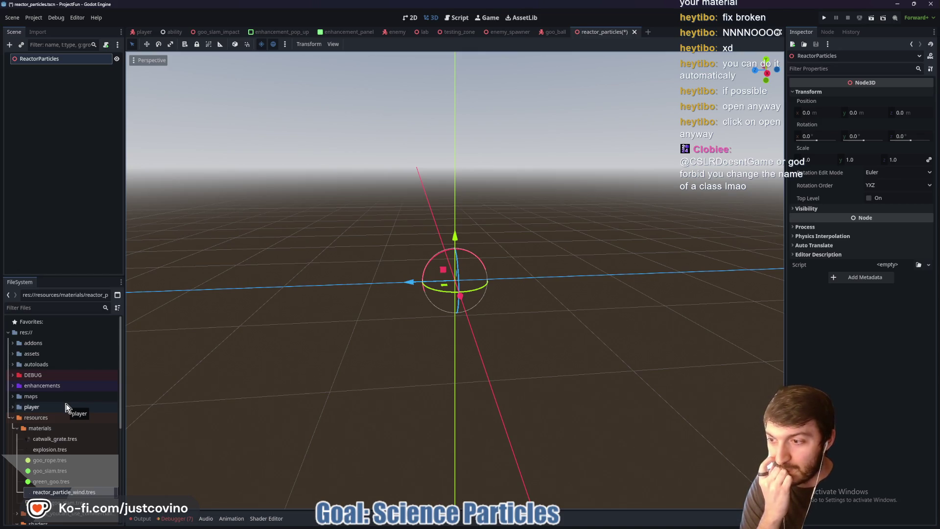
right_click(66, 372)
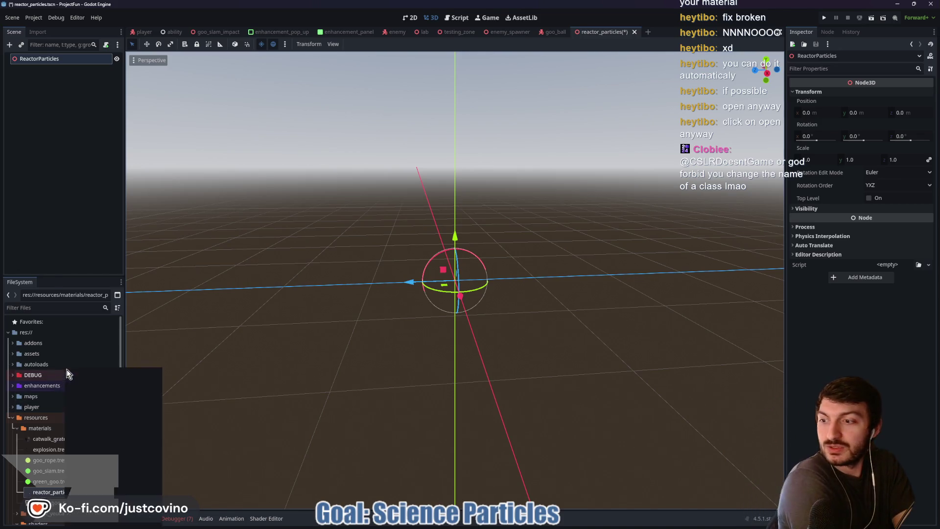
mouse_move(66, 373)
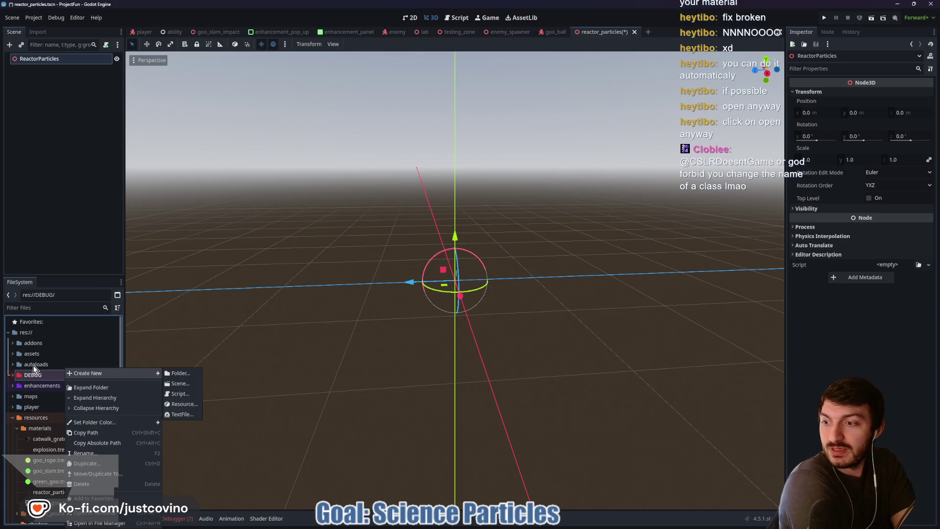
left_click(70, 238)
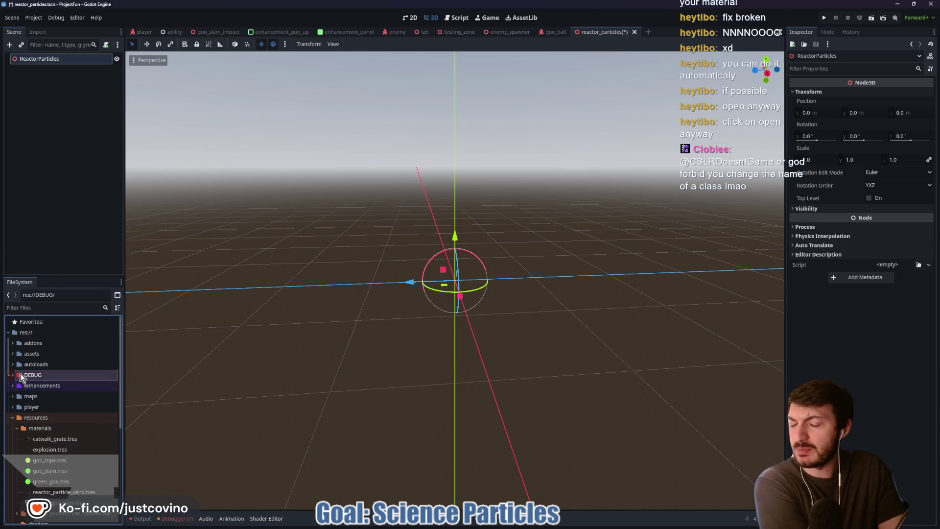
left_click(12, 354)
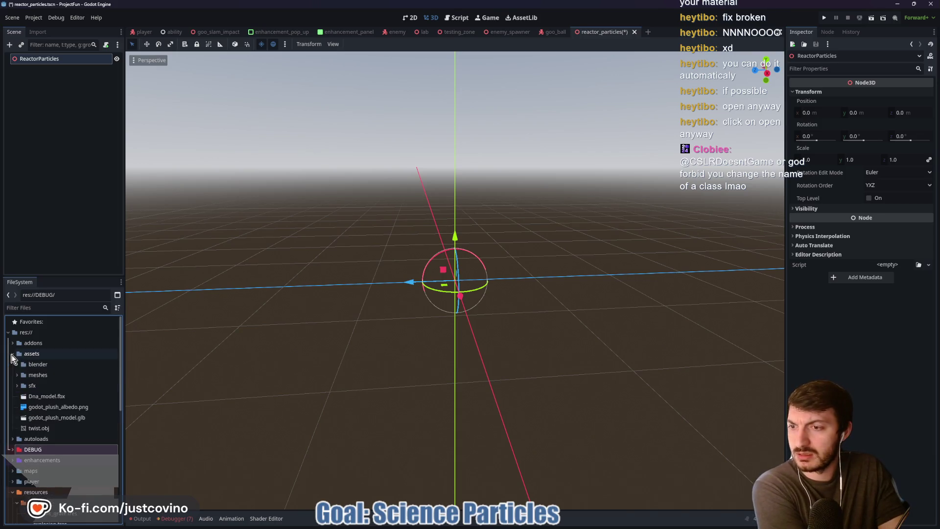
mouse_move(38, 428)
left_mouse_down()
mouse_move(456, 279)
mouse_move(468, 285)
left_mouse_up()
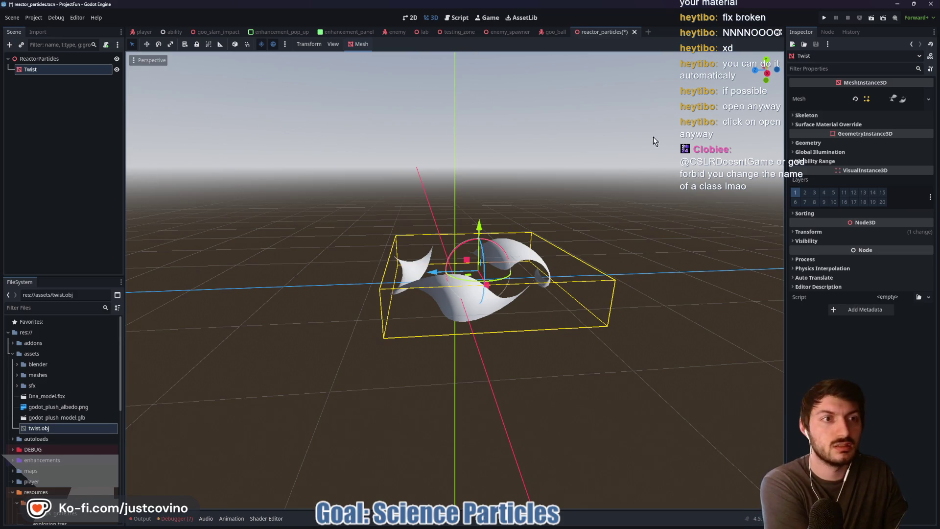
Step: Set the Twist mesh's position to 0, 0, 0
left_click(808, 232)
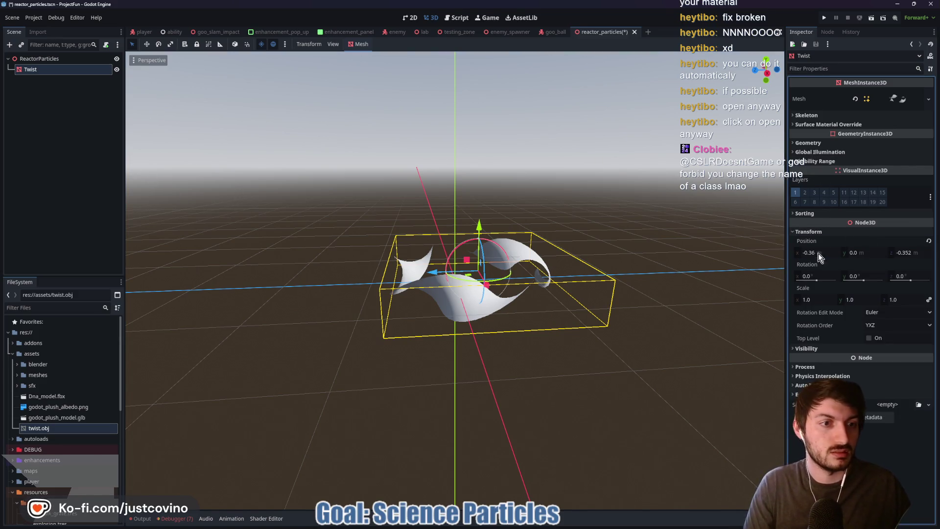
left_click(818, 253)
type("0")
key("Tab")
key("Return")
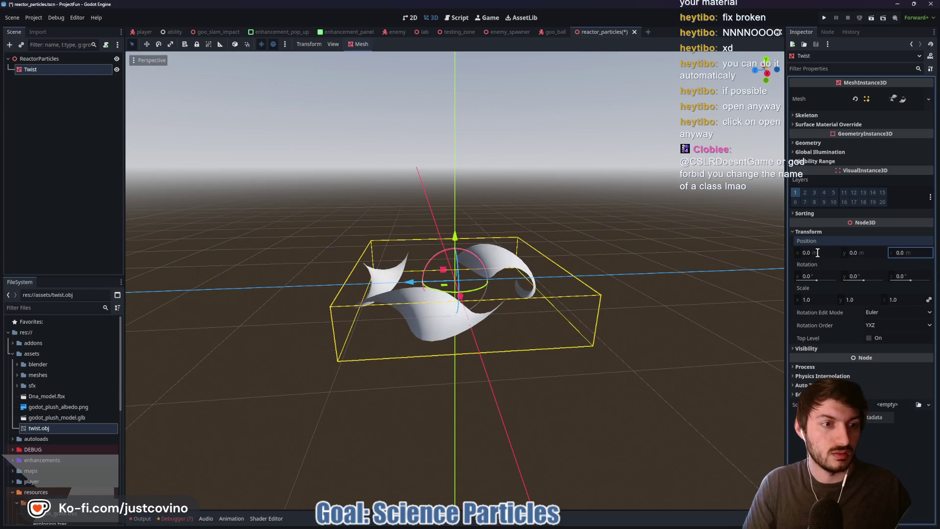
Step: Duplicate Twist as Twist2 and rotate it 70 degrees around Y
key("ctrl+d")
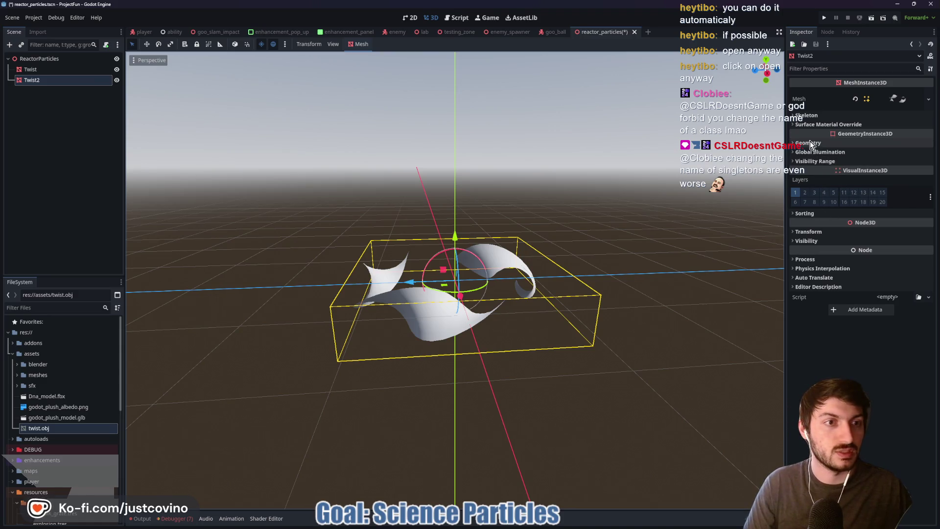
left_click(819, 229)
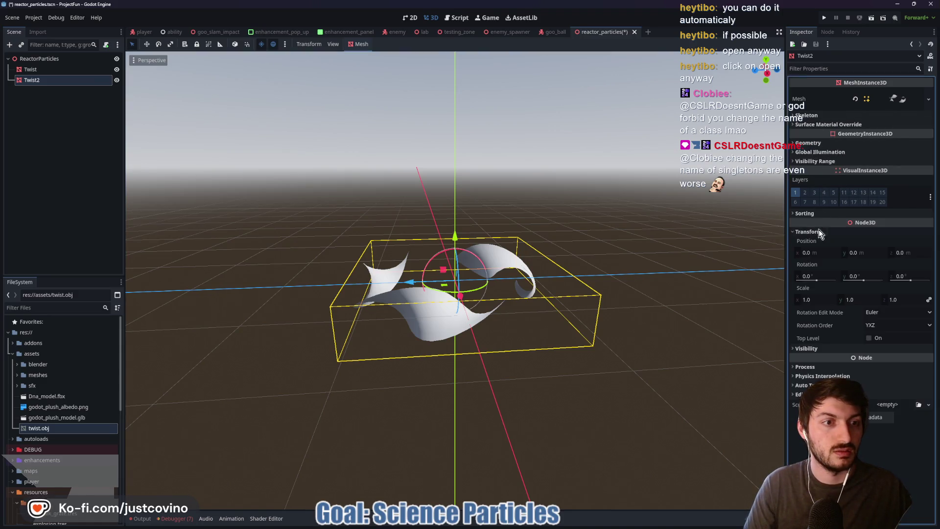
left_click(858, 275)
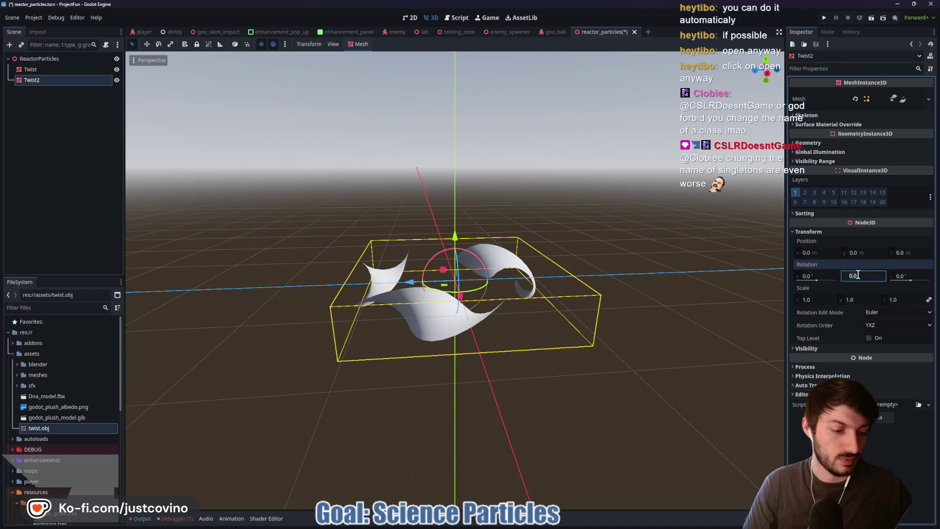
type("70")
key("Return")
left_click_drag(553, 308, 631, 318)
Step: Inspect the original Twist's mesh surface material and its geometry Material Override options
left_click(39, 69)
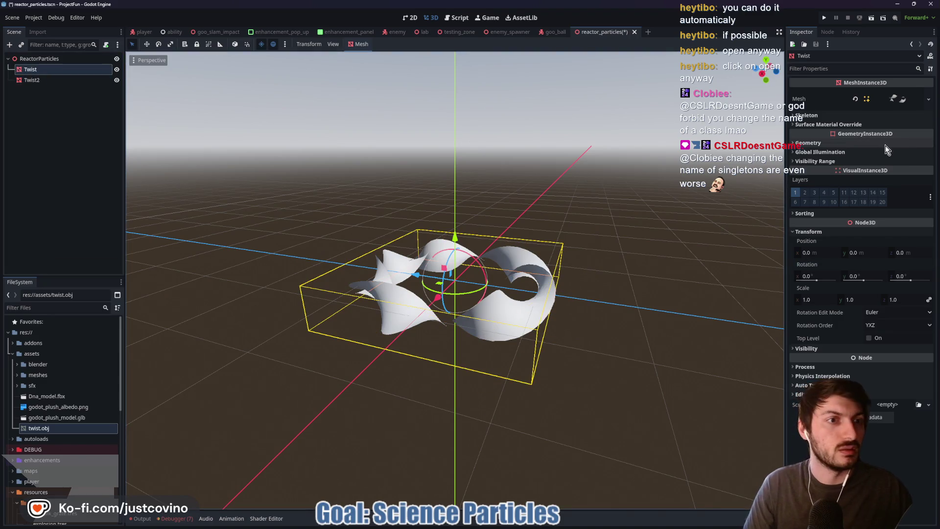
left_click(895, 99)
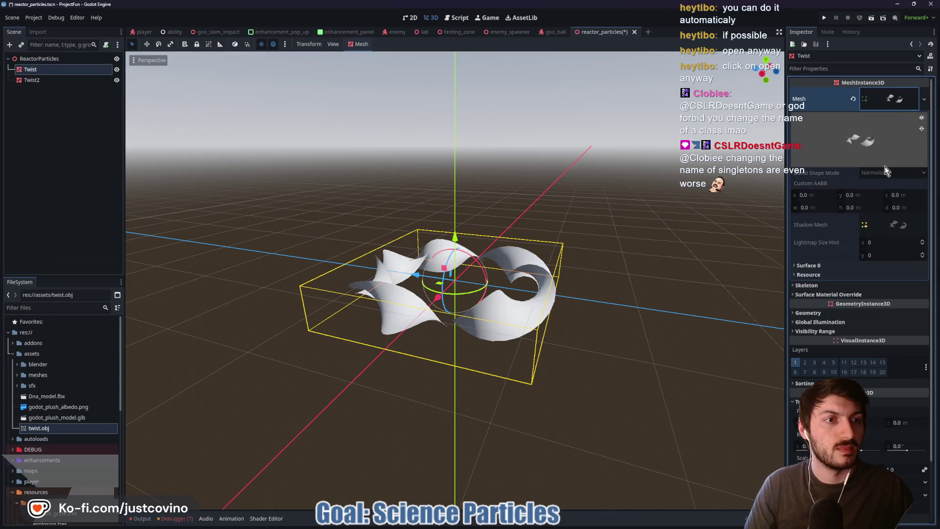
left_click(833, 265)
left_click(896, 98)
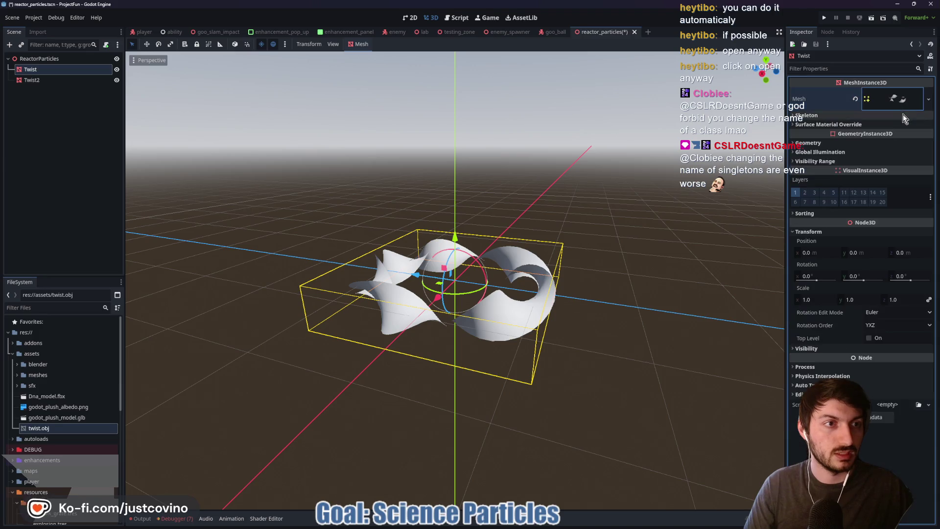
left_click(896, 143)
left_click(884, 157)
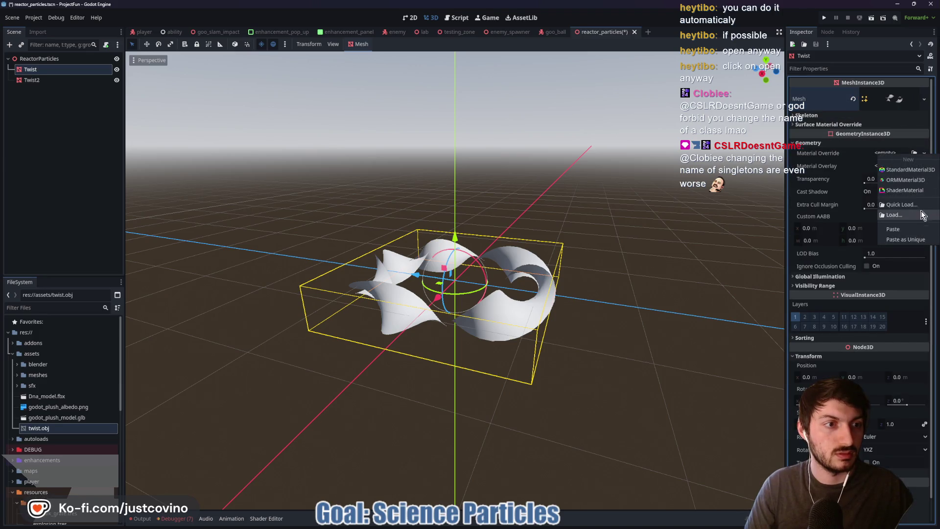
Step: Quick Load the reactor particle material into Twist's Material Override and Twist2's surface override
left_click(910, 209)
double_click(352, 216)
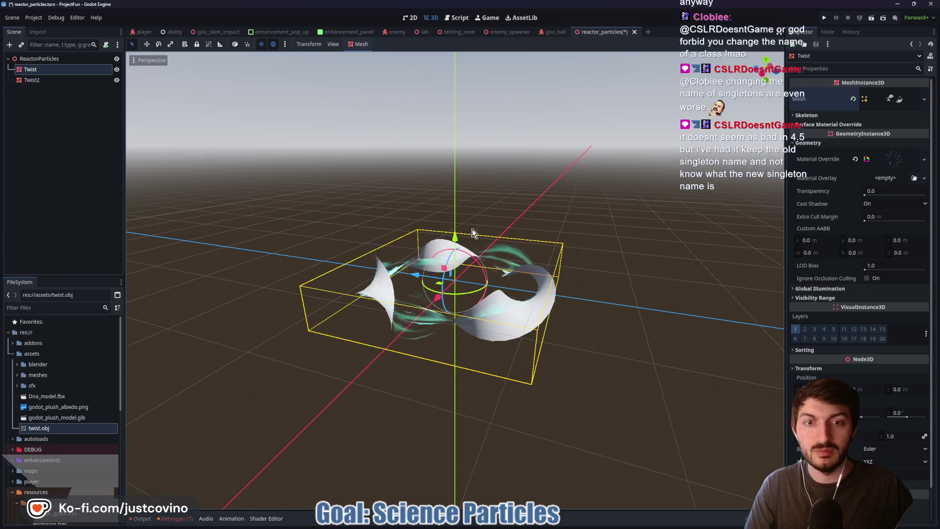
left_click(45, 80)
left_click(864, 124)
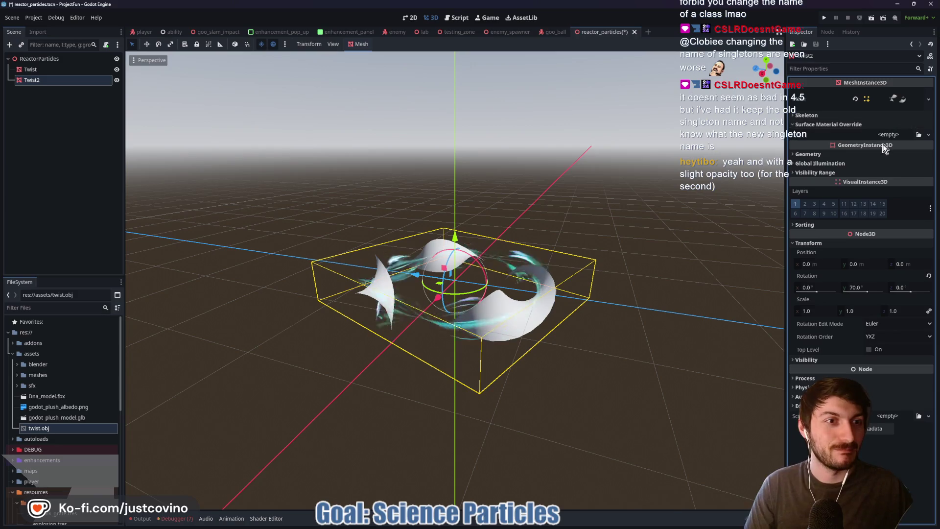
left_click(880, 134)
left_click(900, 186)
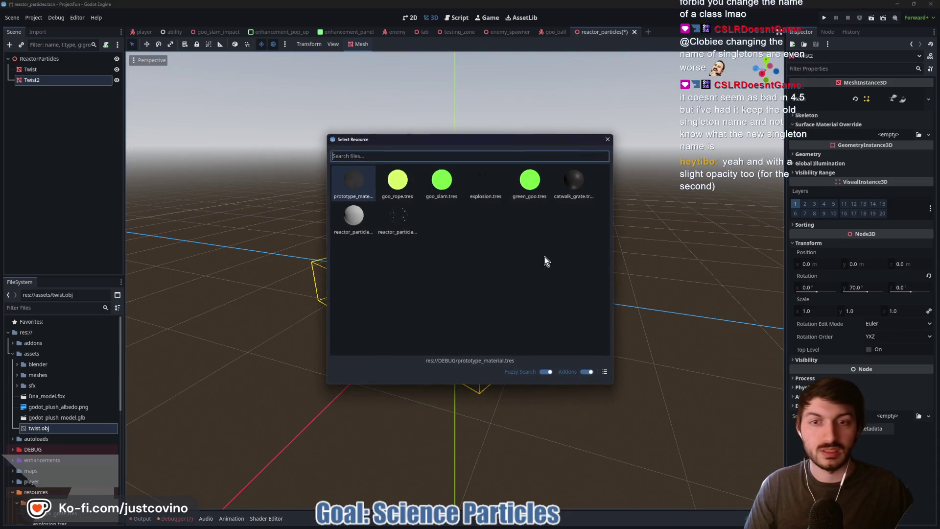
double_click(388, 219)
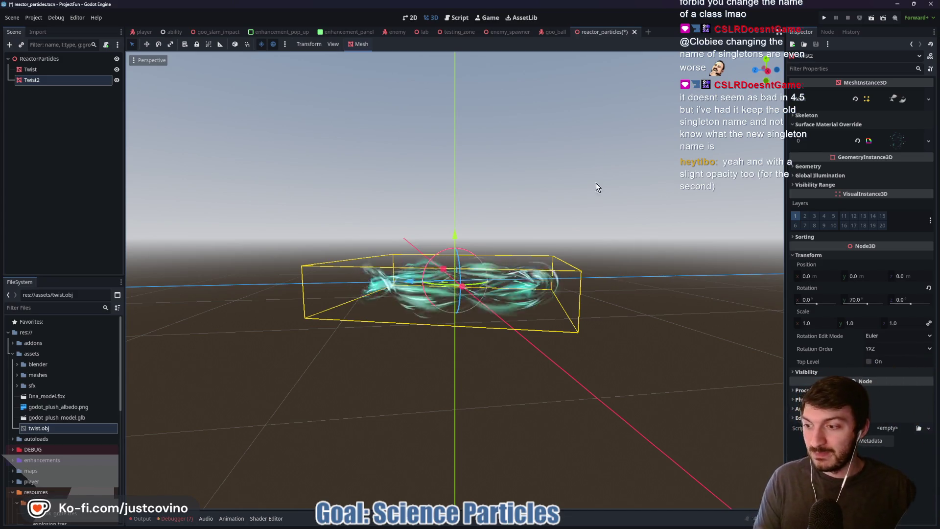
Step: Review Twist2's shader parameters, including Particles Energy 4.0 and the Small Particles group
left_click(897, 140)
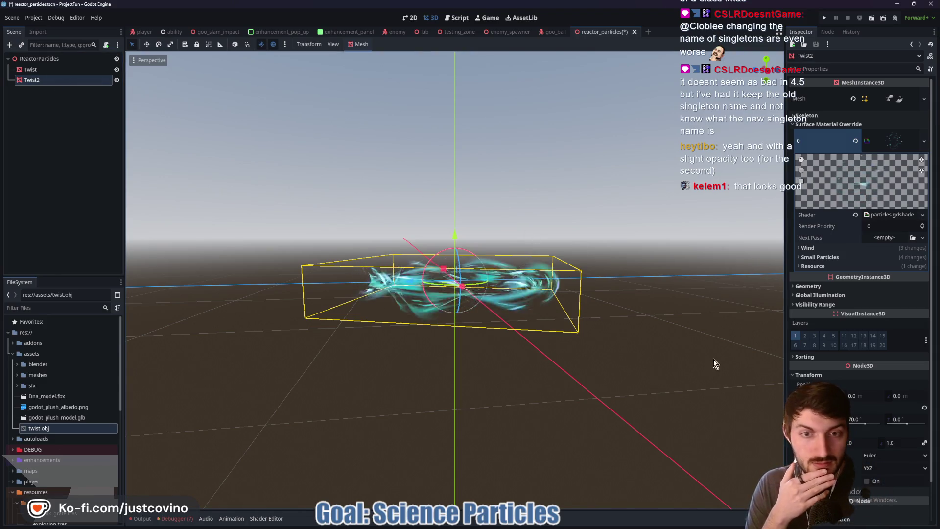
scroll(605, 345, "up", 5)
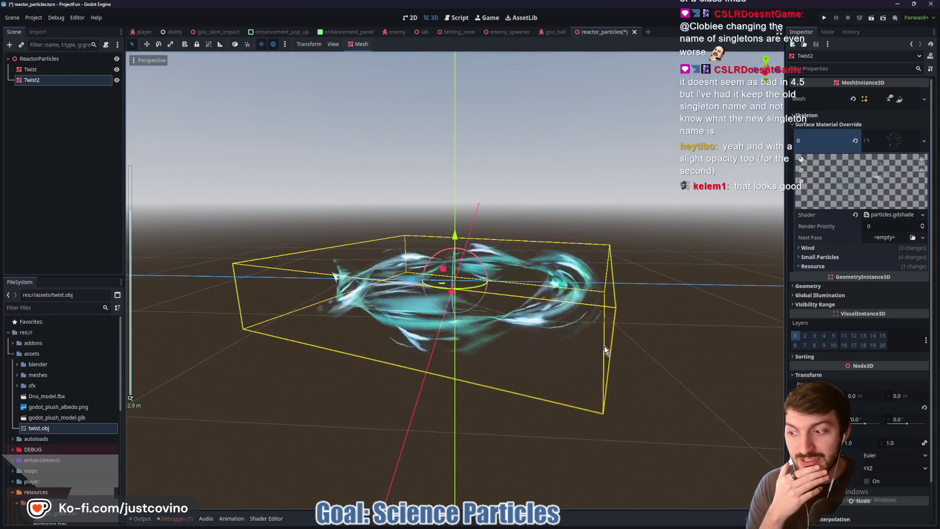
scroll(884, 356, "down", 2)
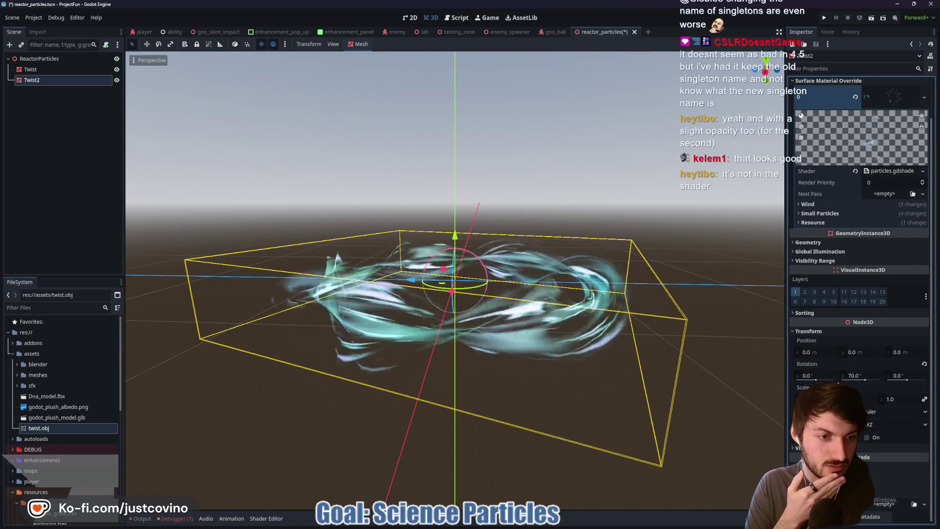
scroll(888, 251, "up", 2)
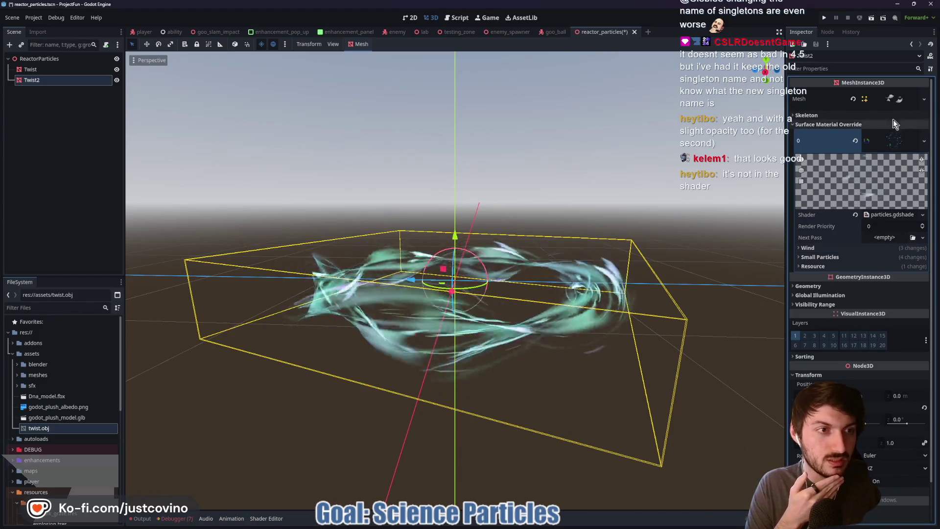
left_click(825, 257)
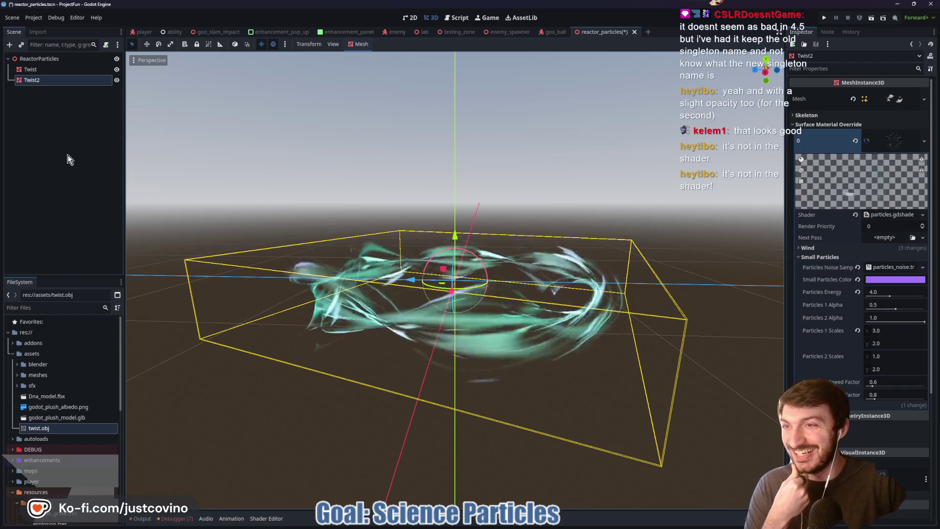
left_click(891, 141)
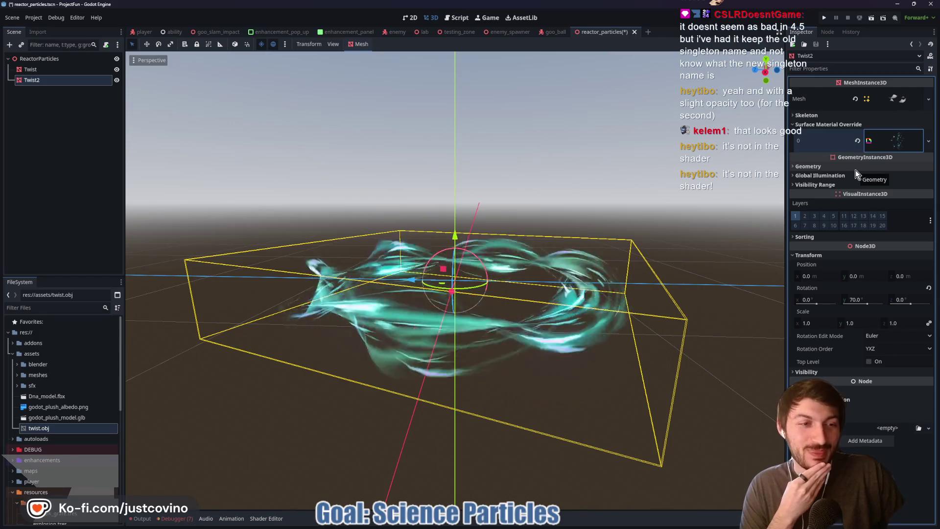
Step: Set Twist2's geometry Transparency to 0.2
left_click(826, 372)
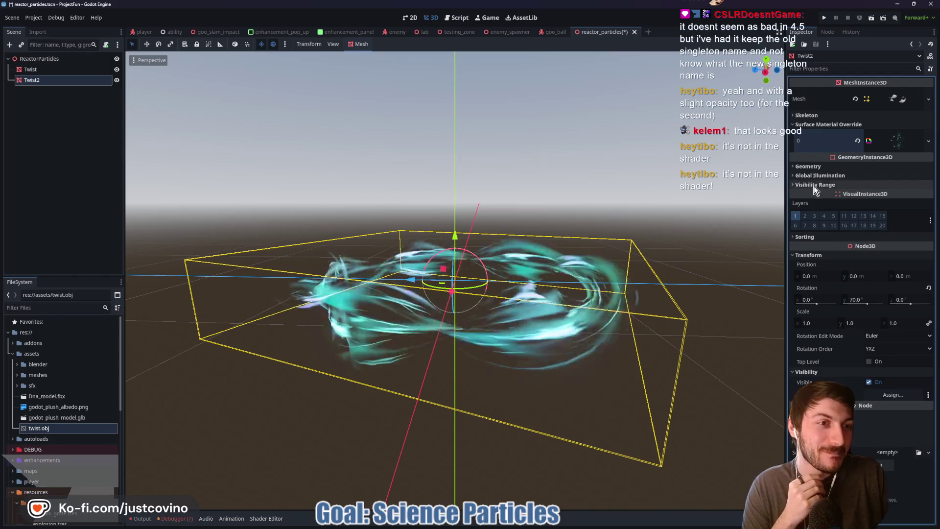
left_click(809, 166)
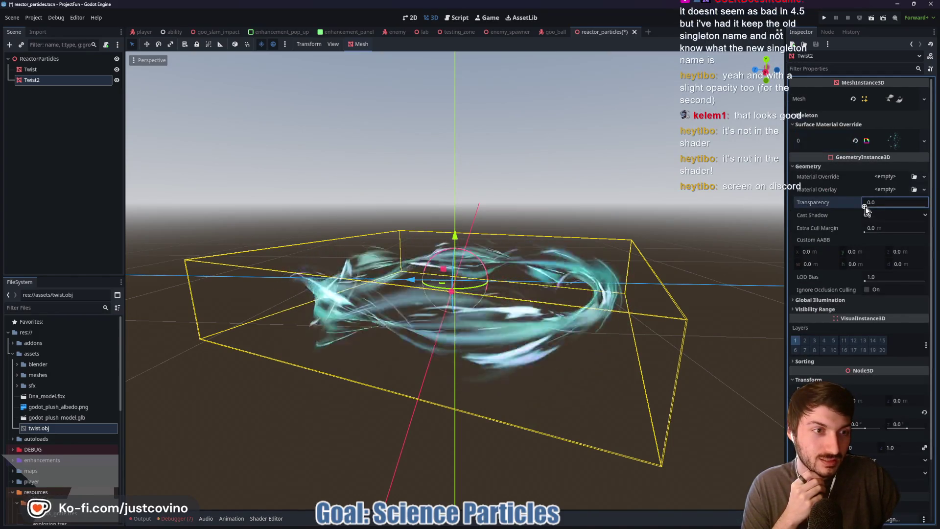
left_click_drag(865, 207, 939, 210)
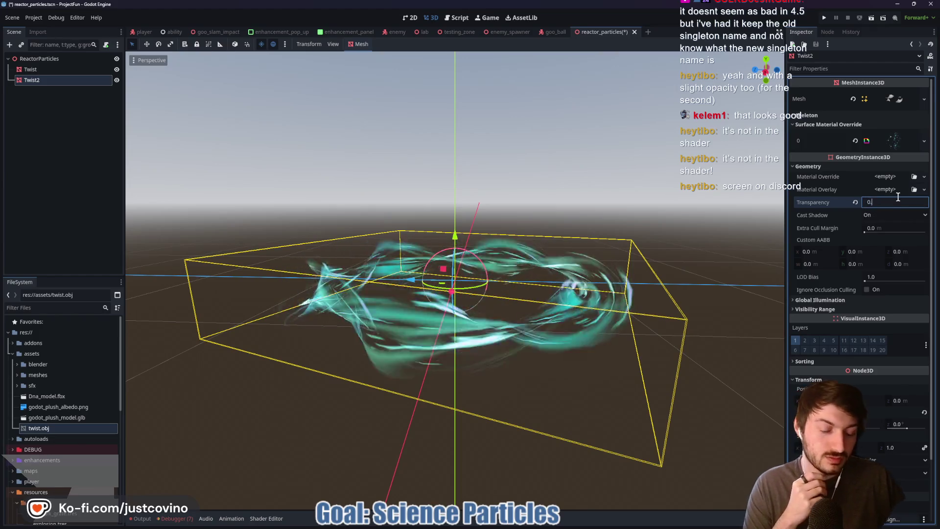
type("2")
key("Return")
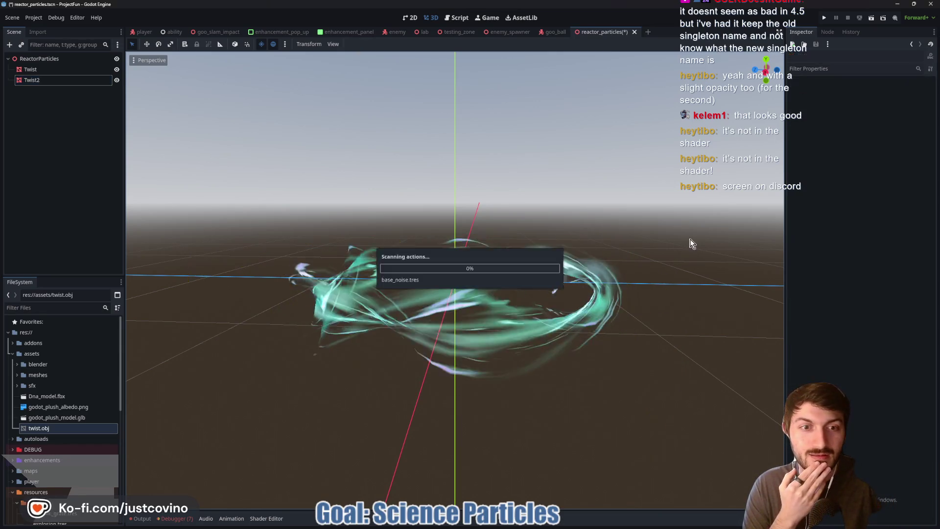
Step: Retype Twist2's Transparency as 0.2 and save reactor_particles.tscn
mouse_move(319, 278)
left_mouse_down()
mouse_move(419, 269)
mouse_move(384, 273)
left_mouse_up()
left_click(45, 79)
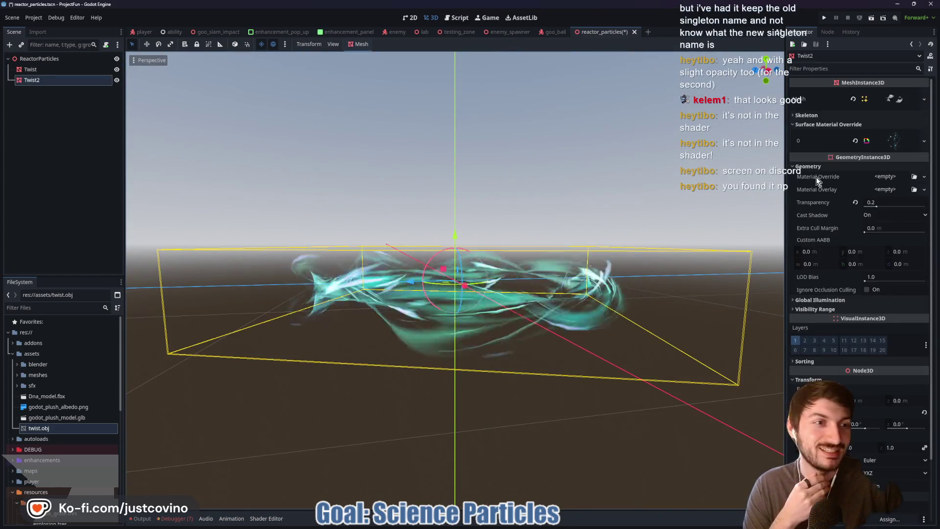
mouse_move(879, 207)
left_mouse_down()
mouse_move(922, 210)
mouse_move(935, 222)
mouse_move(849, 225)
mouse_move(884, 228)
left_mouse_up()
left_click(882, 202)
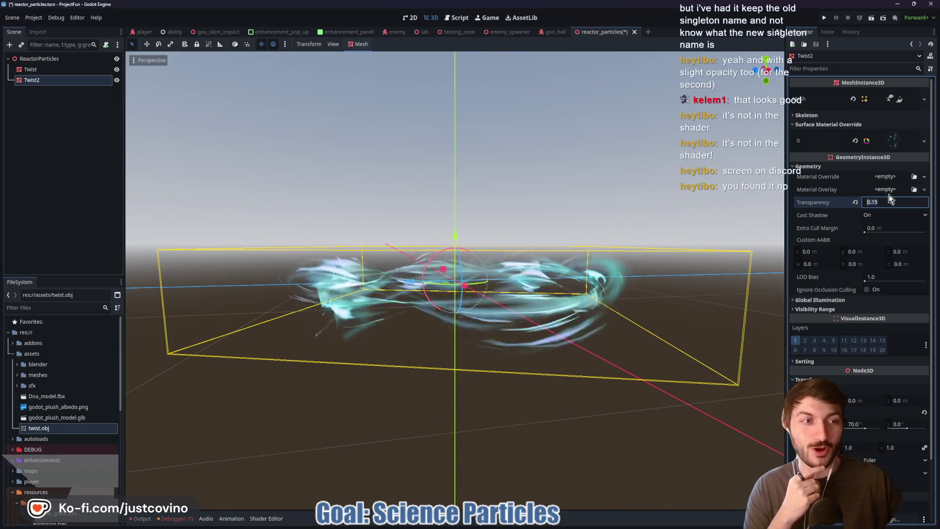
type("0.2")
key("Return")
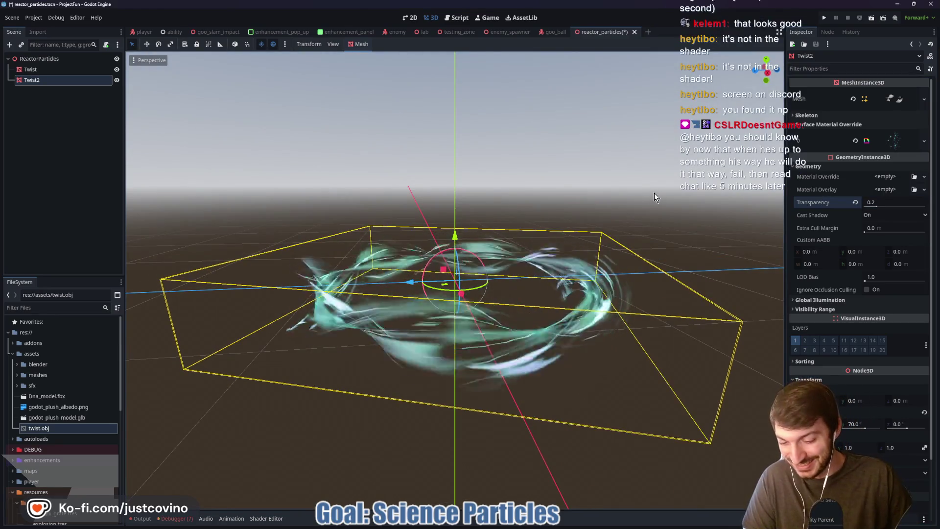
key("ctrl+s")
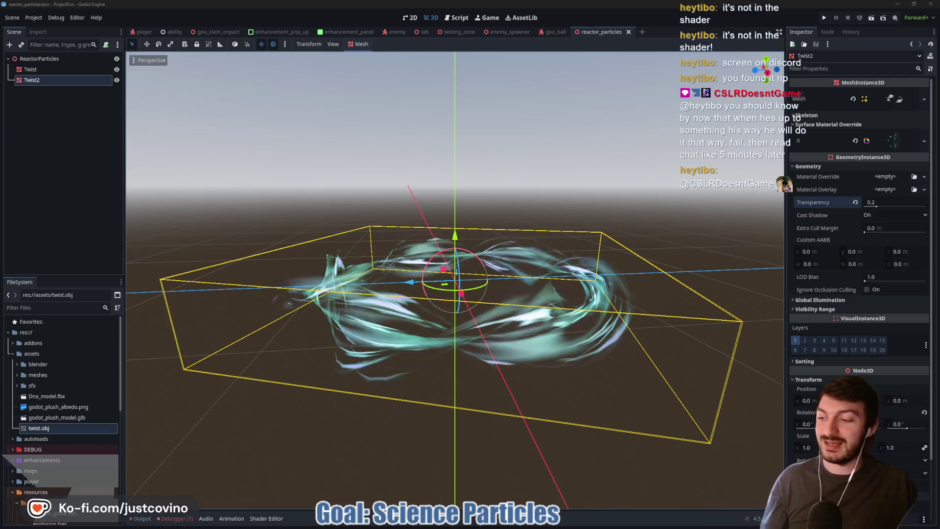
left_click_drag(492, 191, 467, 195)
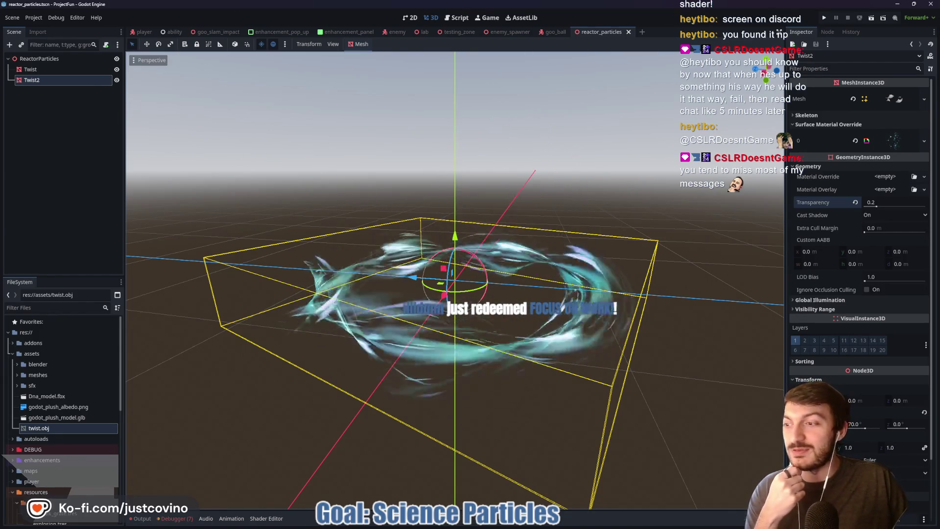
left_click_drag(339, 101, 412, 100)
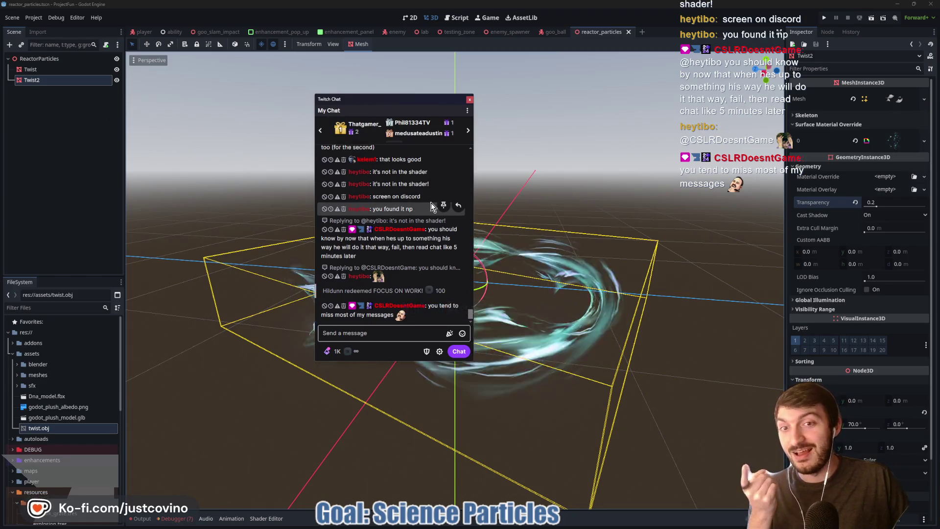
scroll(431, 274, "up", 5)
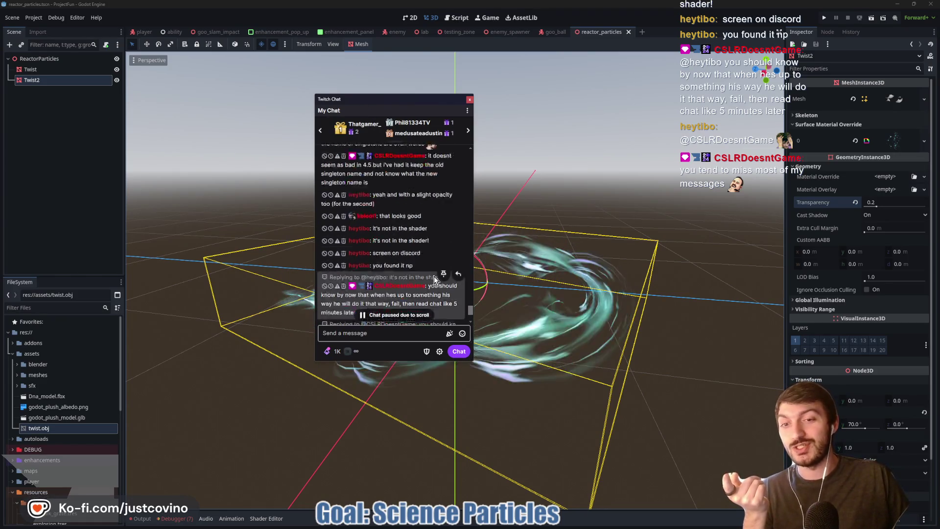
scroll(431, 273, "up", 5)
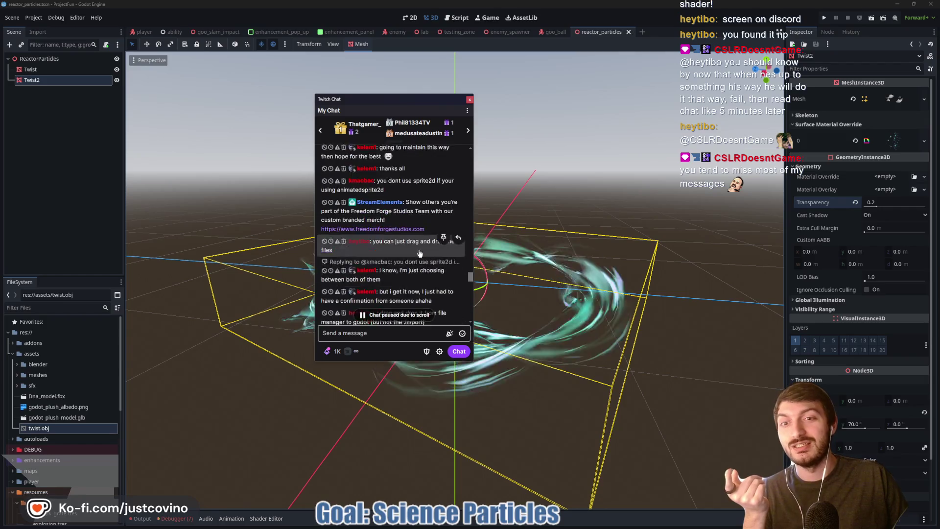
scroll(420, 243, "up", 5)
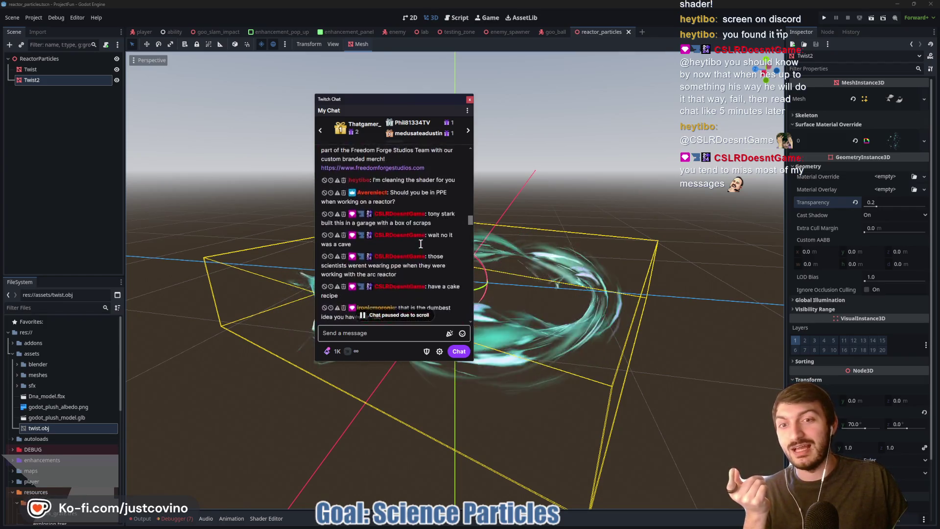
scroll(421, 243, "up", 6)
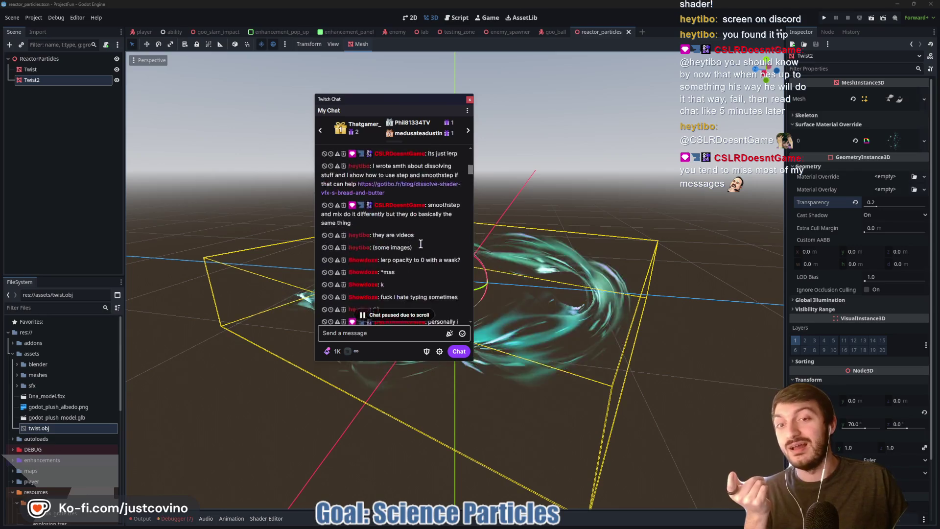
left_click(468, 176)
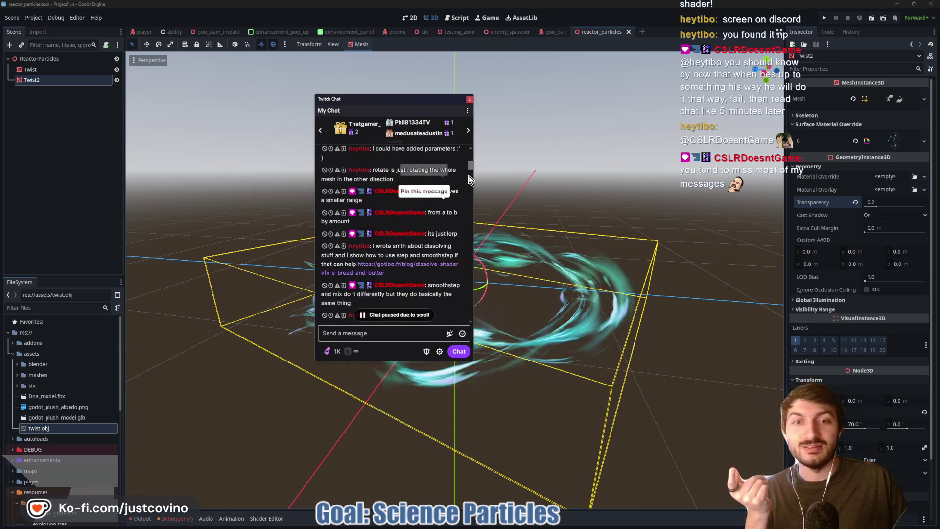
left_click_drag(472, 171, 495, 346)
left_click(412, 315)
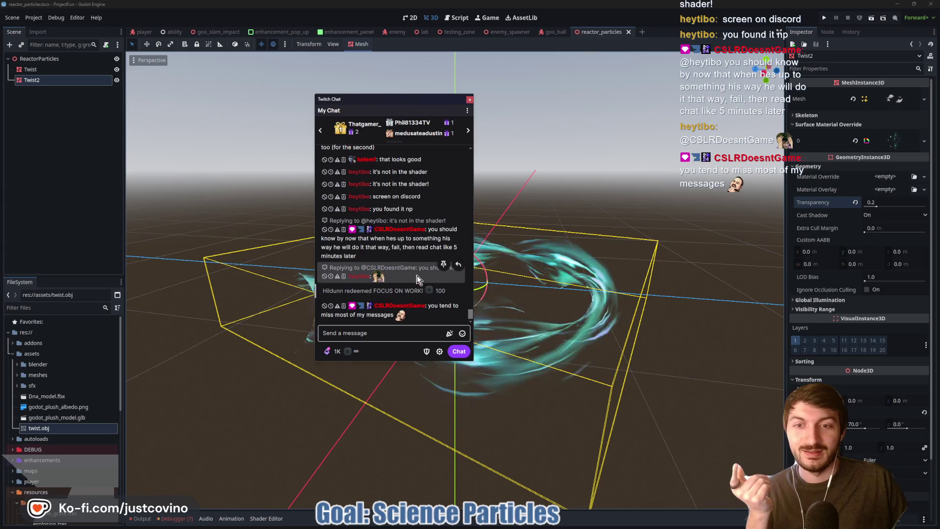
left_click_drag(379, 100, 0, 105)
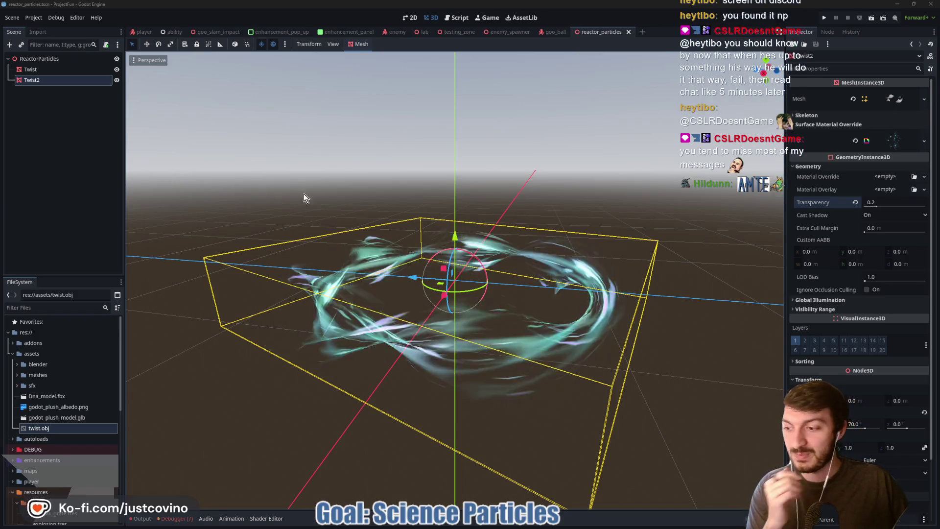
mouse_move(30, 276)
left_mouse_down()
mouse_move(375, 72)
mouse_move(79, 86)
left_mouse_up()
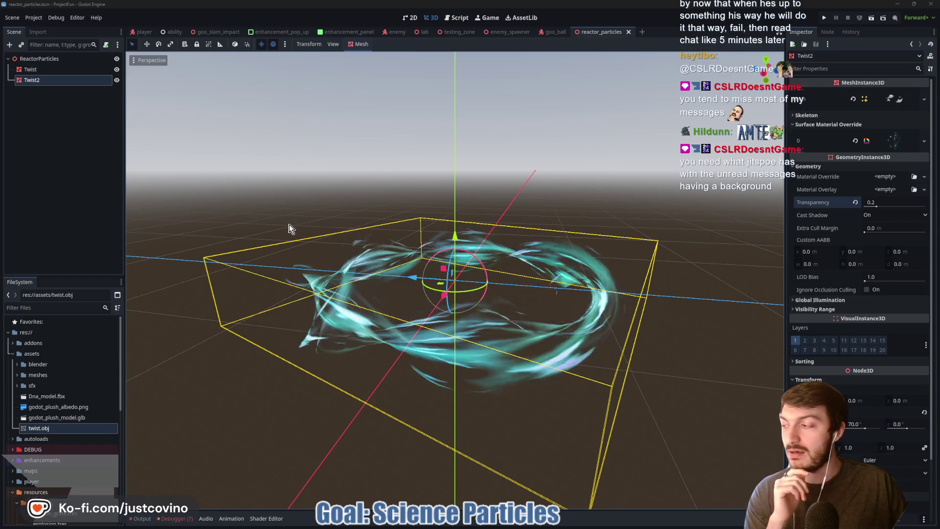
key("super")
type("chat")
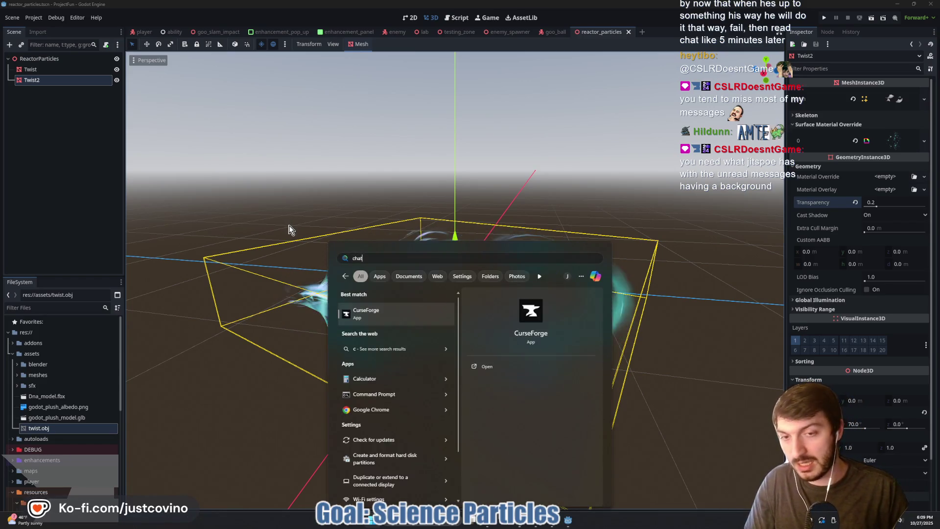
key("Return")
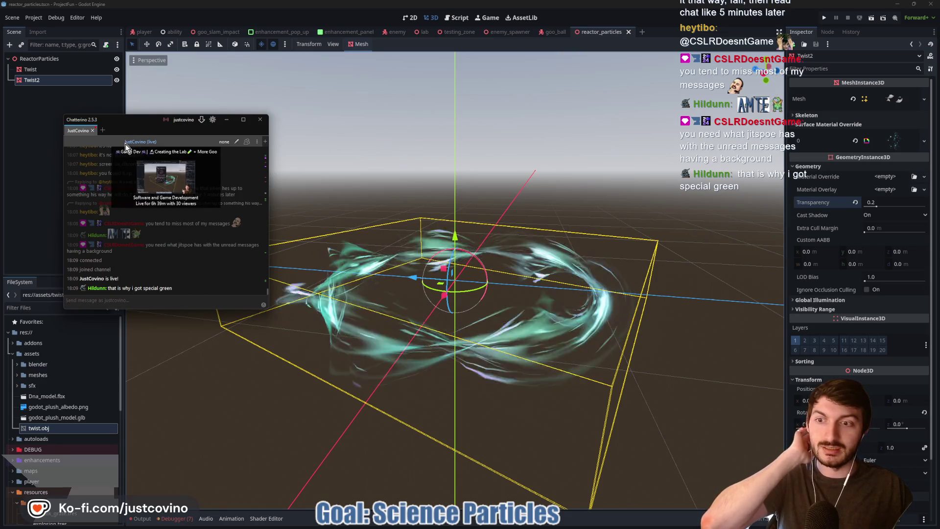
mouse_move(137, 122)
left_mouse_down()
mouse_move(325, 104)
mouse_move(333, 92)
left_mouse_up()
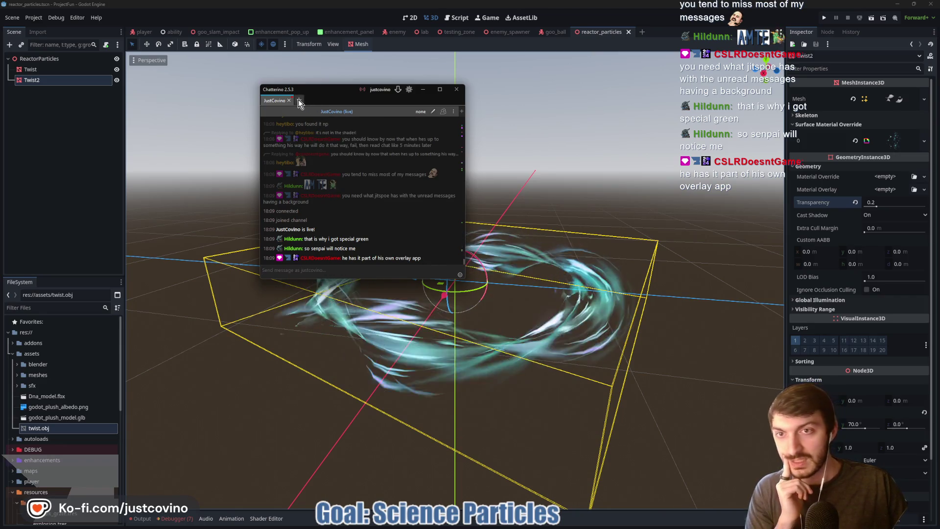
mouse_move(319, 88)
left_mouse_down()
mouse_move(396, 154)
mouse_move(276, 90)
mouse_move(256, 110)
left_mouse_up()
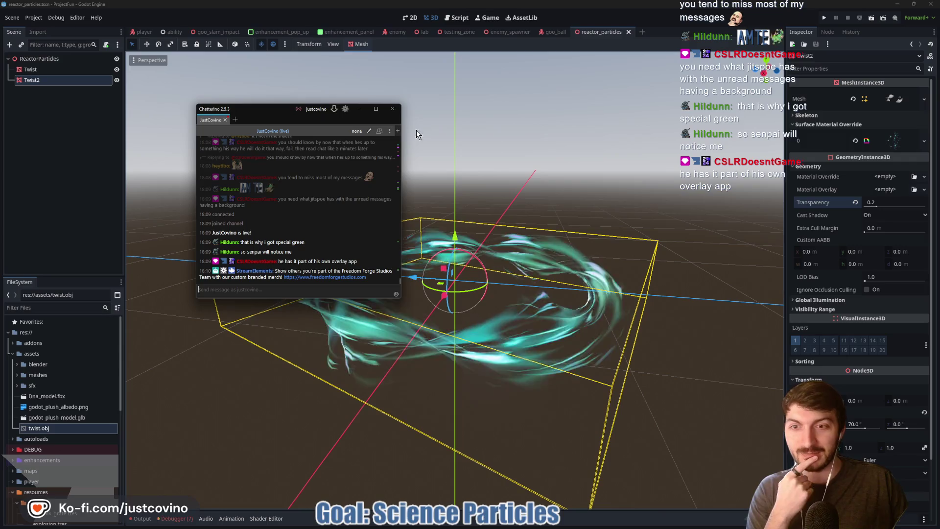
left_click(392, 110)
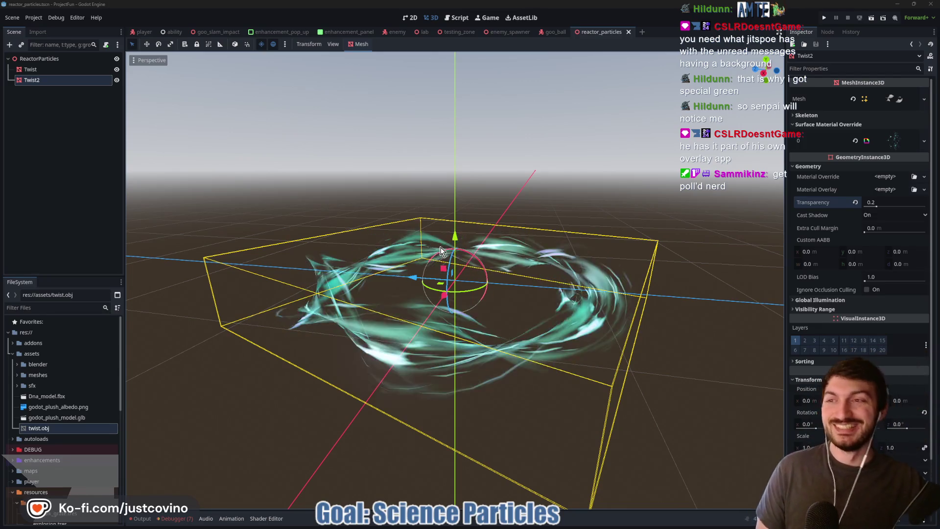
left_click_drag(440, 251, 208, 100)
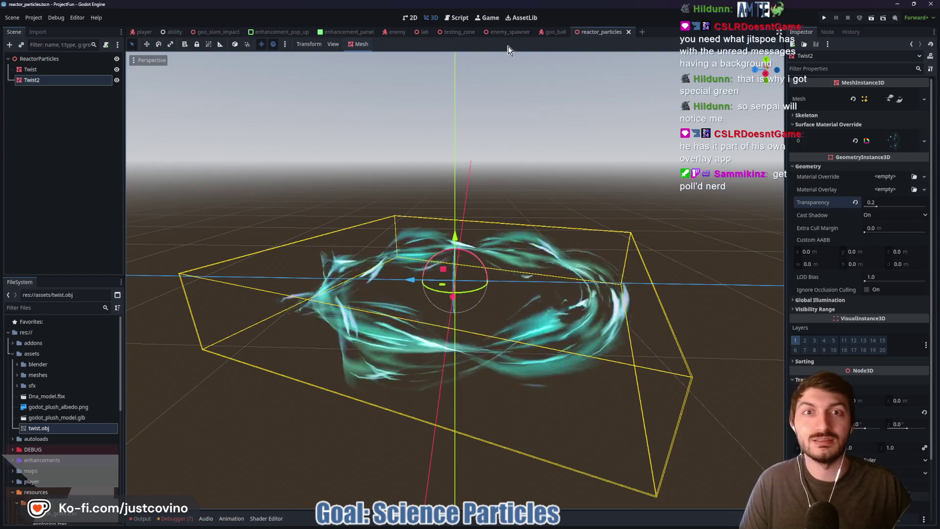
Step: In the lab scene, instance reactor_particles.tscn under the lab node as ReactorParticles
left_click(423, 31)
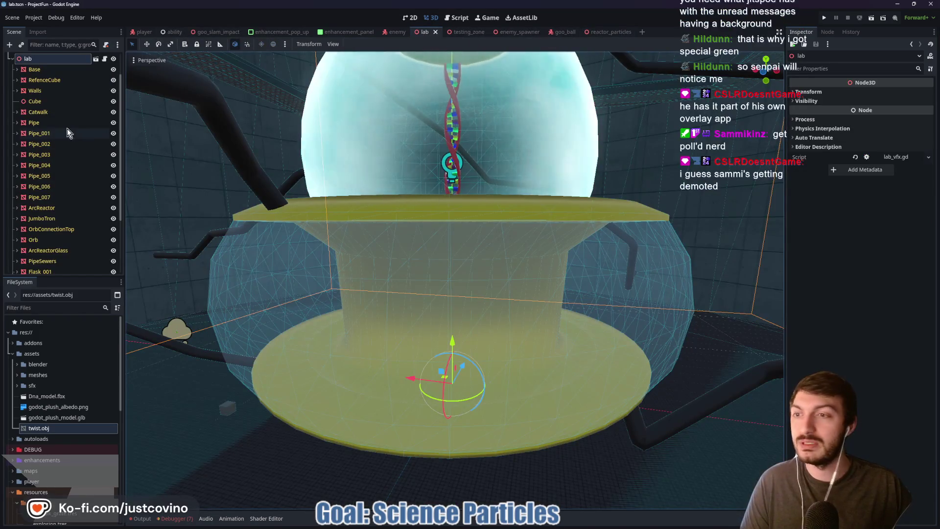
left_click(49, 236)
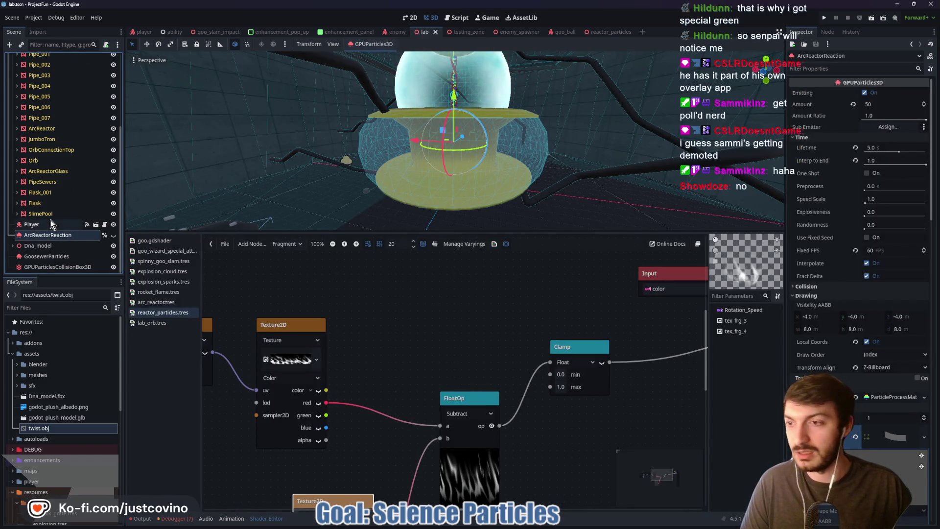
scroll(43, 234, "up", 3)
left_click(28, 91)
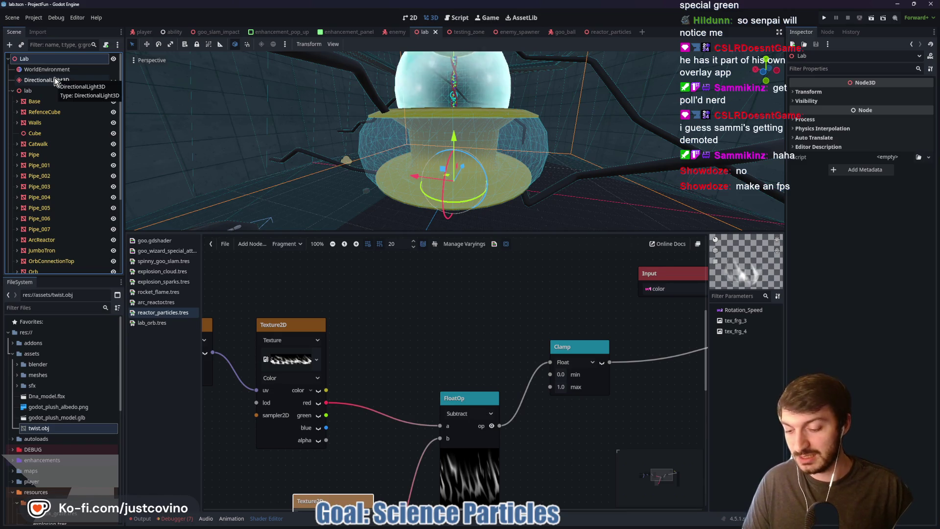
key("ctrl+a")
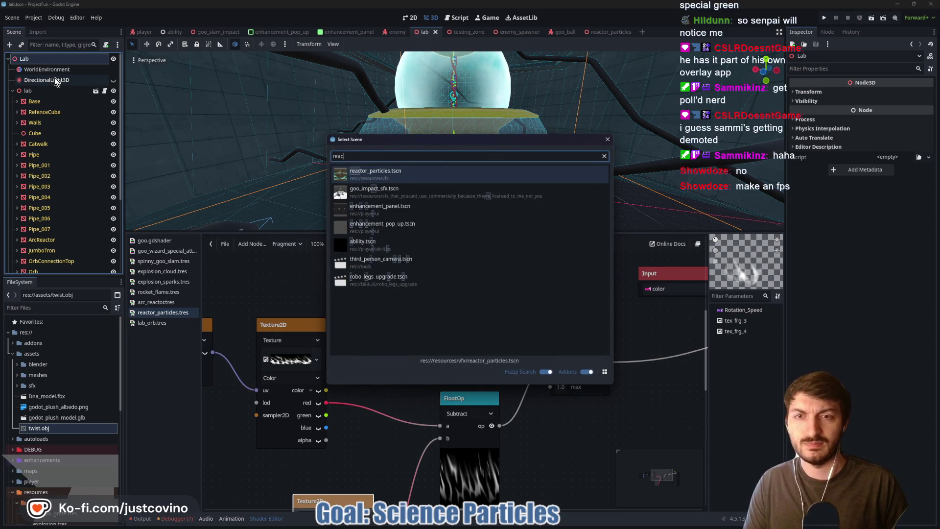
type("t")
double_click(401, 173)
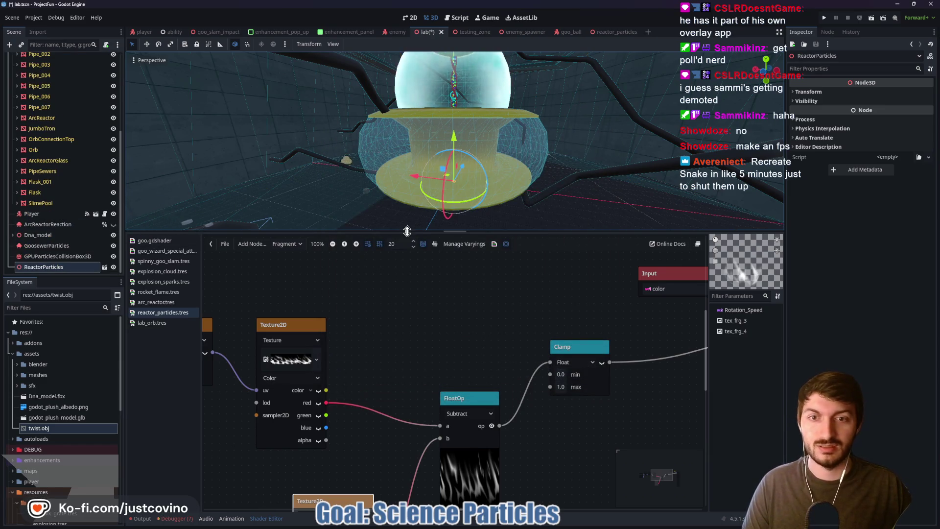
Step: Scale the ReactorParticles uniformly to 8, then up to 50 on all axes
left_click_drag(407, 231, 396, 399)
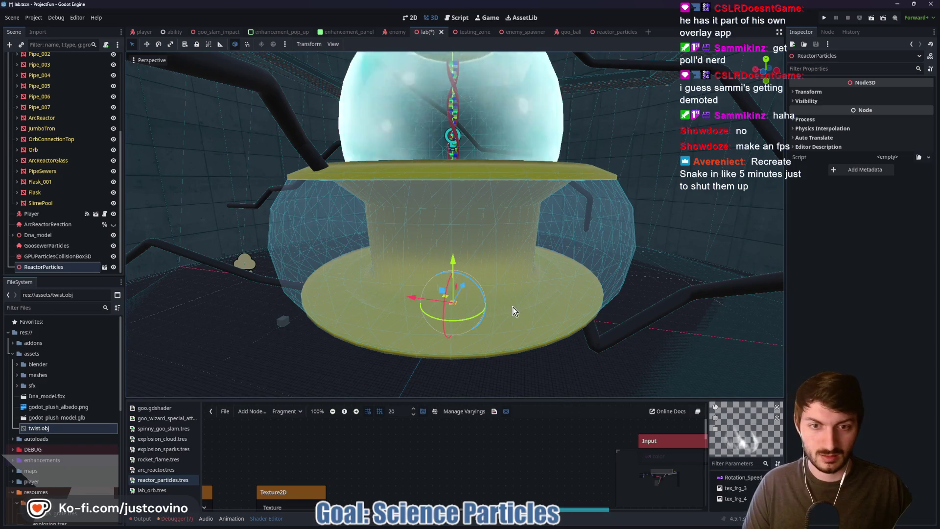
scroll(514, 314, "up", 3)
left_click(808, 91)
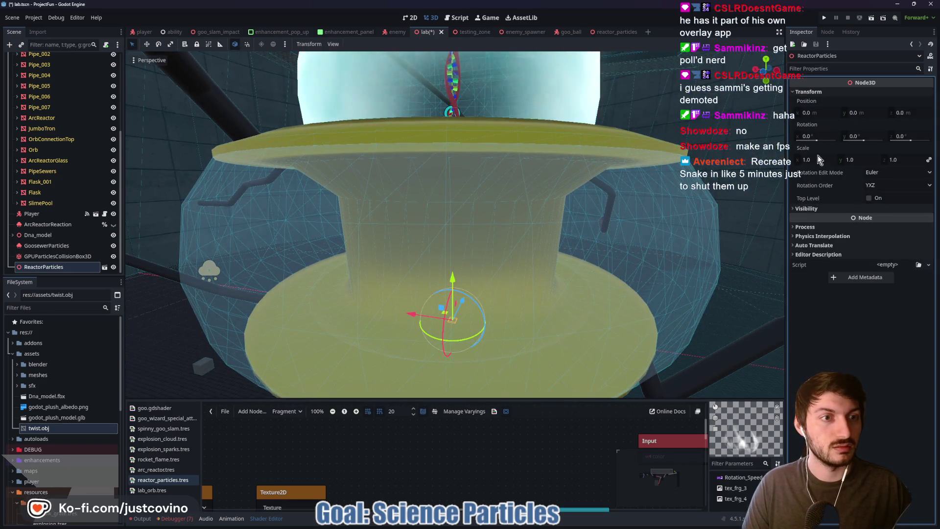
type("8")
key("Return")
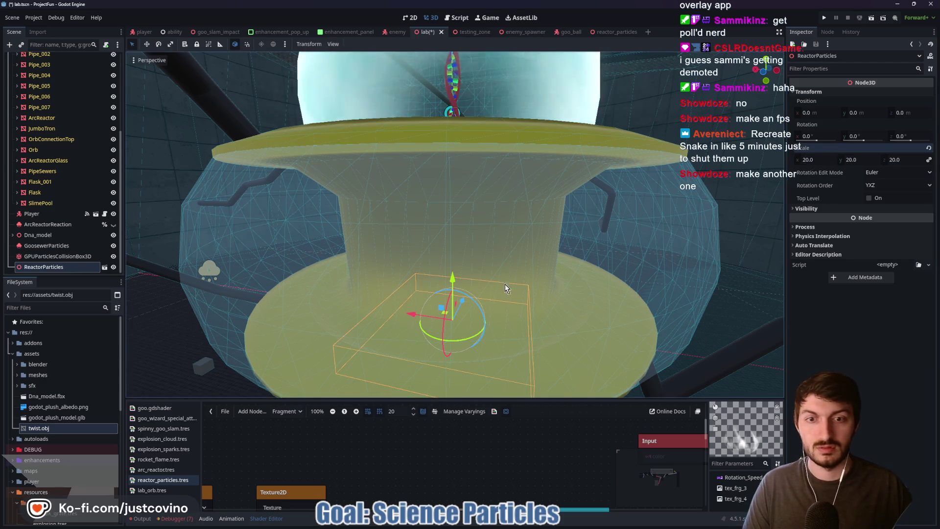
mouse_move(505, 284)
left_mouse_down()
mouse_move(557, 271)
mouse_move(522, 271)
left_mouse_up()
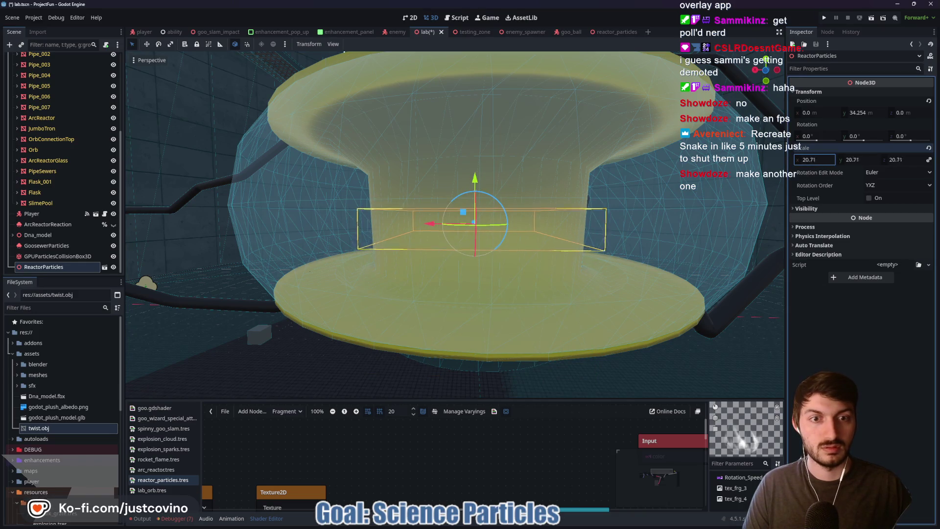
left_click_drag(814, 160, 868, 160)
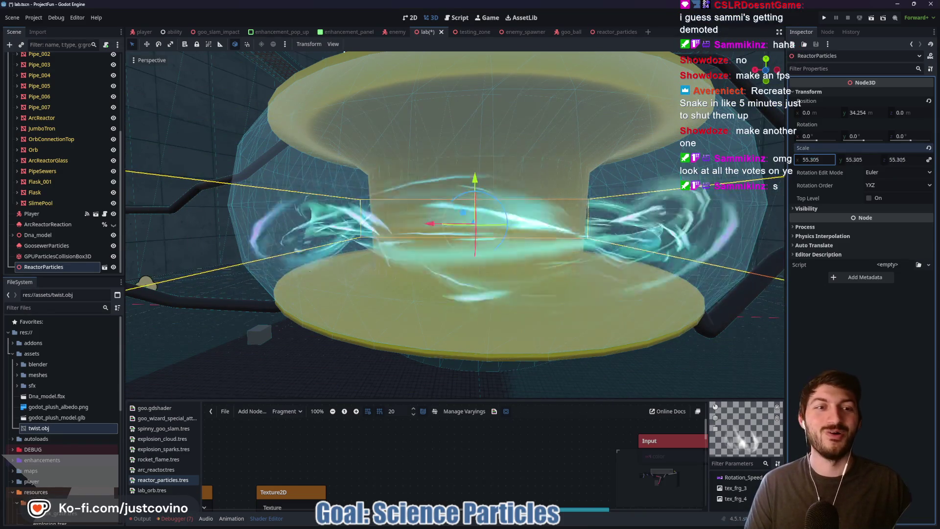
left_click(815, 159)
type("52.56")
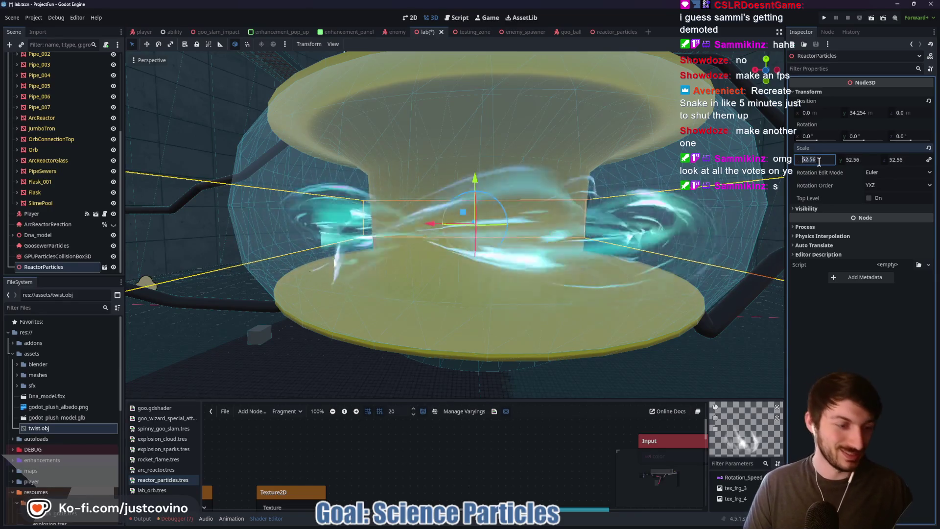
type("50")
key("Return")
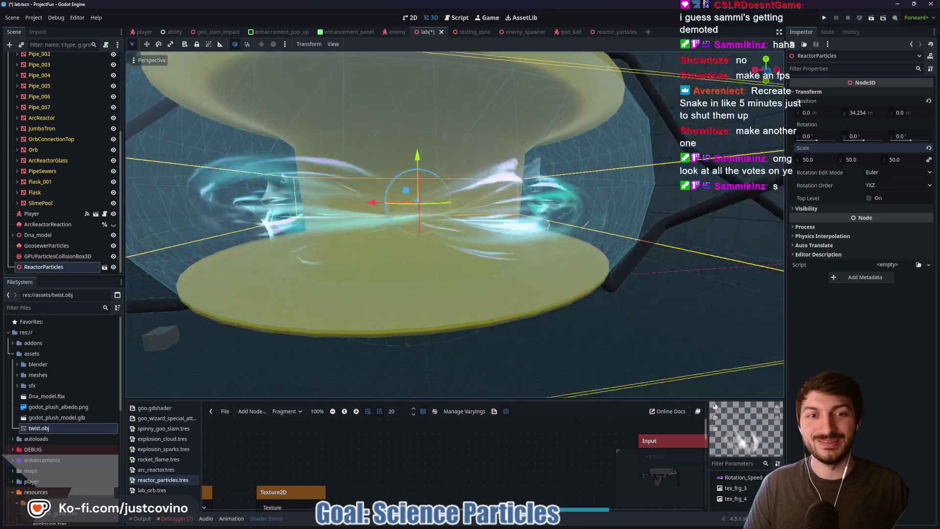
Step: From a rear orthogonal view, raise the particles to Y 38.471 inside the reactor glass
left_click_drag(454, 225, 490, 216)
key("f")
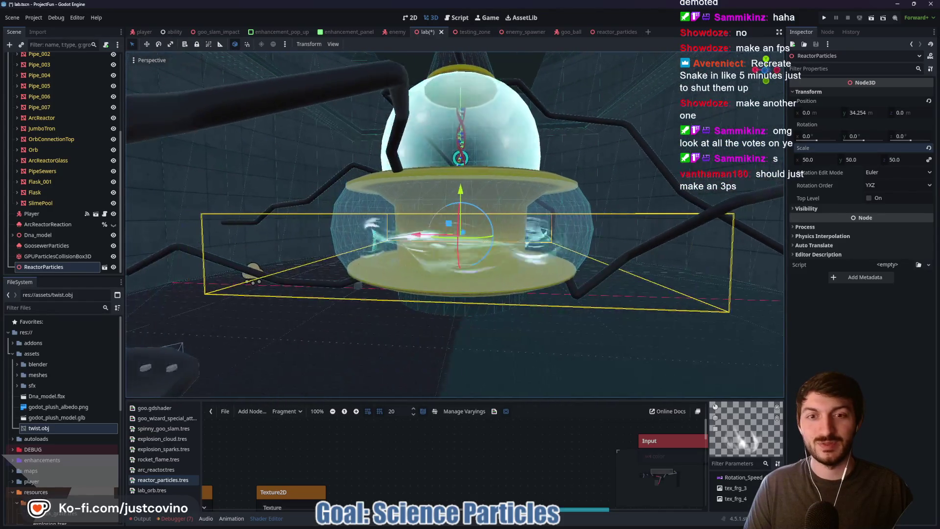
key("ctrl+KP_1")
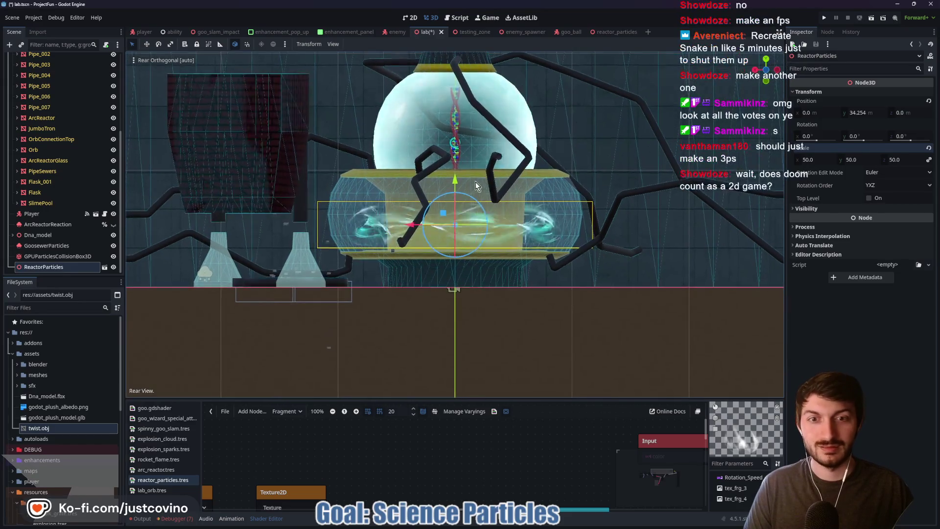
left_click_drag(459, 192, 457, 169)
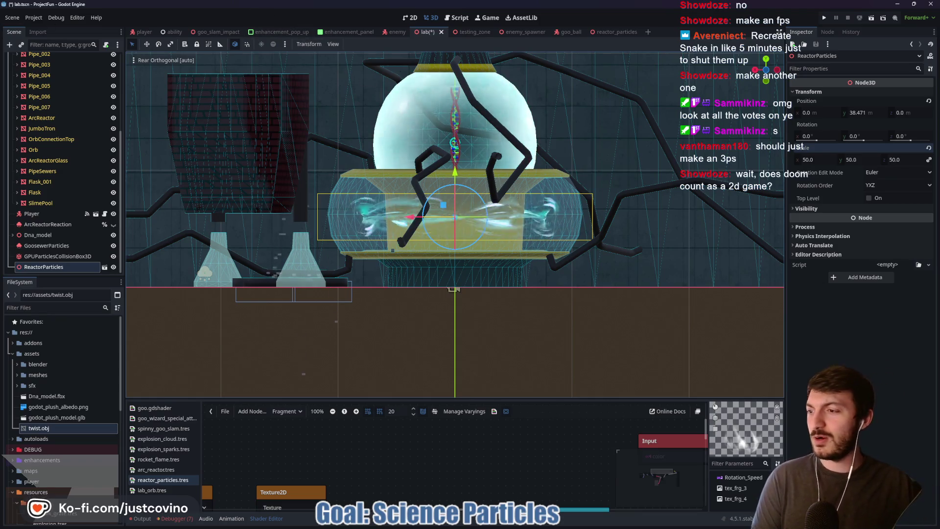
key("alt+Tab")
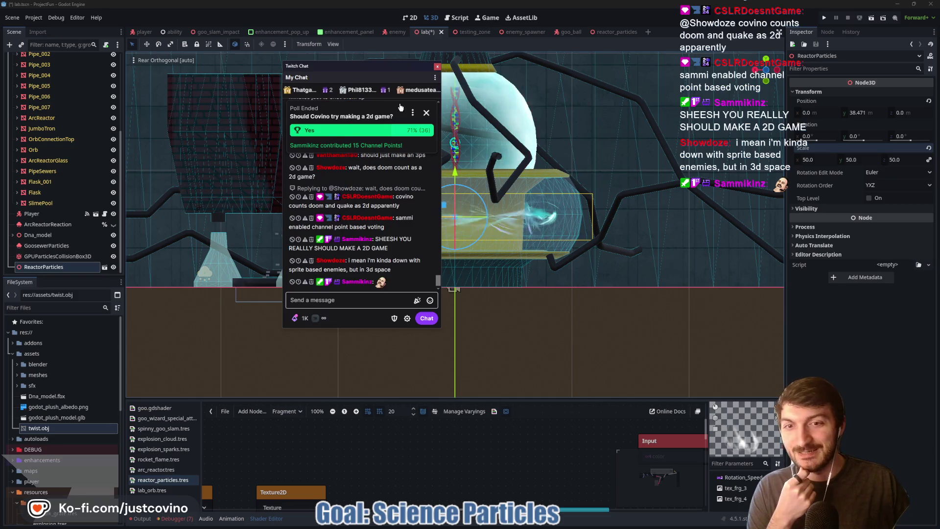
Step: Close the chat window, save lab.tscn and run the game with F5
left_click_drag(349, 68, 270, 70)
left_click(358, 68)
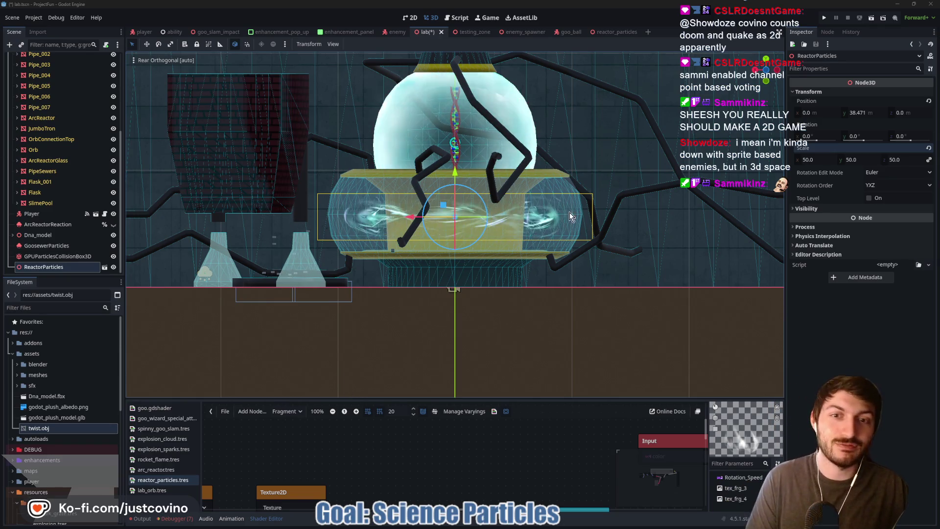
left_click_drag(421, 220, 552, 208)
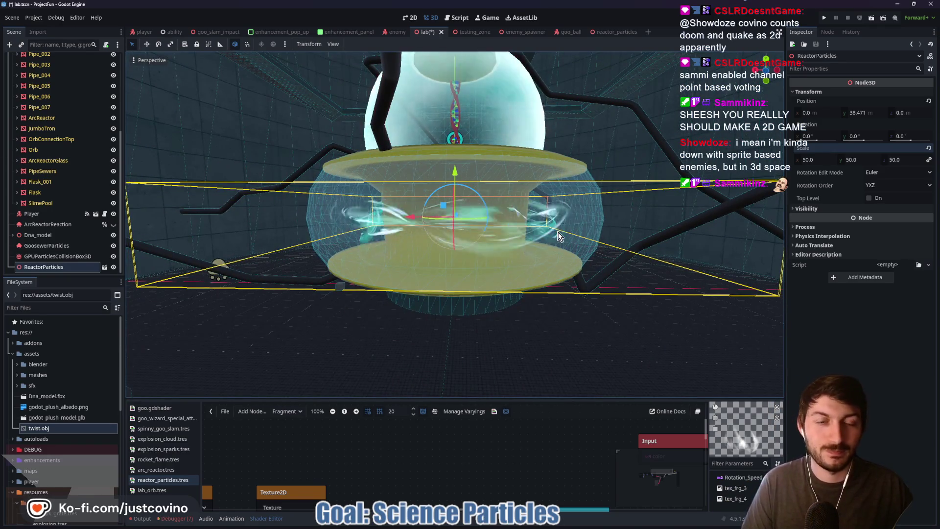
key("ctrl+s")
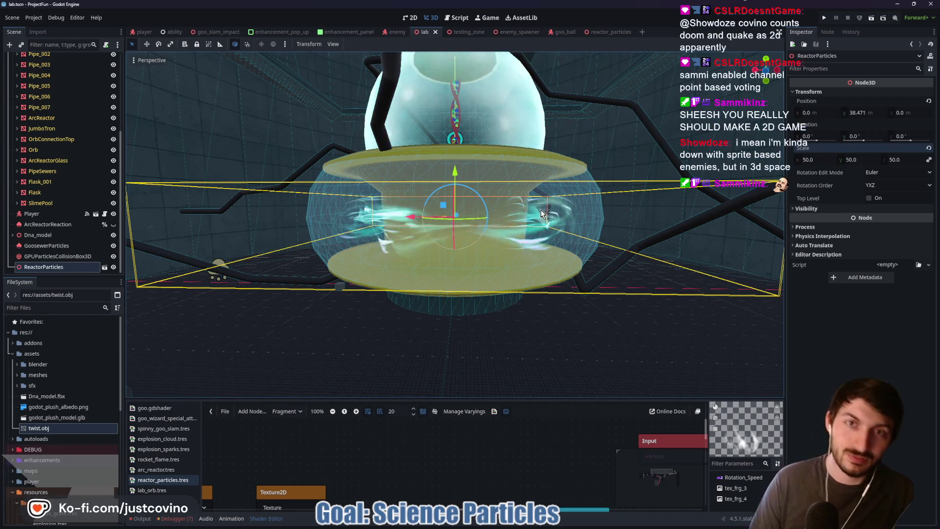
key("F5")
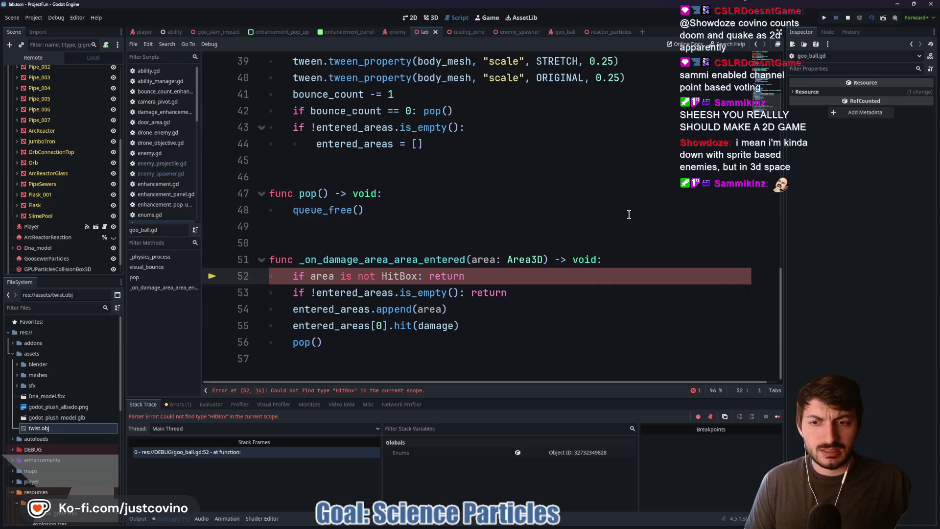
Step: Stop the failed run and filter the FileSystem for 'hit'
left_click(846, 20)
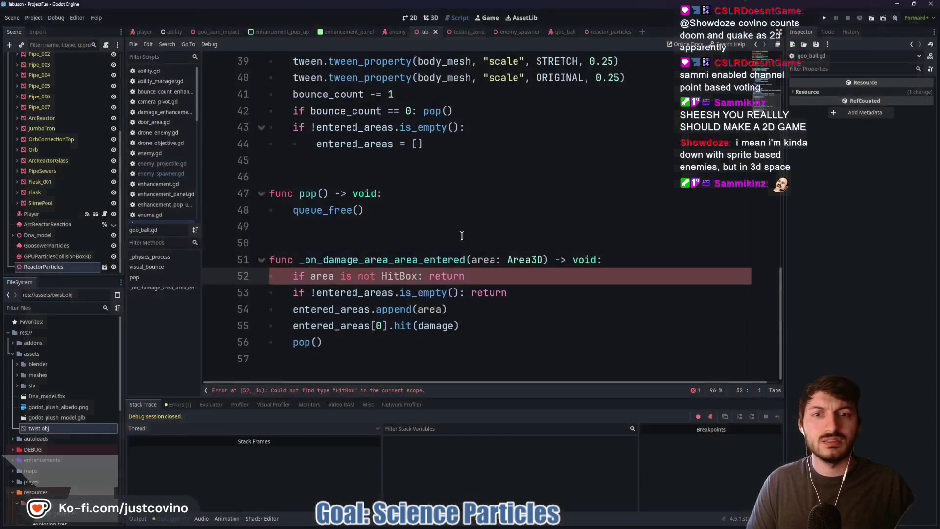
key("ctrl+space")
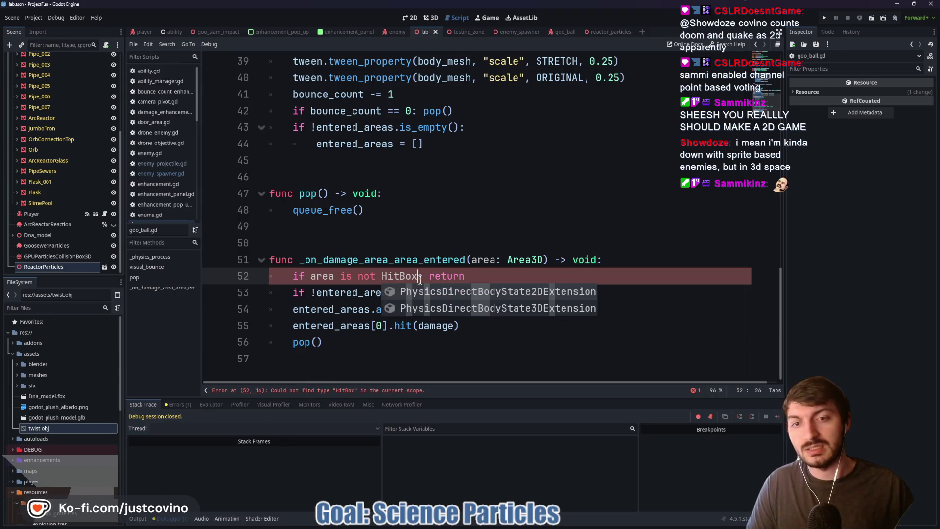
type(":")
left_click(486, 277)
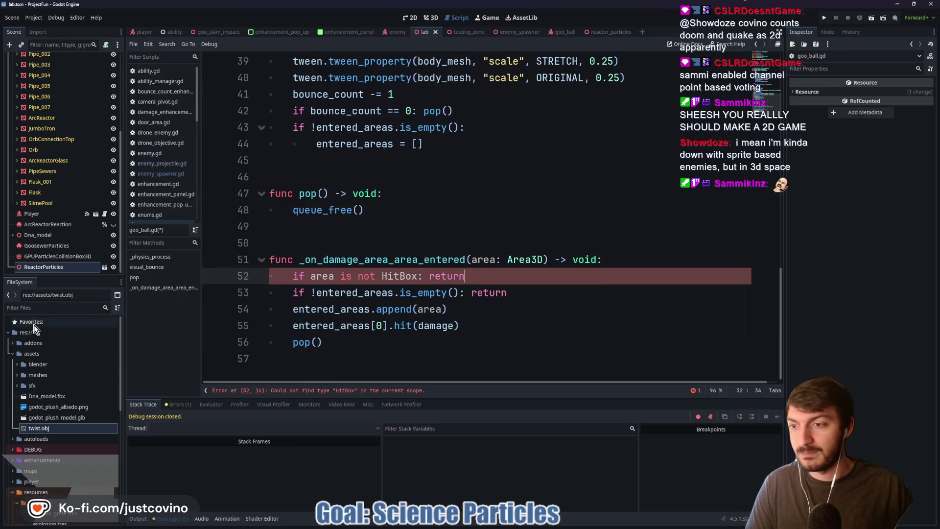
left_click(46, 303)
type("hit")
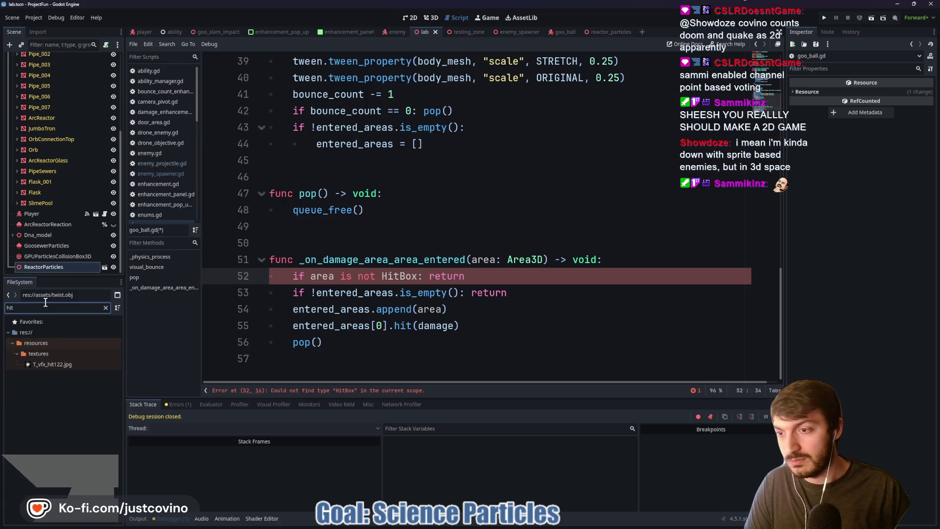
left_click(106, 308)
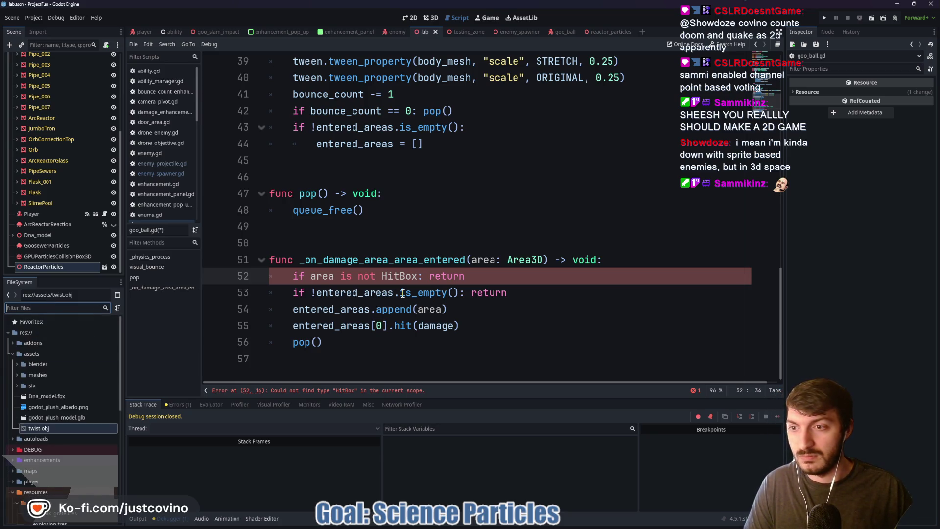
Step: Collapse the enhancements, assets and resources folders in the FileSystem
left_click(53, 395)
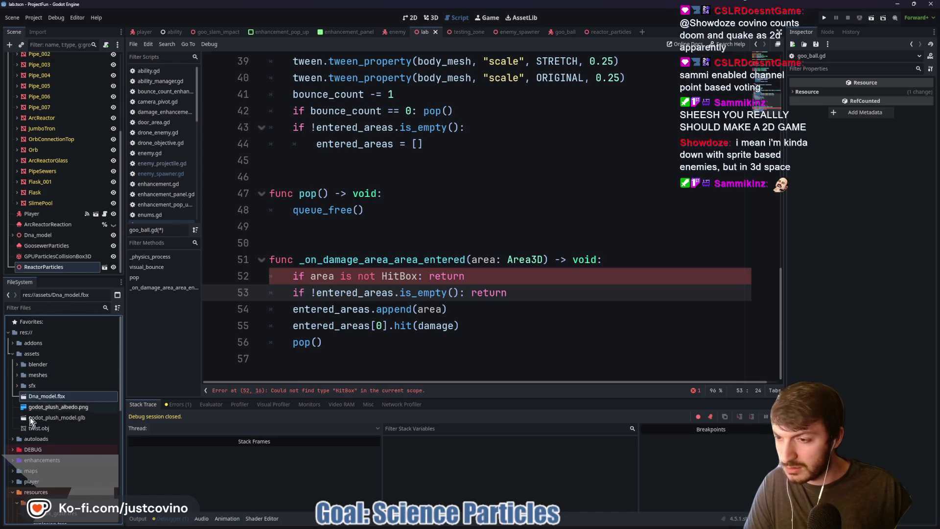
left_click(17, 460)
left_click(15, 461)
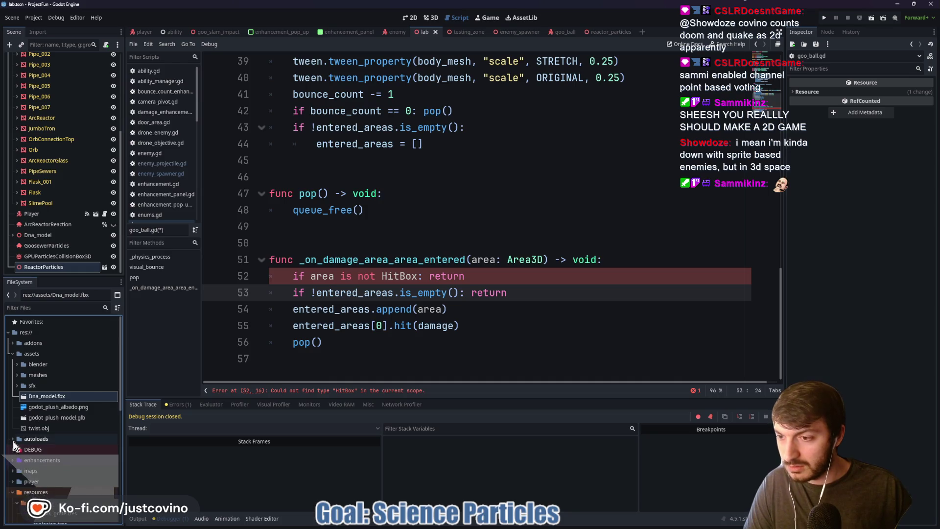
left_click(12, 353)
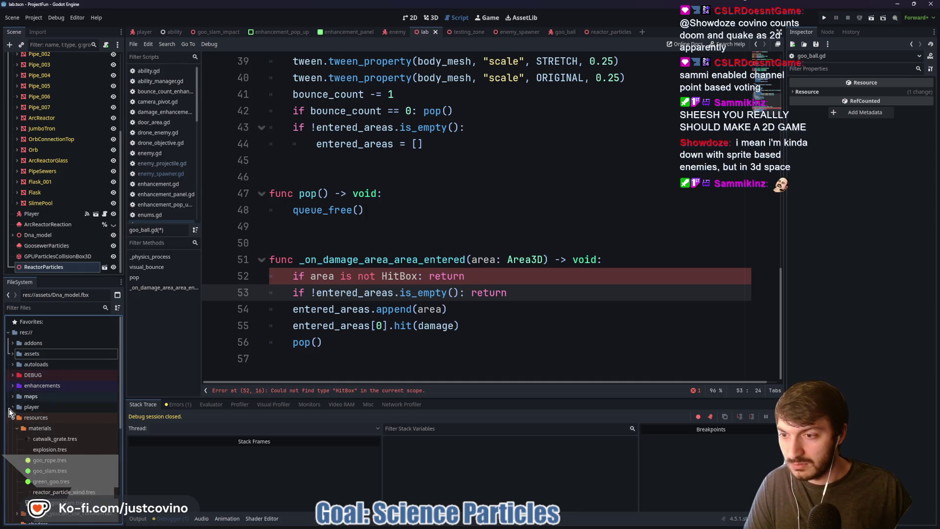
left_click(12, 417)
Step: Check the player script, then bring up the enemy script
left_click(144, 33)
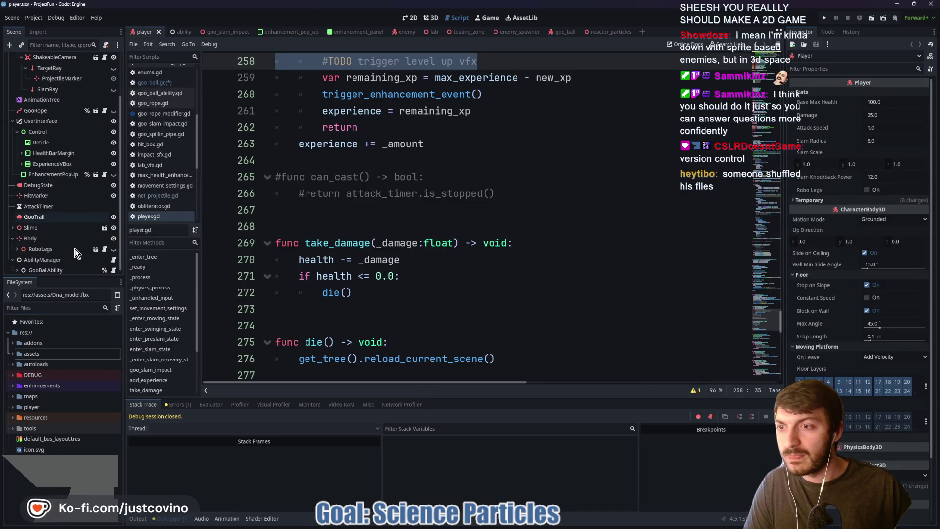
scroll(69, 236, "up", 3)
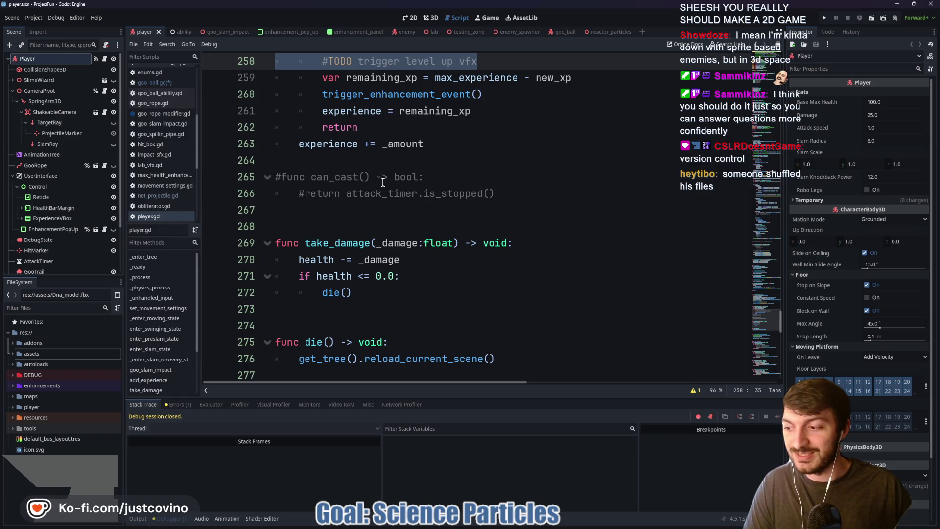
left_click(465, 162)
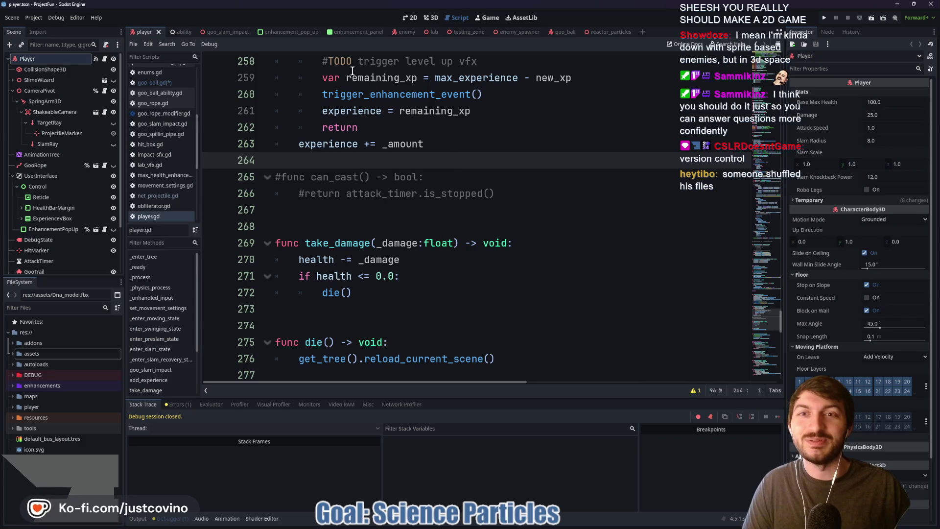
left_click(397, 32)
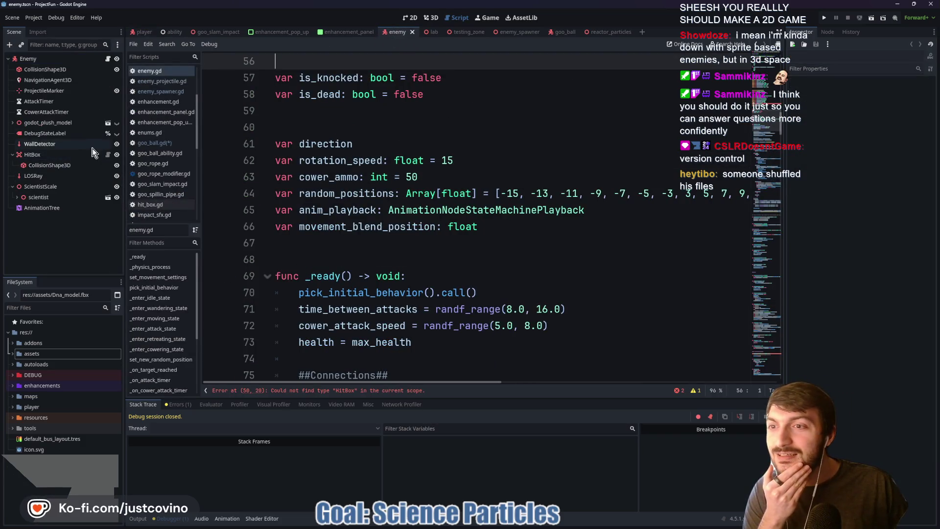
Step: Open hit_box.gd from the HitBox node, save it, and check its class_name HitBox line
left_click(107, 154)
left_click(371, 62)
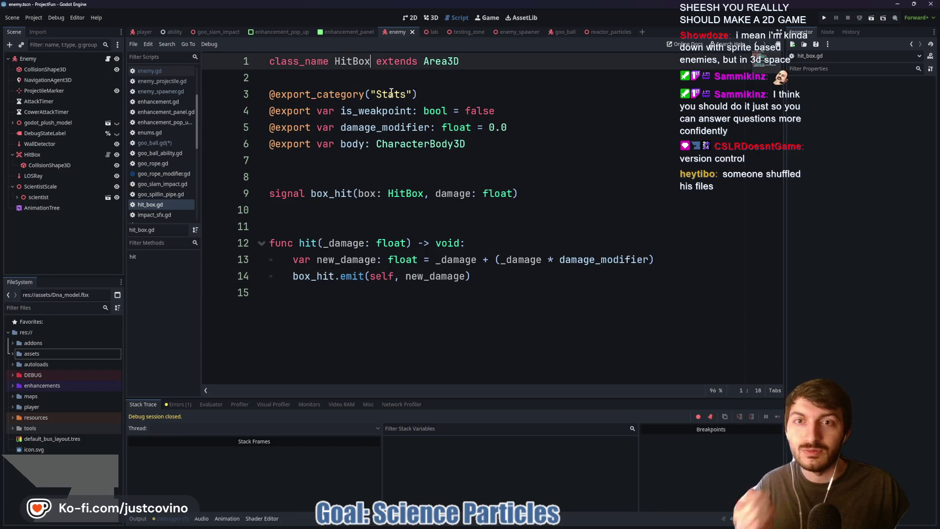
left_click(388, 78)
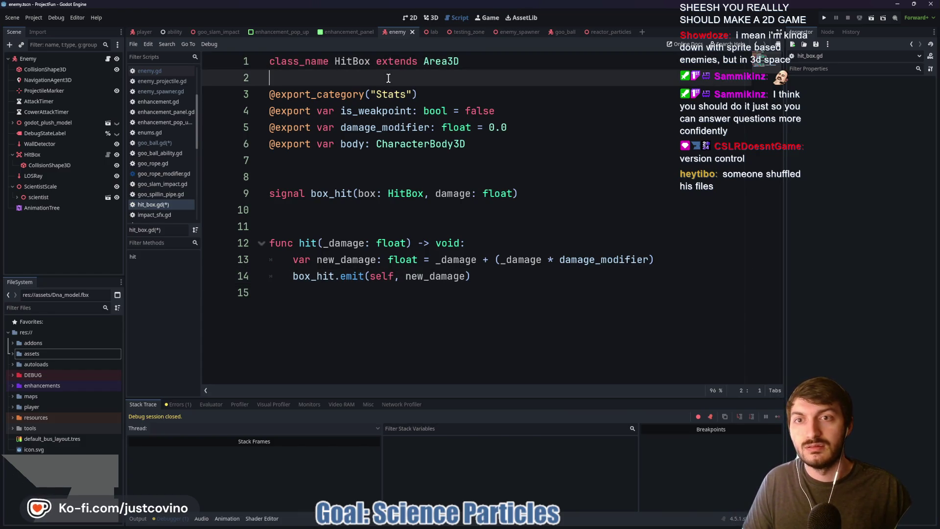
key("ctrl+s")
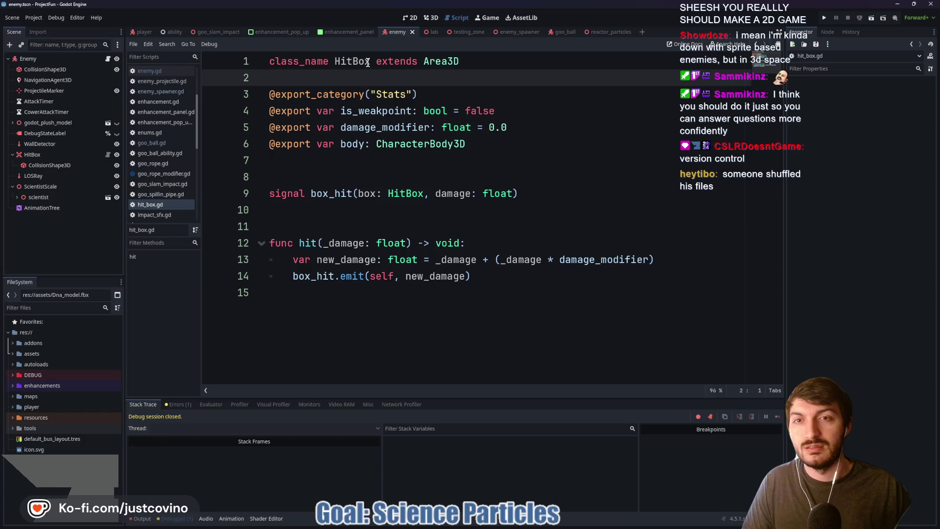
left_click_drag(368, 62, 347, 61)
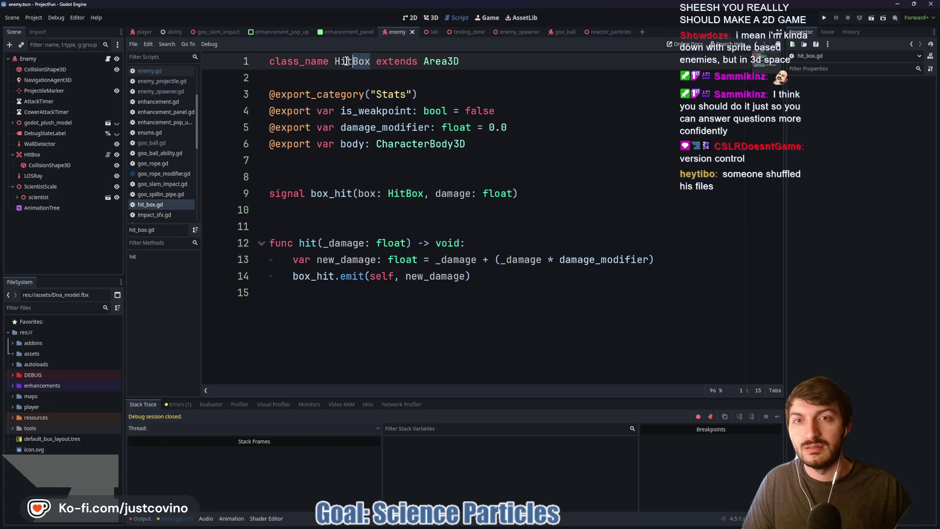
left_click(482, 104)
left_click(366, 63)
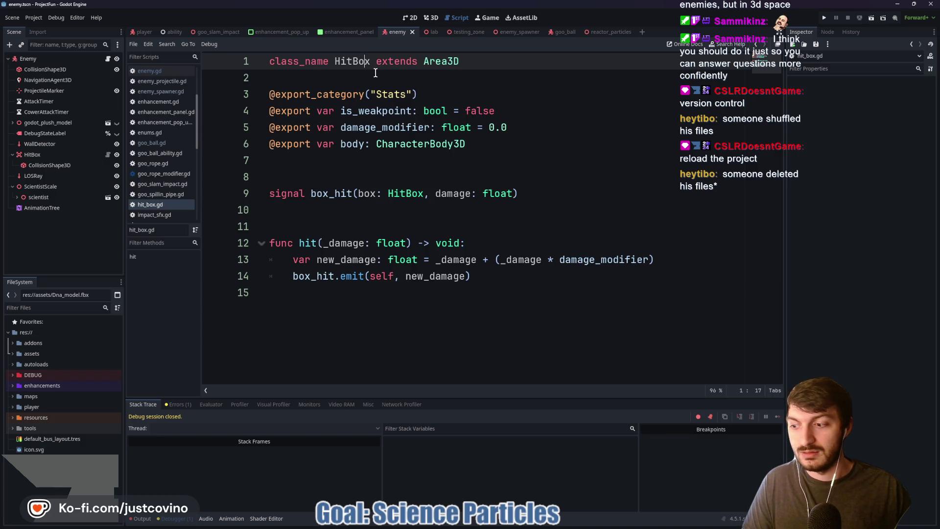
left_click(376, 73)
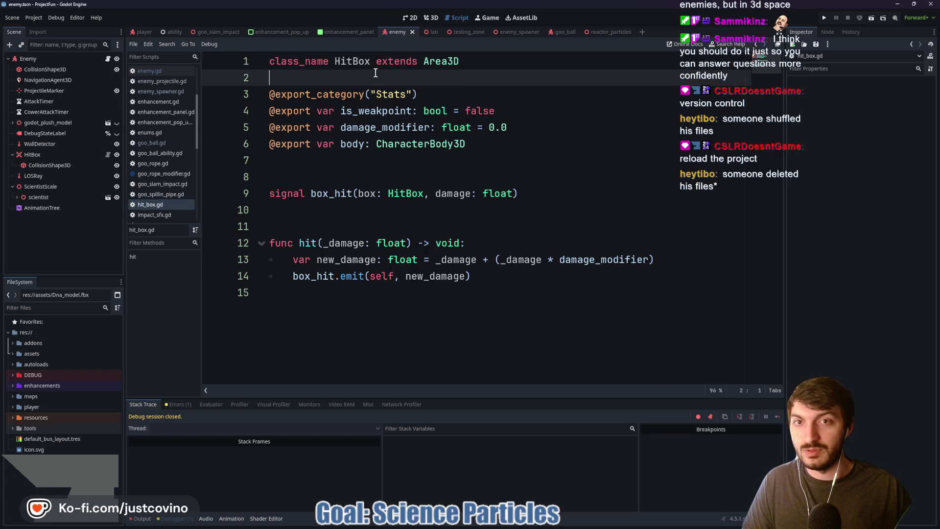
left_click(31, 18)
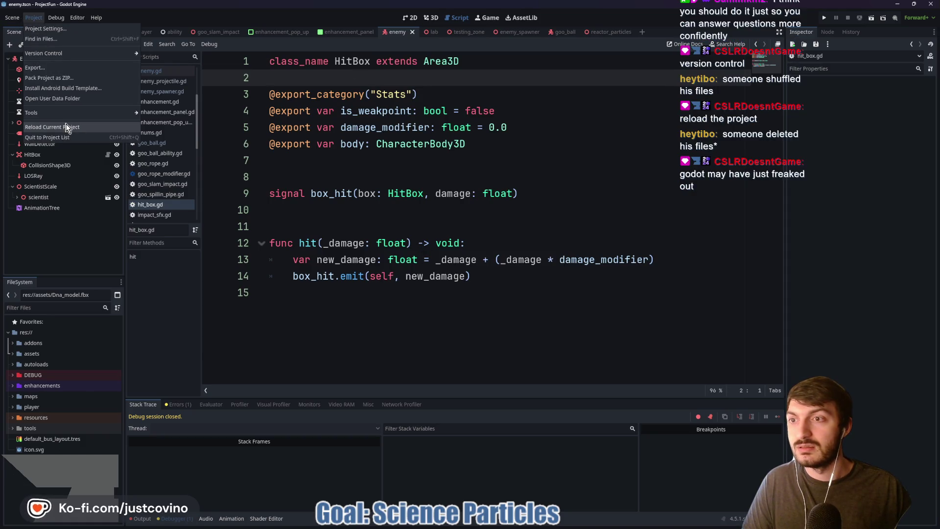
Step: Reload the current project, resave hit_box.gd, and switch the bottom panel to Output
left_click(62, 127)
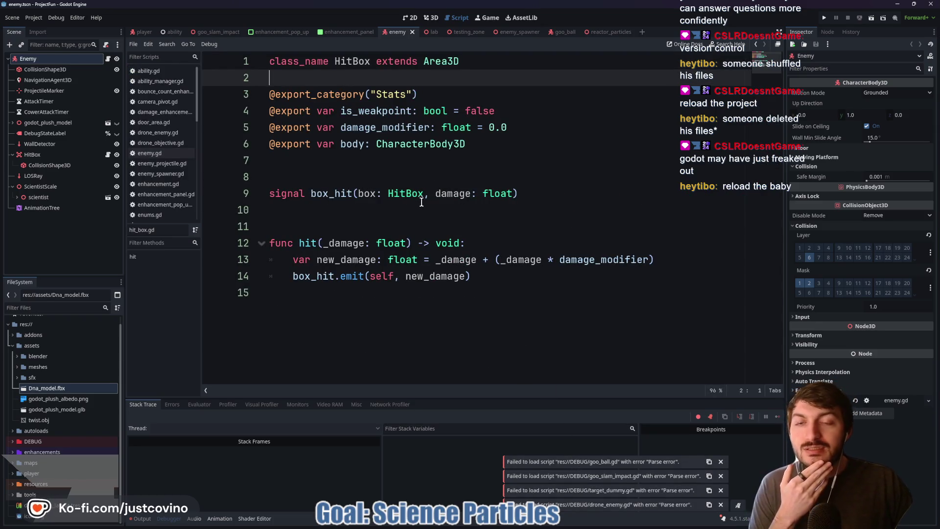
left_click(368, 66)
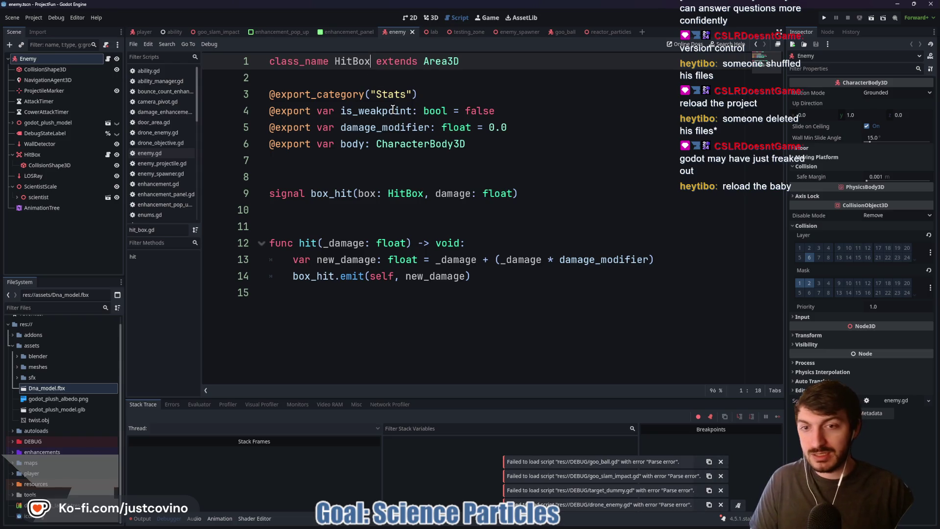
key("Down")
key("ctrl+s")
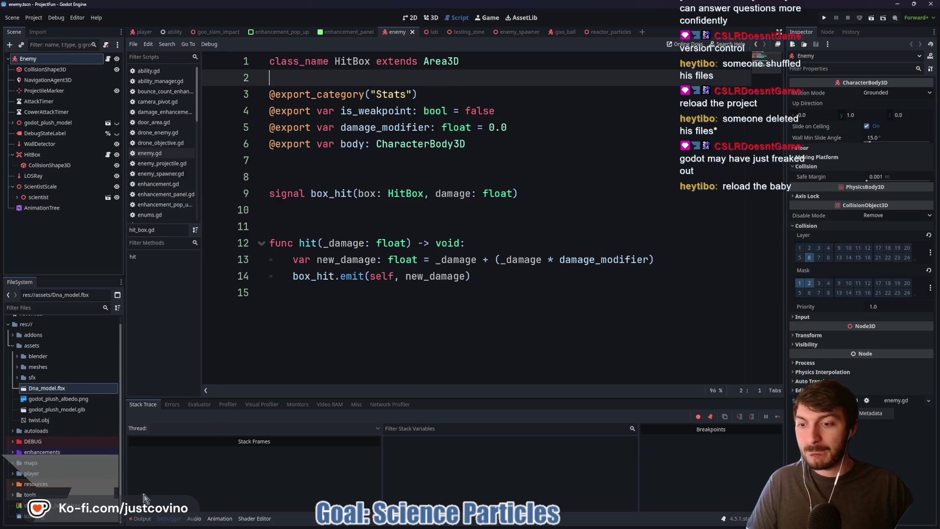
left_click(142, 518)
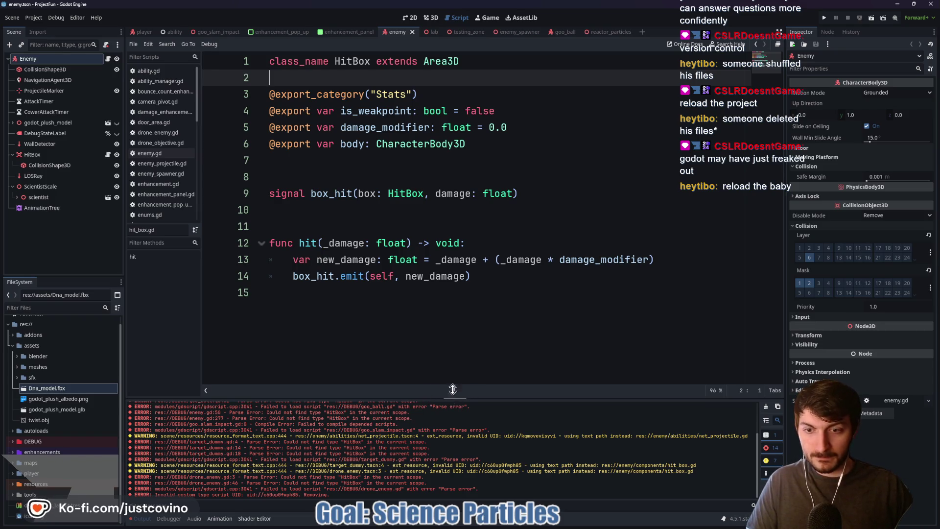
Step: Enlarge the output log, filter files for 'goo', and open the goo_ball scene
left_click_drag(452, 397, 461, 137)
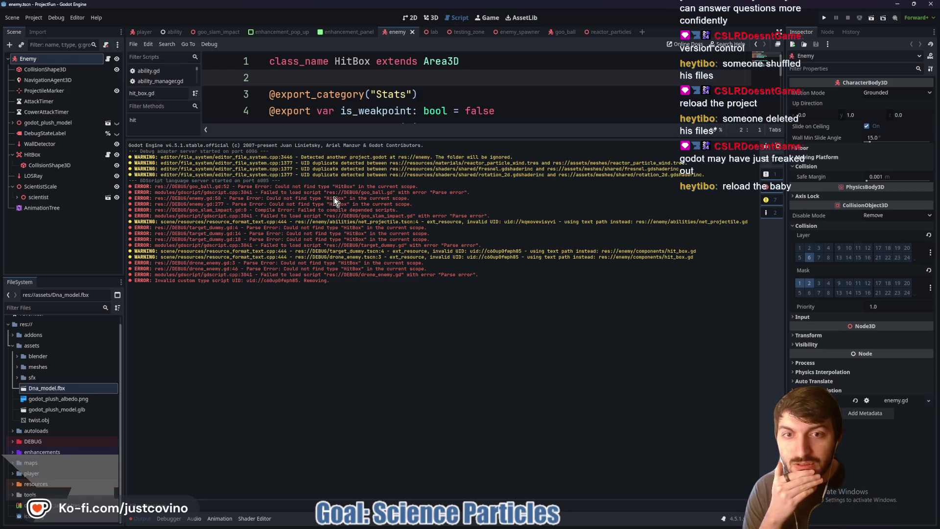
left_click(39, 308)
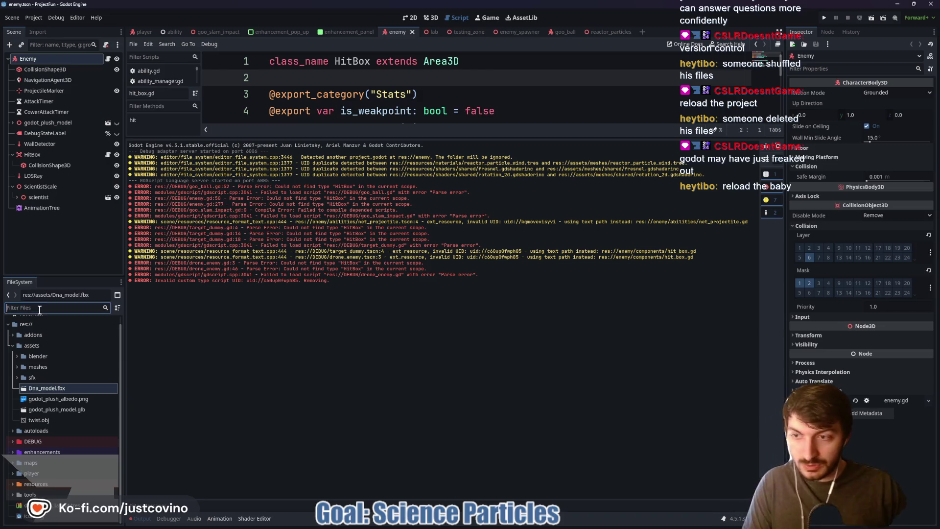
type("goo")
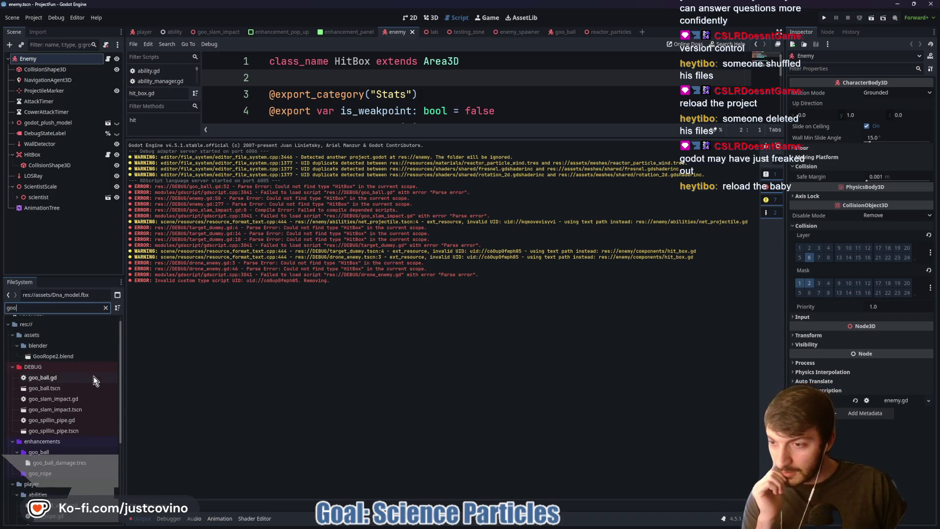
double_click(71, 388)
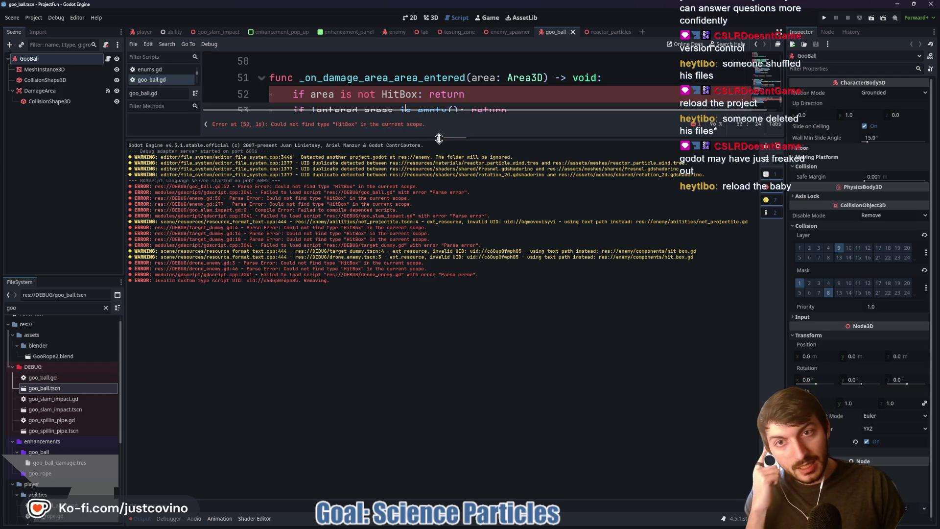
left_click_drag(439, 139, 434, 195)
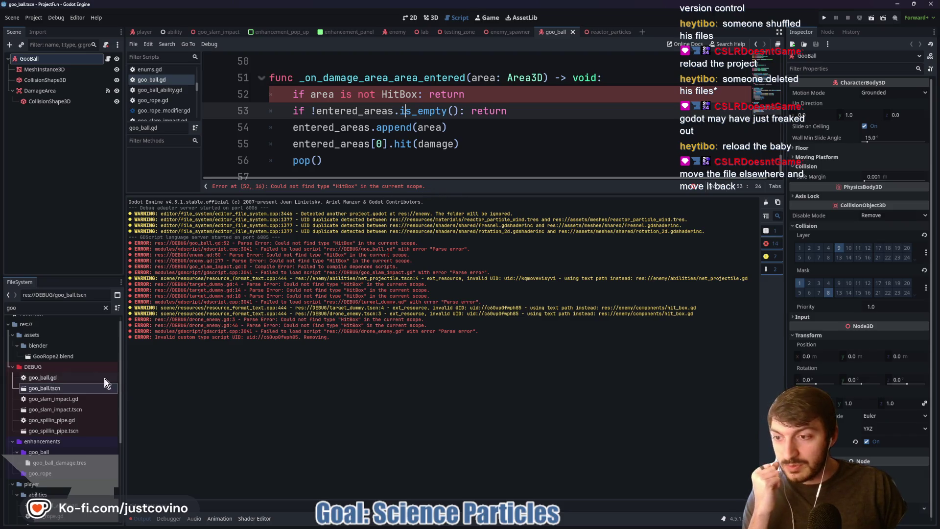
Step: Filter the FileSystem for 'hit_' and open the hit_box.gd script
double_click(47, 307)
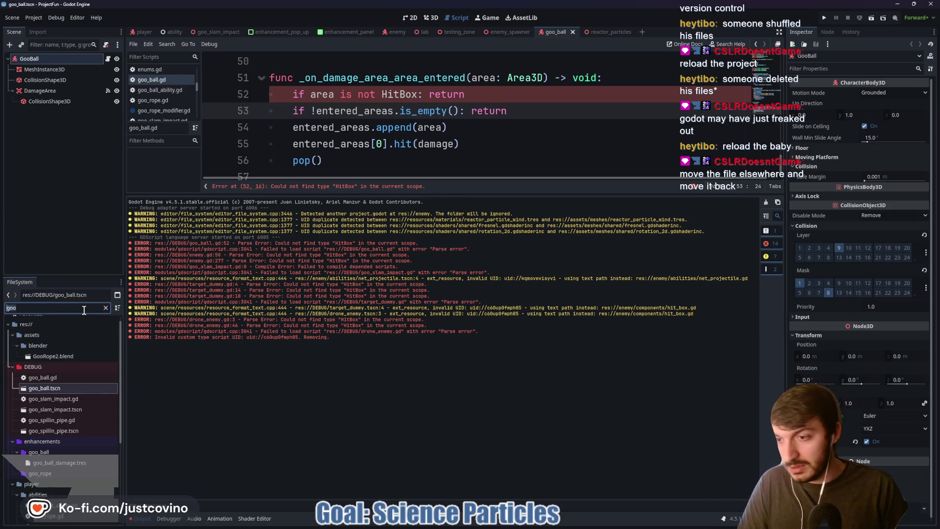
type("hit_box")
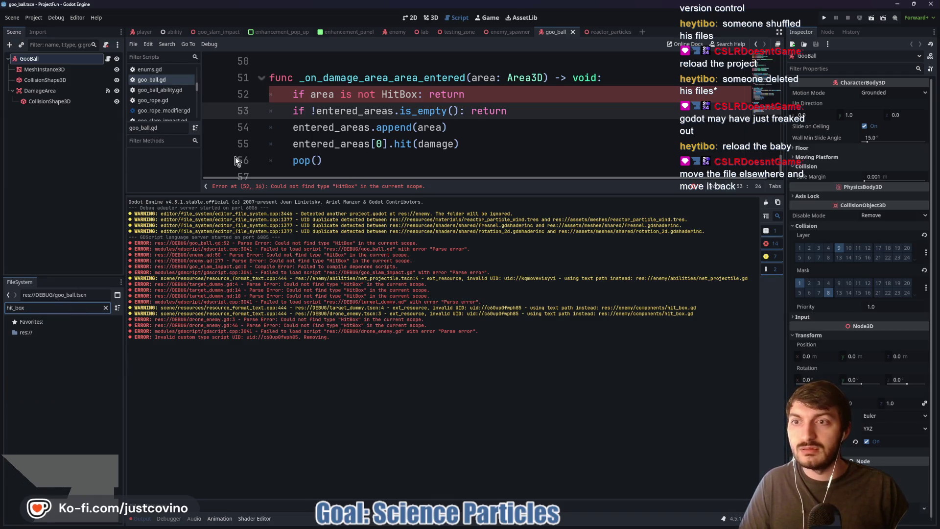
left_click_drag(308, 194, 288, 441)
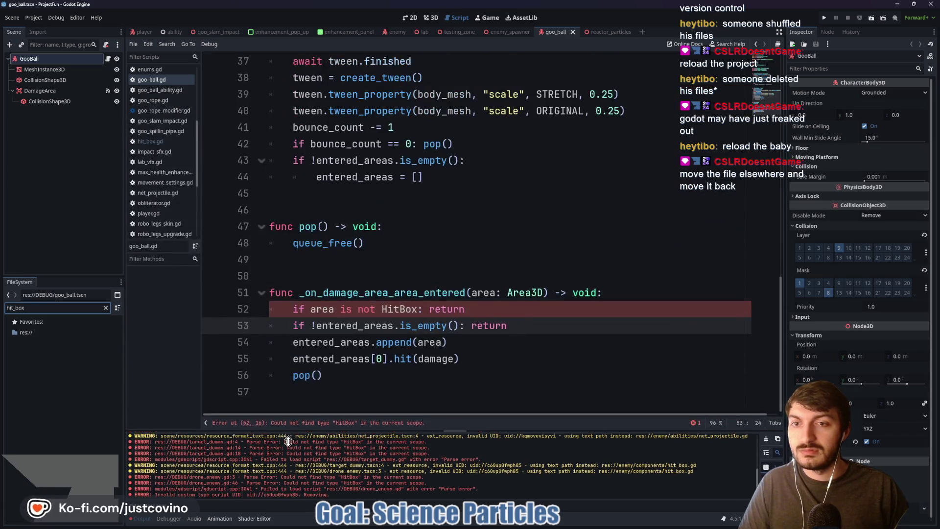
left_click(165, 141)
left_click(423, 159)
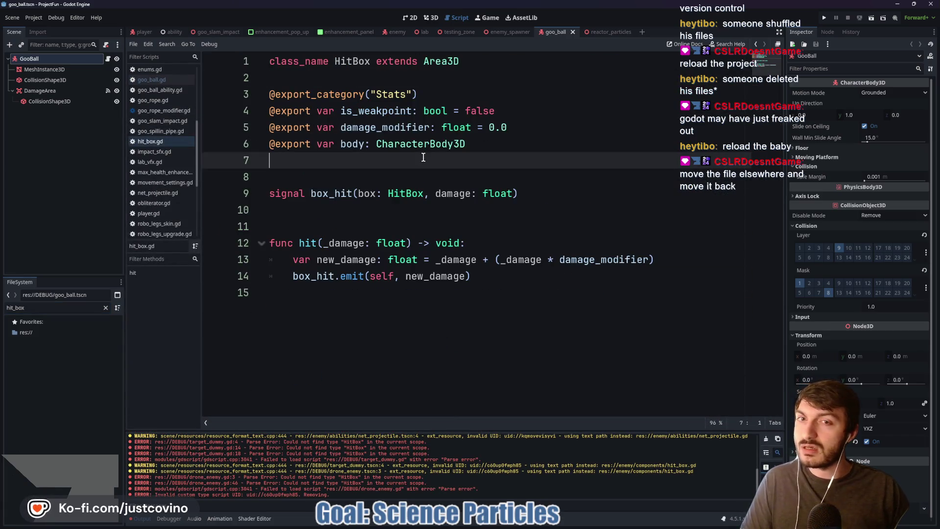
right_click(149, 145)
left_click(169, 141)
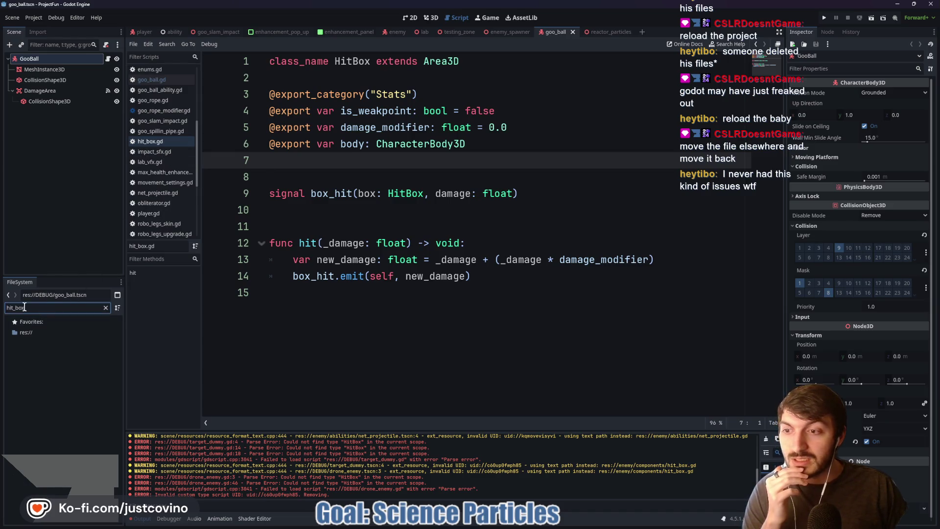
Step: Clear the file filter and expand the DEBUG folder to browse its files
left_click(106, 308)
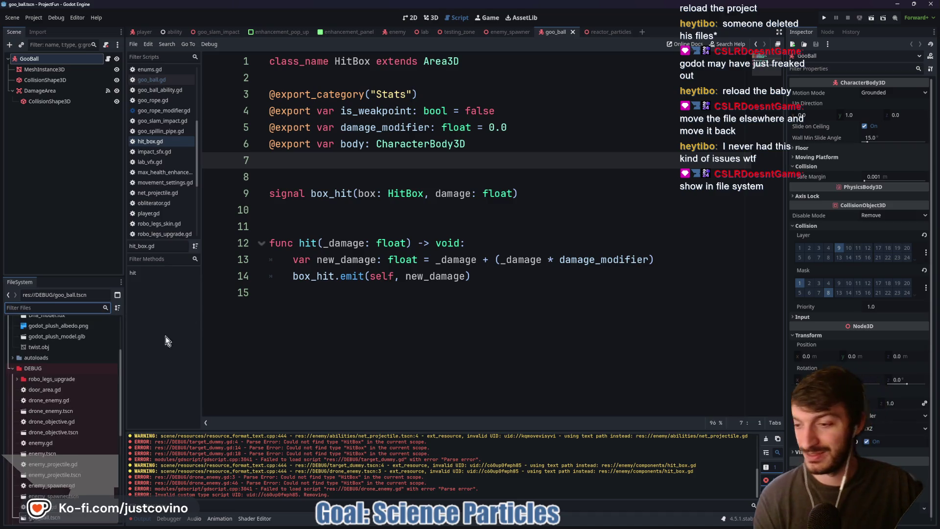
scroll(52, 370, "down", 2)
scroll(66, 362, "up", 5)
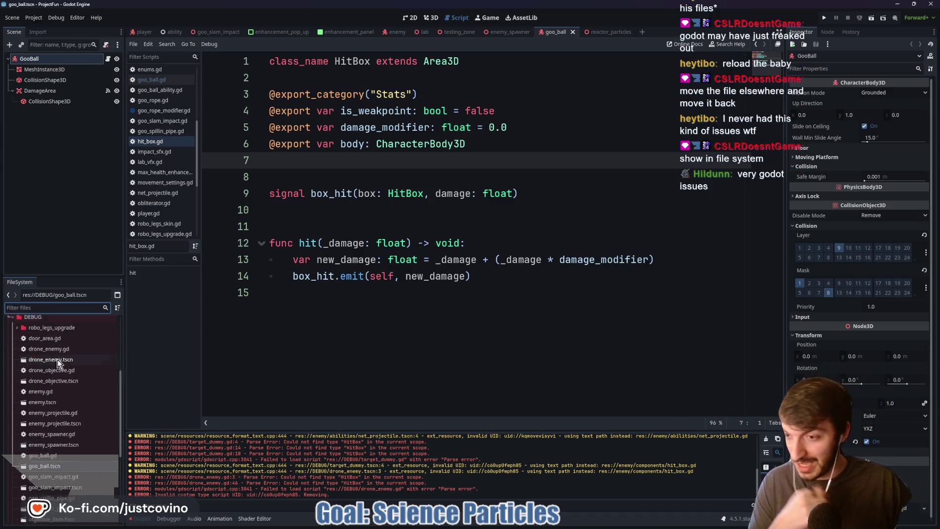
left_click(10, 401)
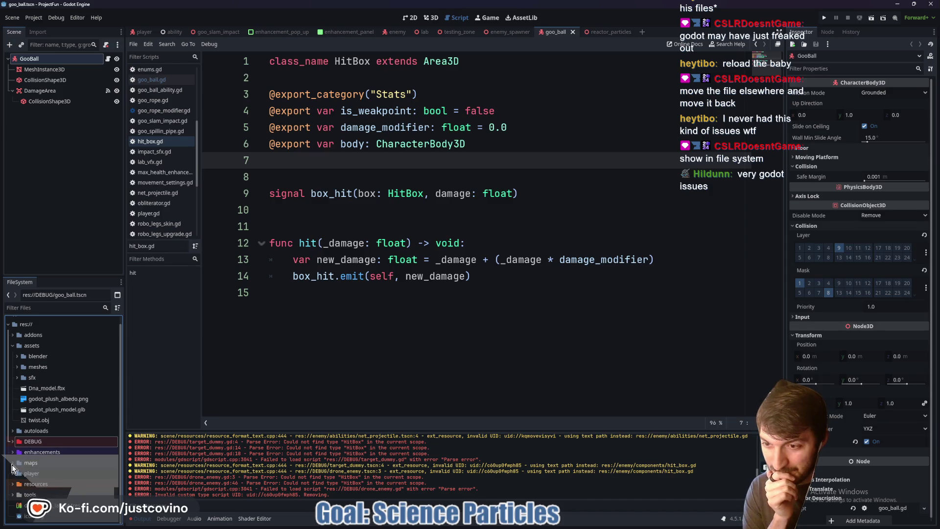
left_click(12, 441)
scroll(70, 417, "down", 5)
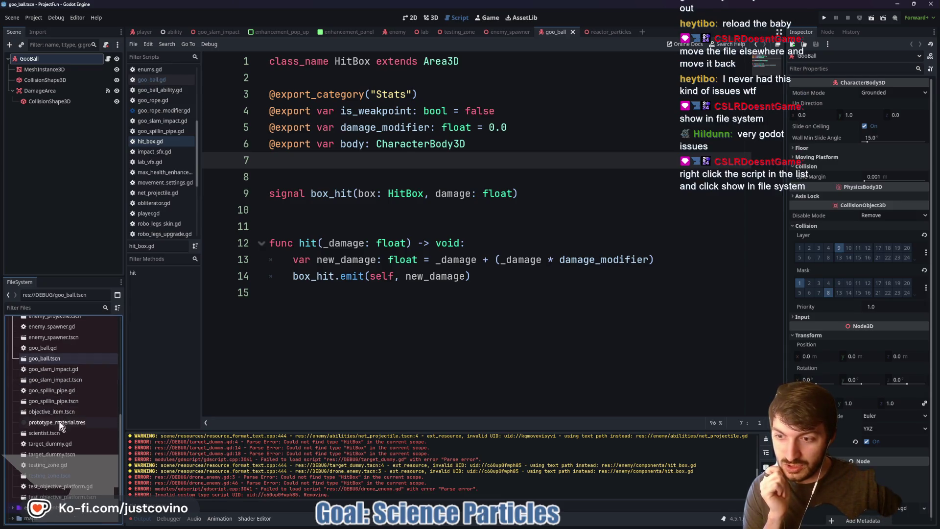
scroll(60, 436, "down", 2)
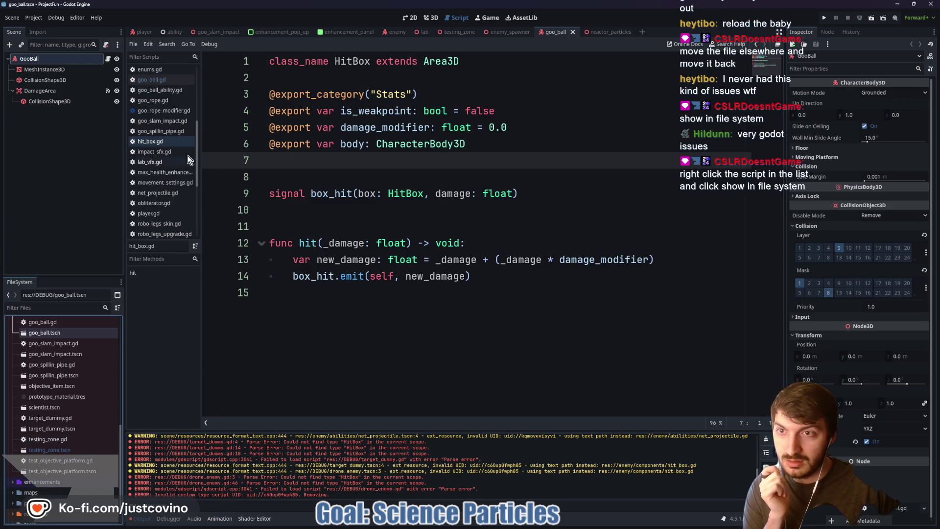
Step: Show hit_box.gd in the FileSystem, revealing it under res://enemy/components
right_click(157, 142)
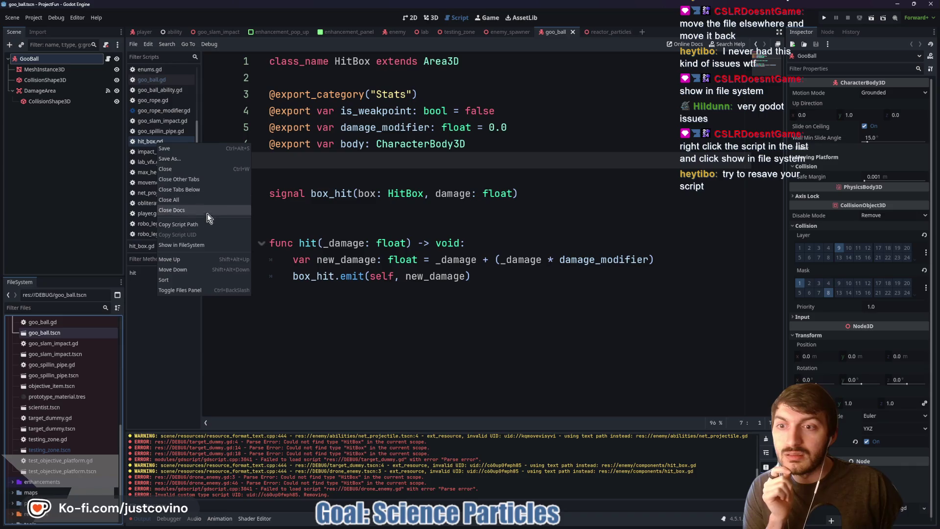
left_click(200, 245)
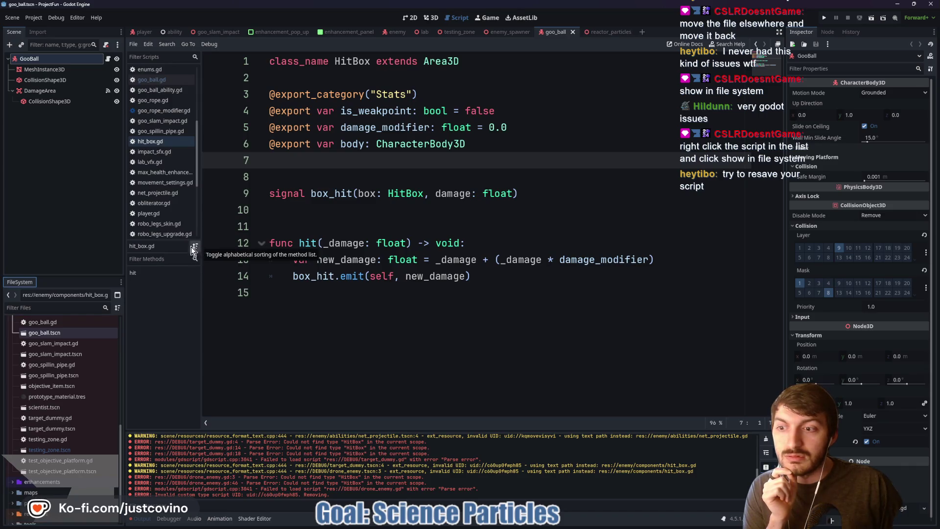
scroll(82, 424, "up", 5)
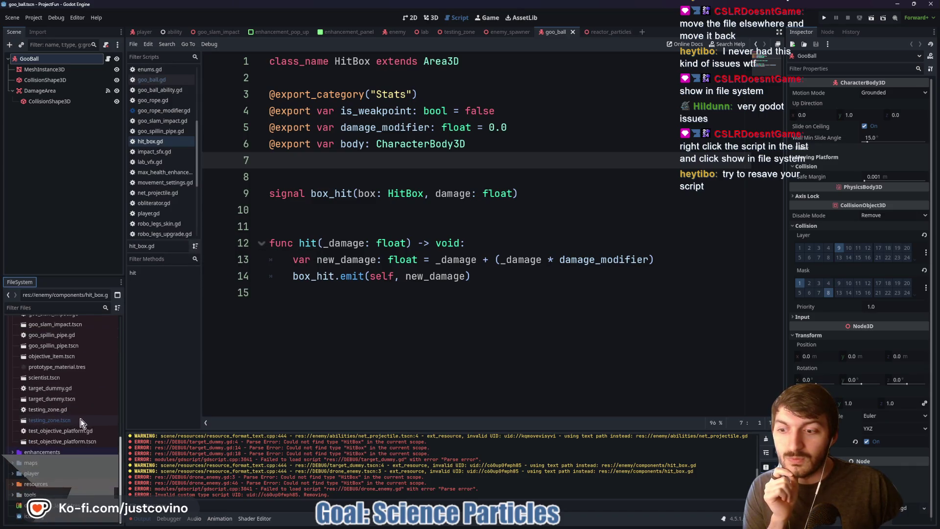
scroll(81, 421, "up", 5)
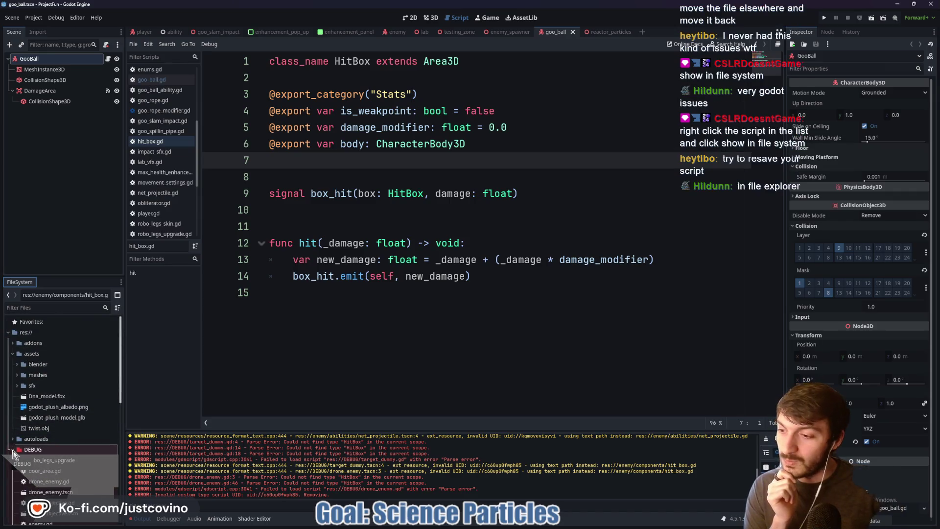
Step: Bring the textures File Explorer window forward and deselect the noise files
mouse_move(495, 526)
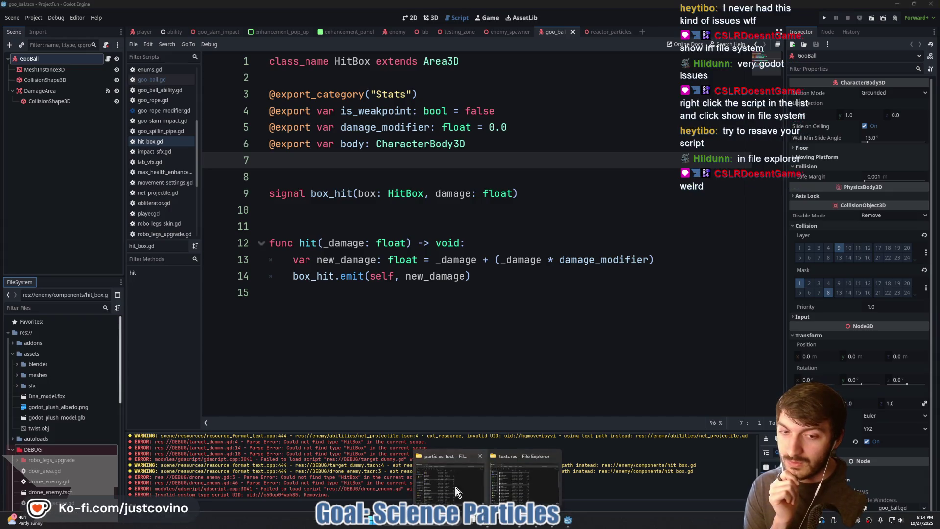
left_click(457, 489)
mouse_move(496, 523)
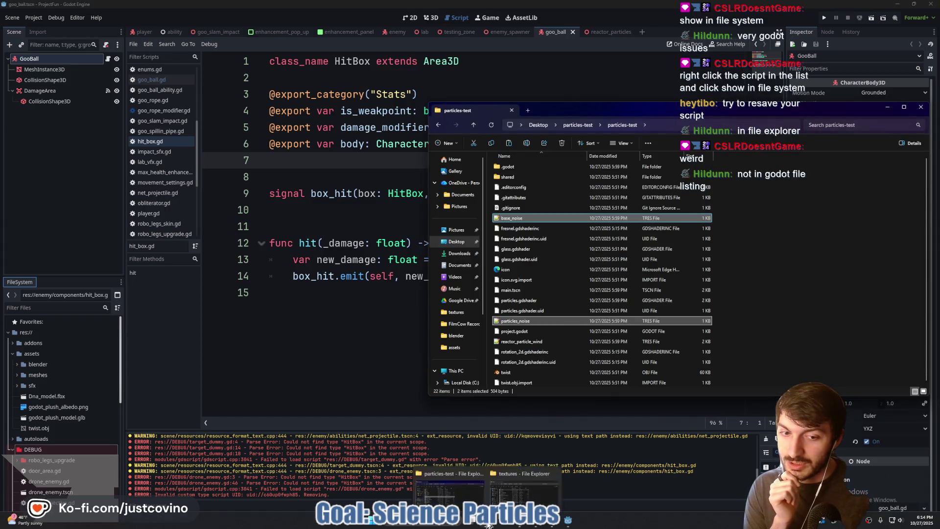
left_click(530, 477)
left_click(451, 228)
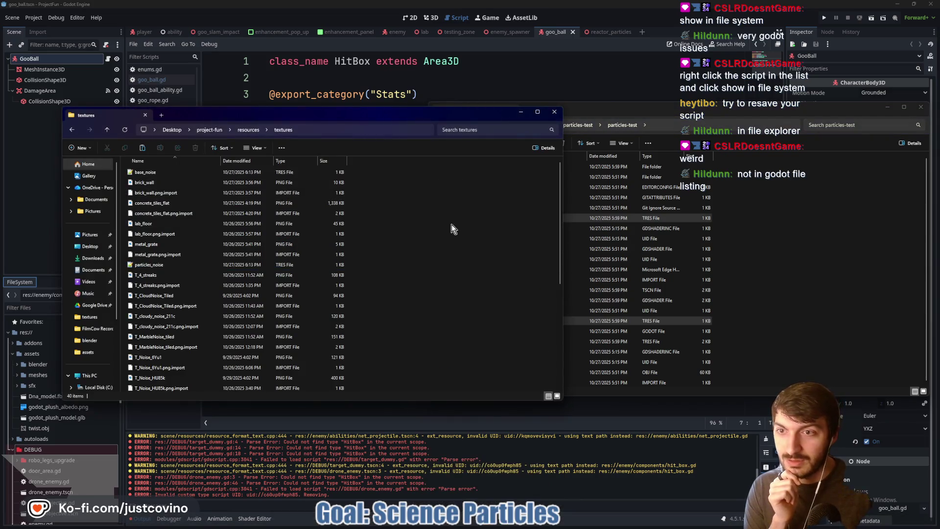
Step: Navigate up to project-fun, open the DEBUG folder, and close the particles-test window
left_click(106, 129)
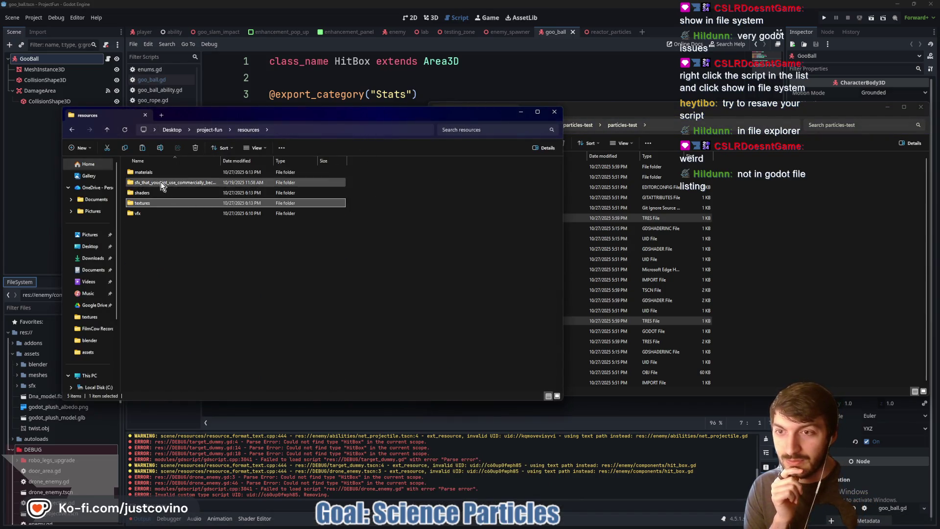
left_click(106, 130)
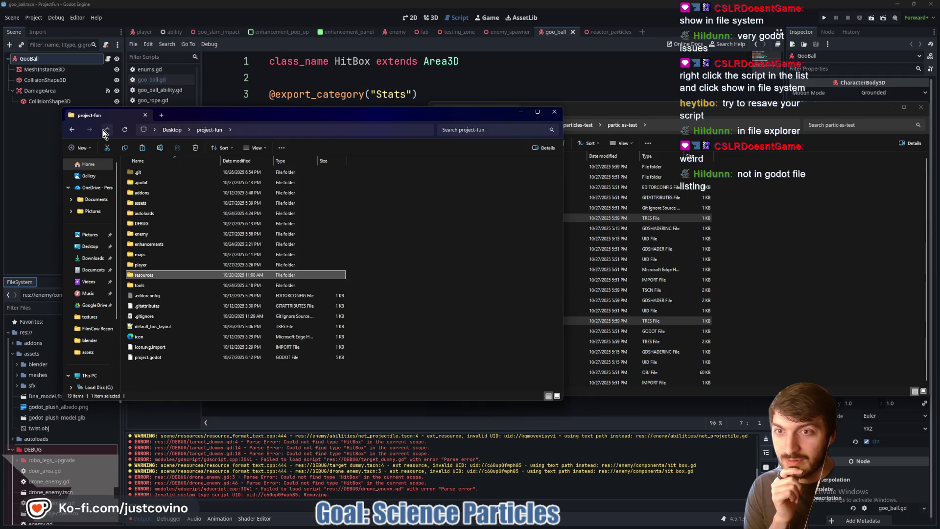
double_click(158, 222)
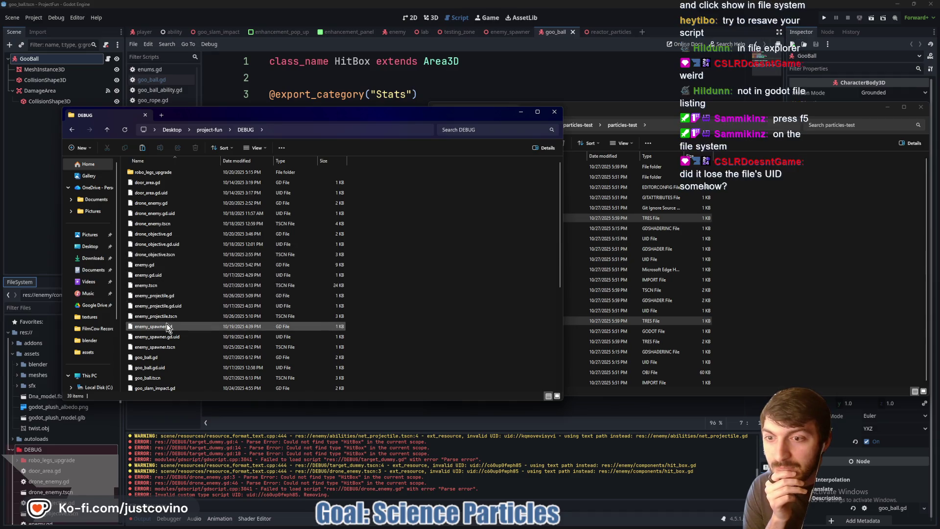
scroll(167, 327, "down", 1)
scroll(167, 328, "down", 2)
scroll(166, 327, "down", 1)
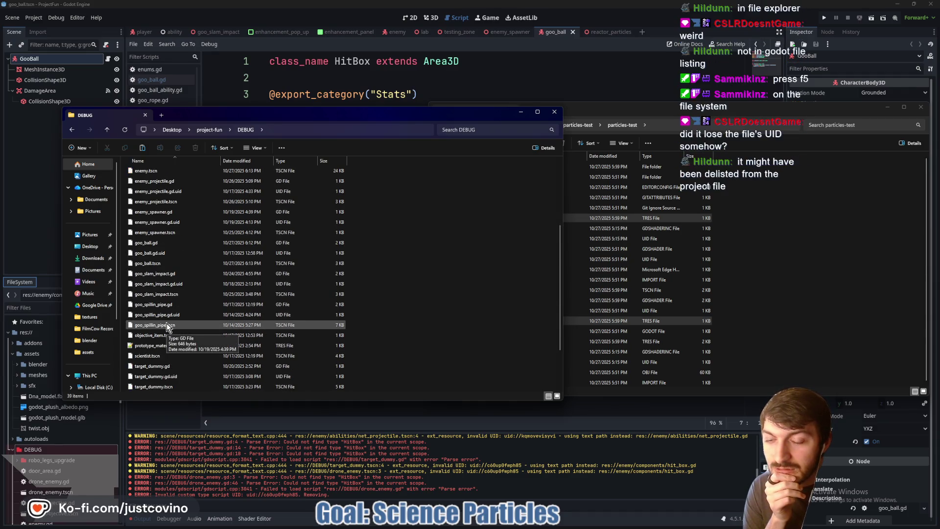
scroll(167, 327, "down", 1)
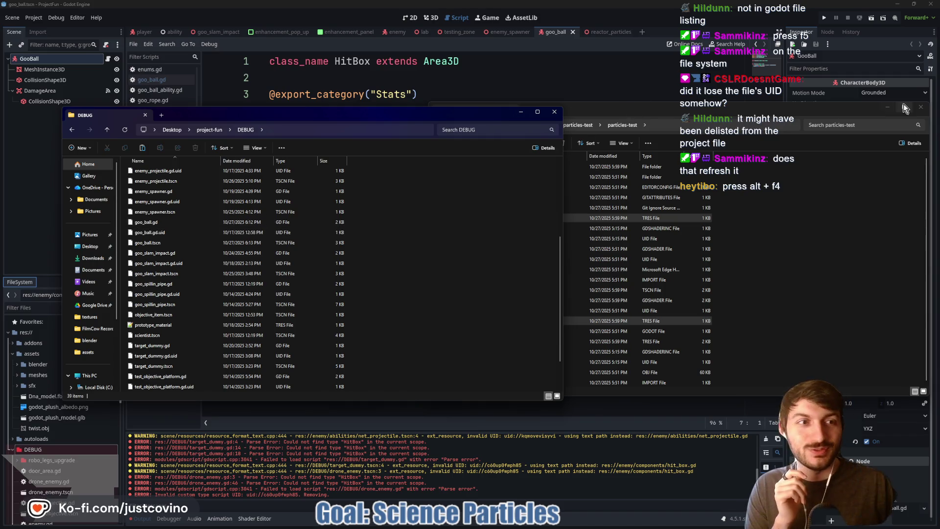
left_click(921, 106)
Step: Close the DEBUG window and Save As hit_box.gd over the existing enemy/components file, confirming overwrite
left_click(554, 111)
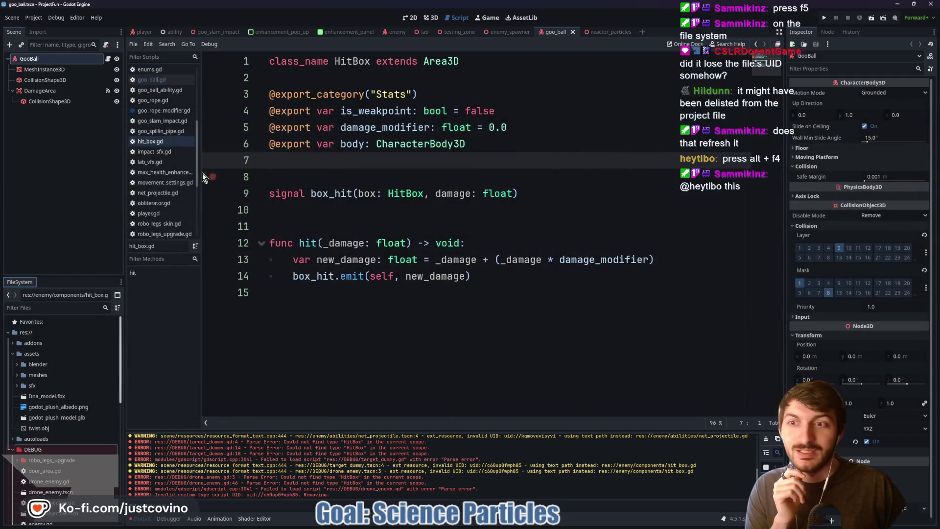
right_click(154, 143)
left_click(208, 157)
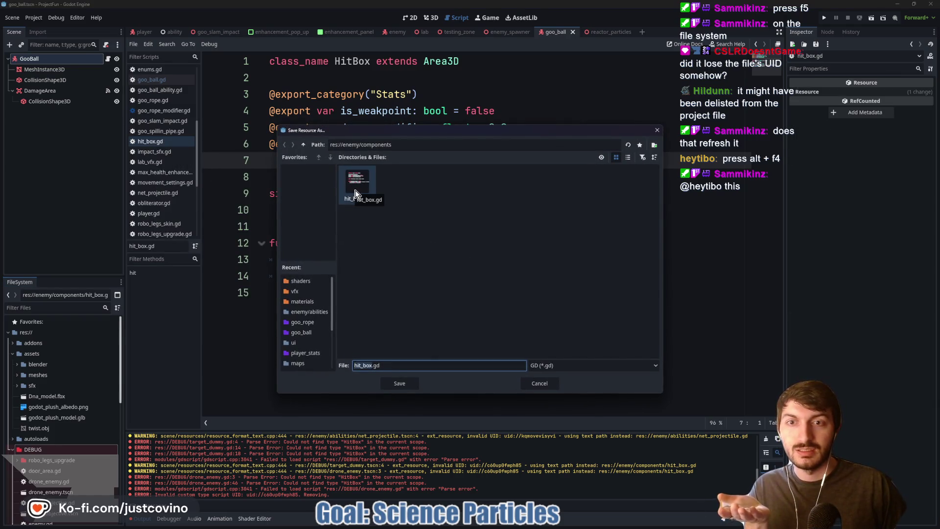
left_click(410, 257)
left_click(400, 384)
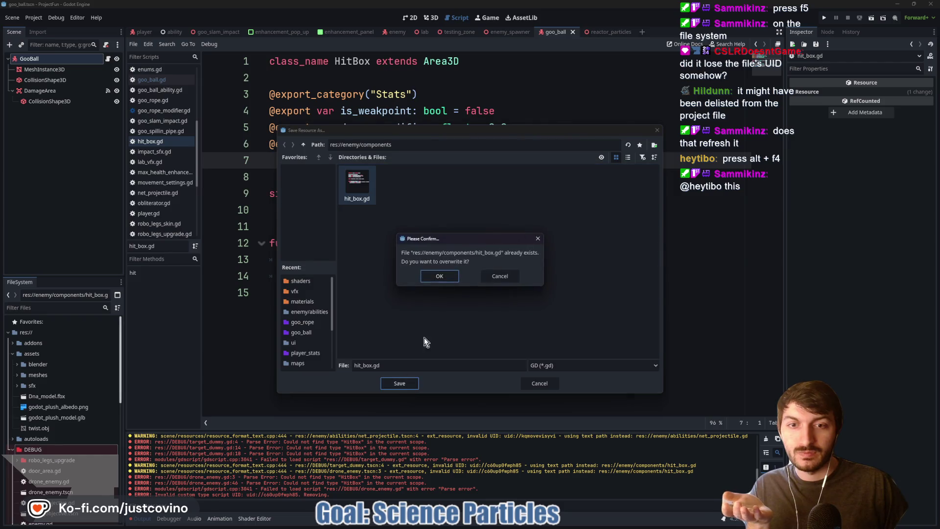
left_click(438, 277)
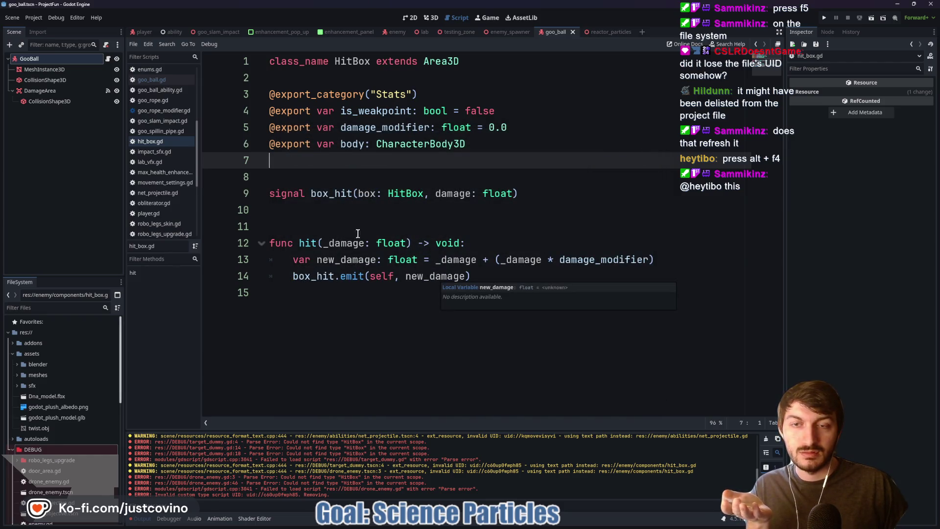
left_click(350, 227)
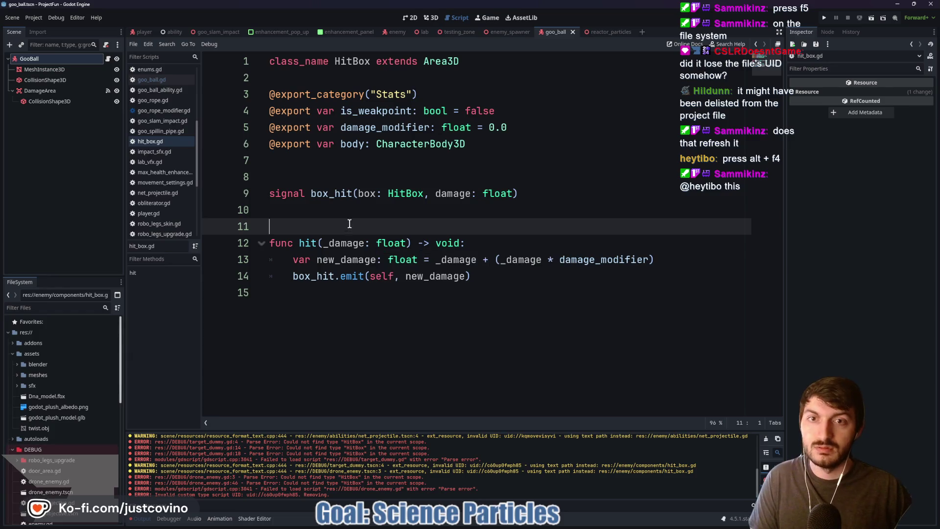
left_click(32, 19)
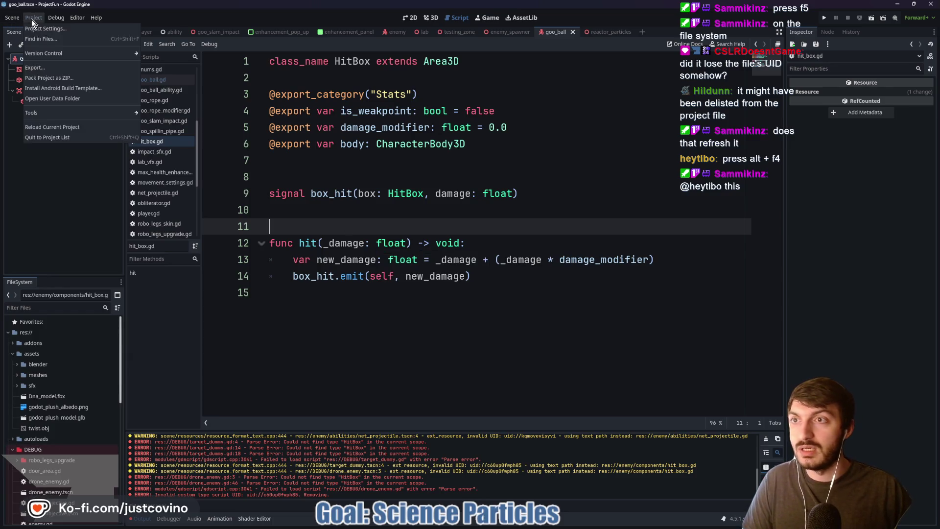
Step: Reload the current project and filter the FileSystem for hit_box
left_click(58, 128)
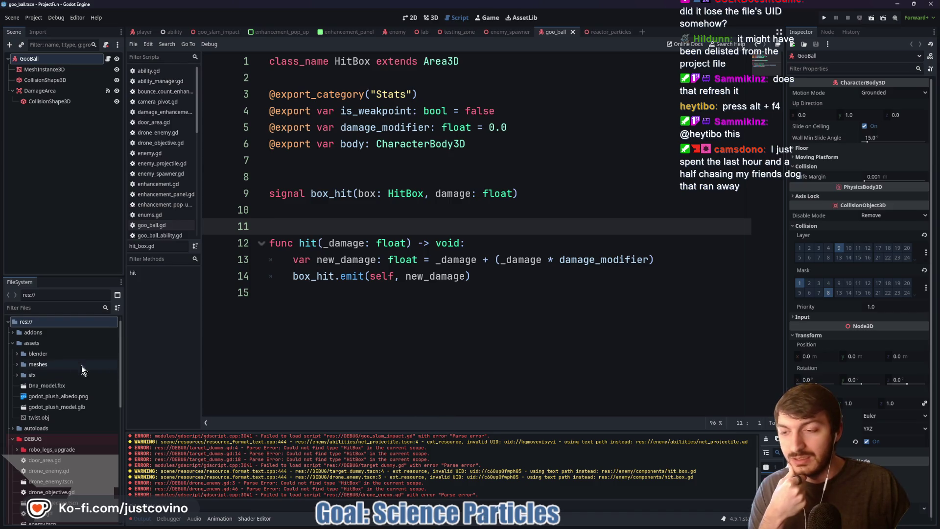
left_click(51, 309)
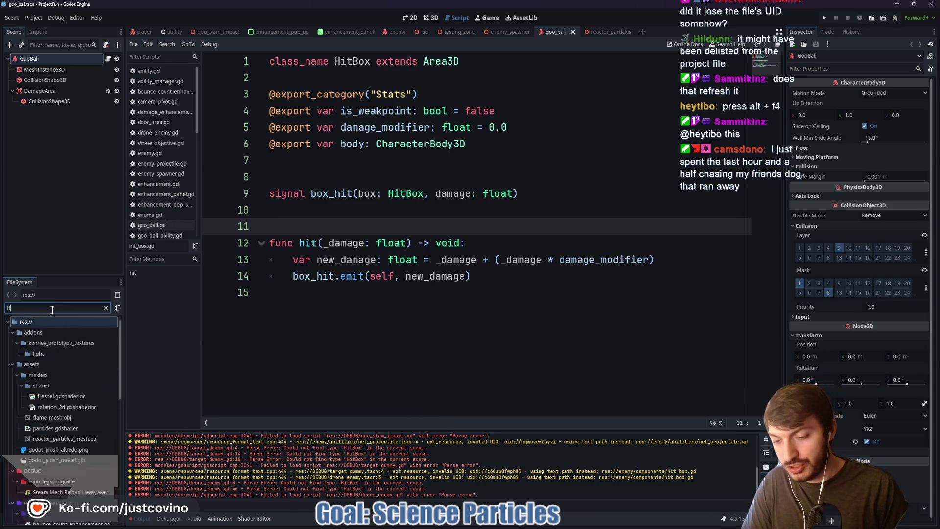
type("Hit")
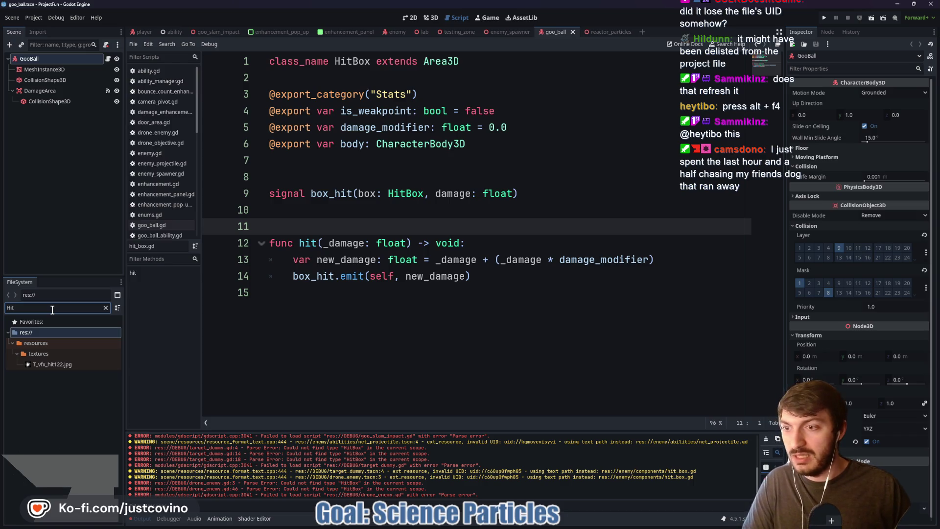
key("BackSpace")
key("BackSpace")
key("BackSpace")
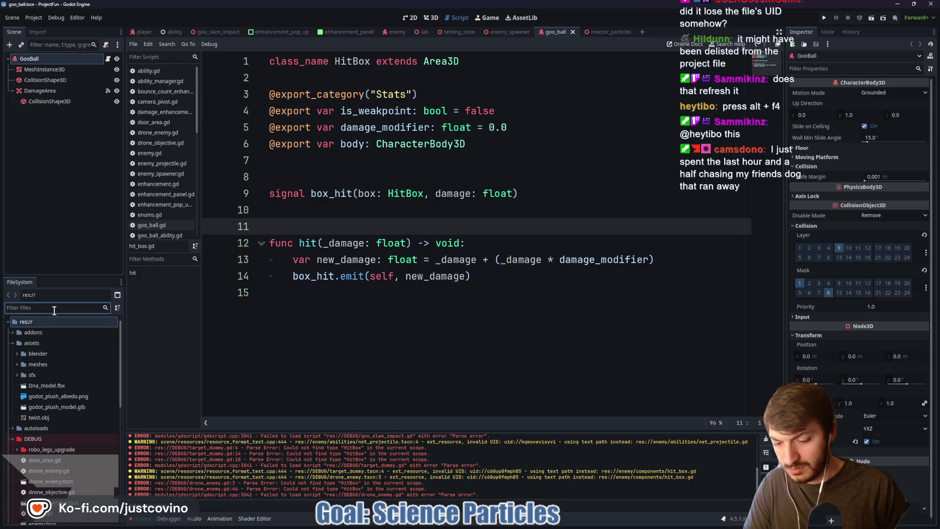
type("hit_box")
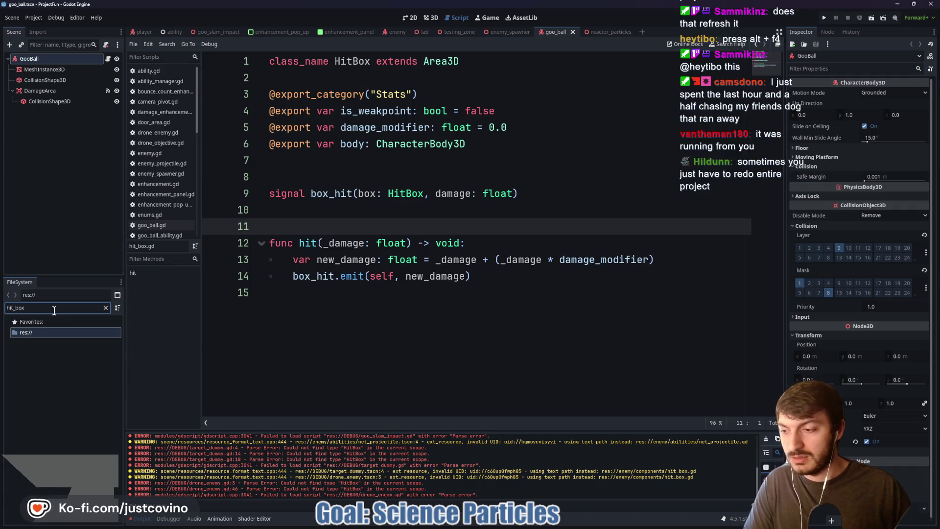
Step: Place the caret after the class_name HitBox line and resave hit_box.gd
left_click(357, 287)
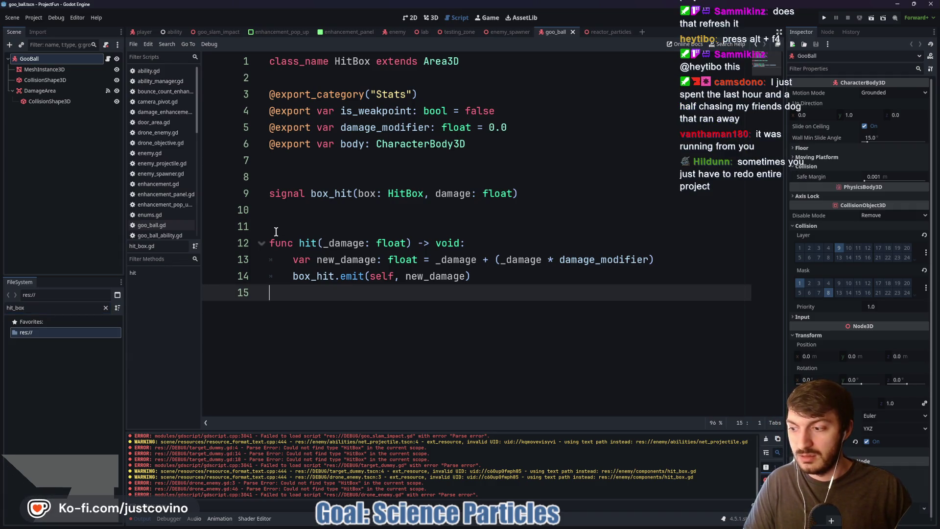
left_click(294, 177)
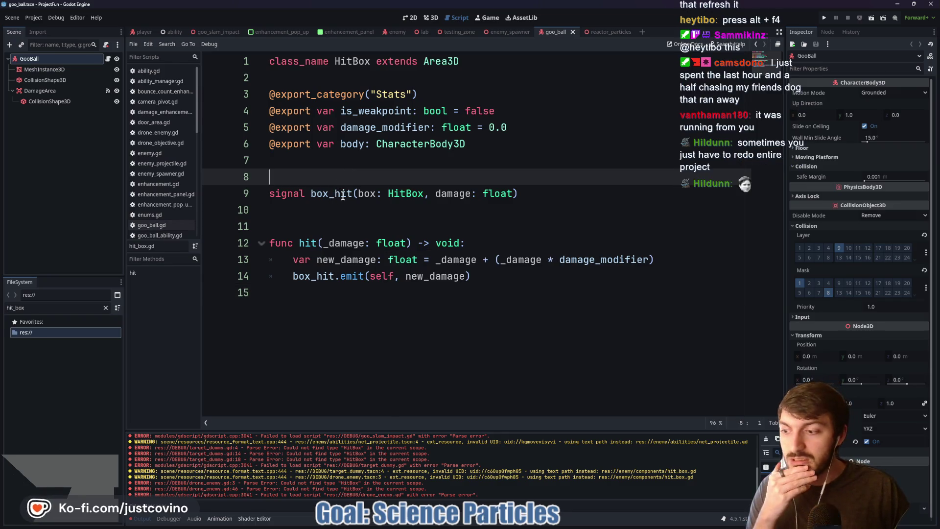
left_click(373, 68)
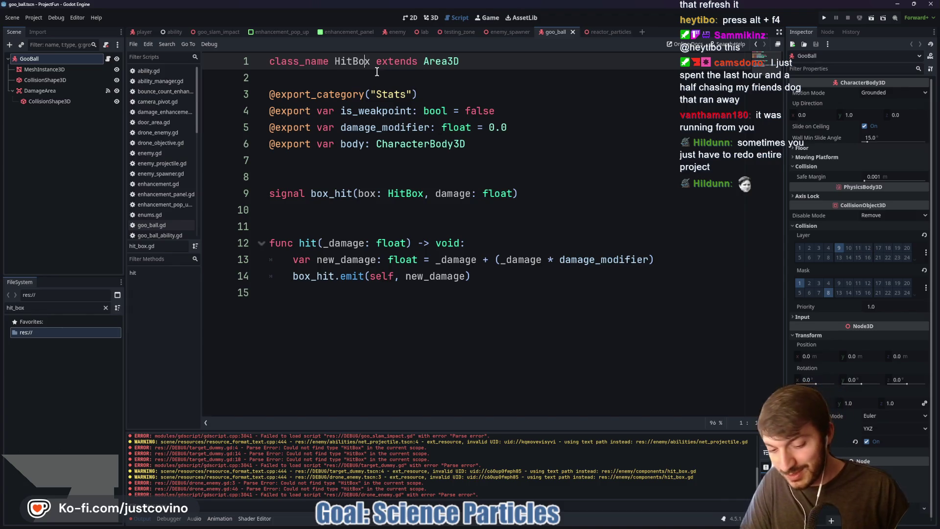
left_click(382, 76)
key("ctrl+s")
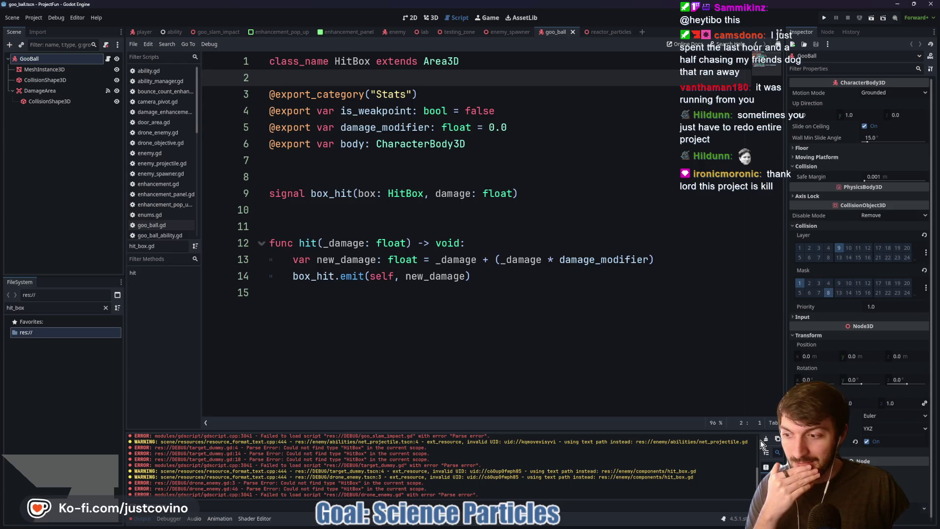
scroll(758, 441, "up", 5)
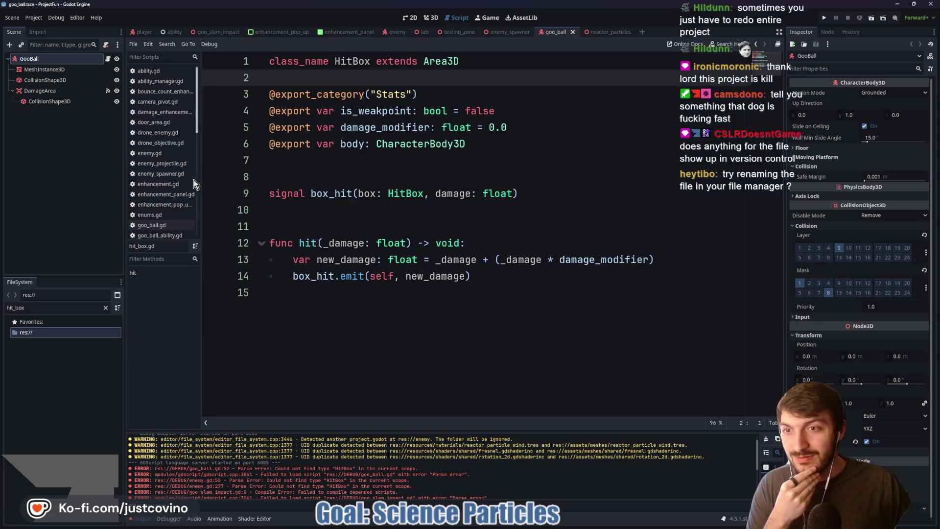
Step: In GitHub Desktop, show the diff for hit_box.gd.uid, whose single uid line was deleted
key("alt+Tab")
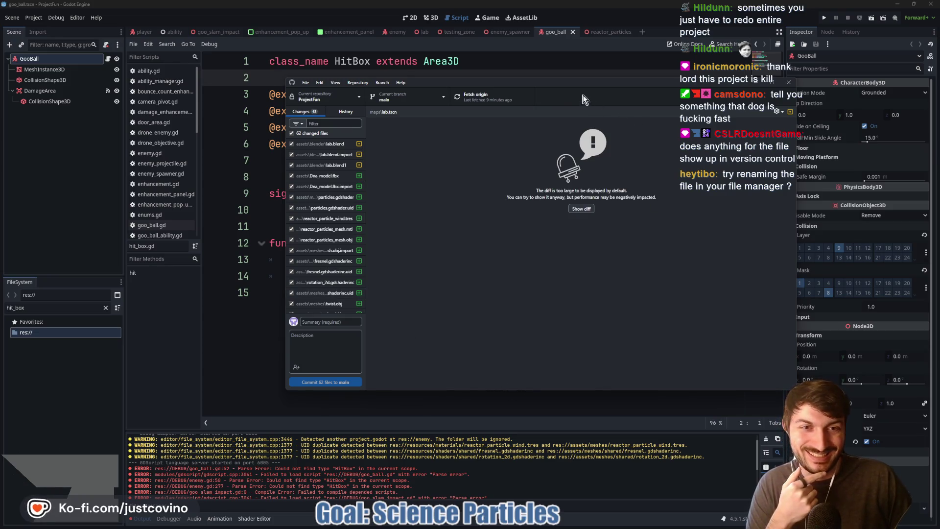
left_click_drag(549, 83, 445, 98)
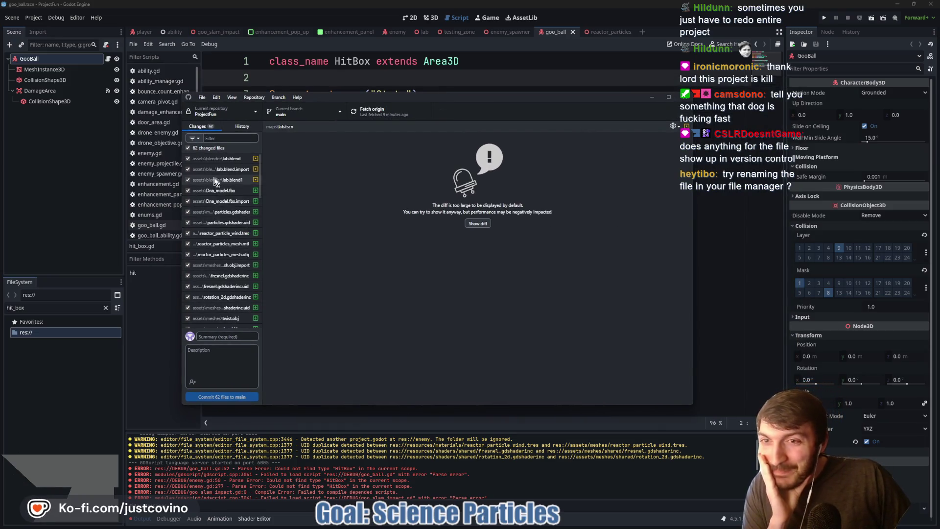
scroll(214, 180, "down", 3)
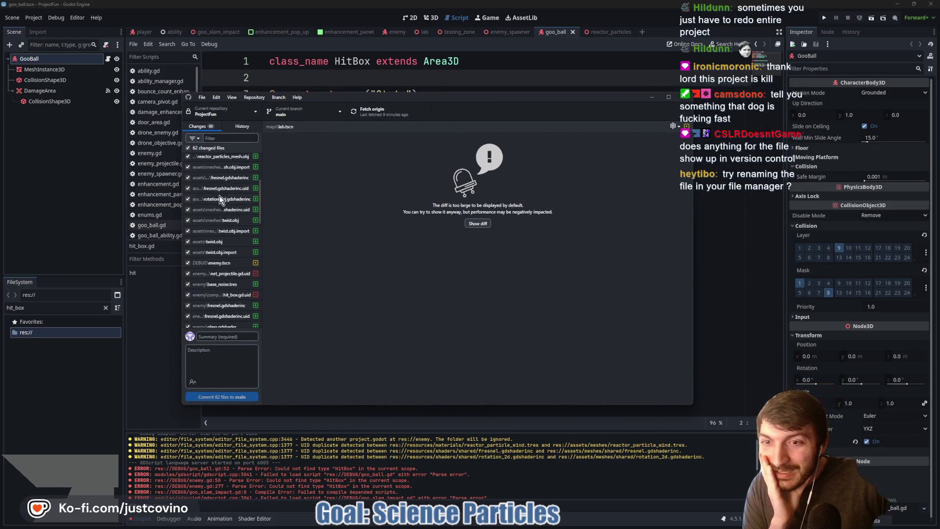
left_click(220, 294)
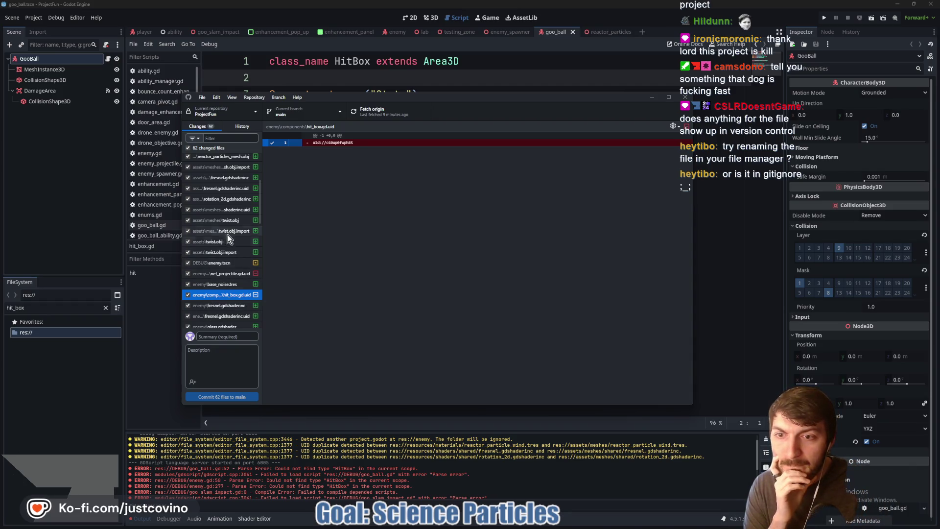
scroll(224, 239, "down", 3)
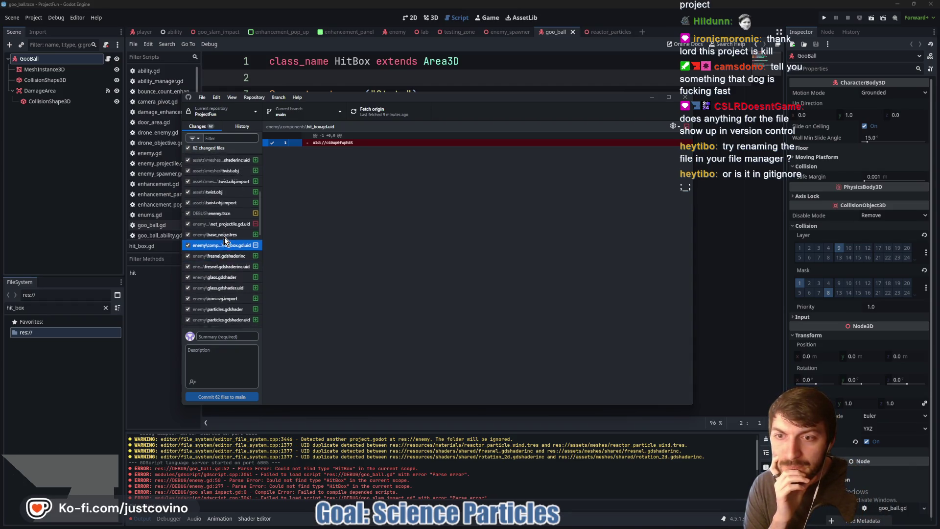
Step: Filter the changed-files list by 'hit', then clear the filter to list all 62 files
left_click(215, 138)
type("jo")
key("BackSpace")
key("BackSpace")
type("hit")
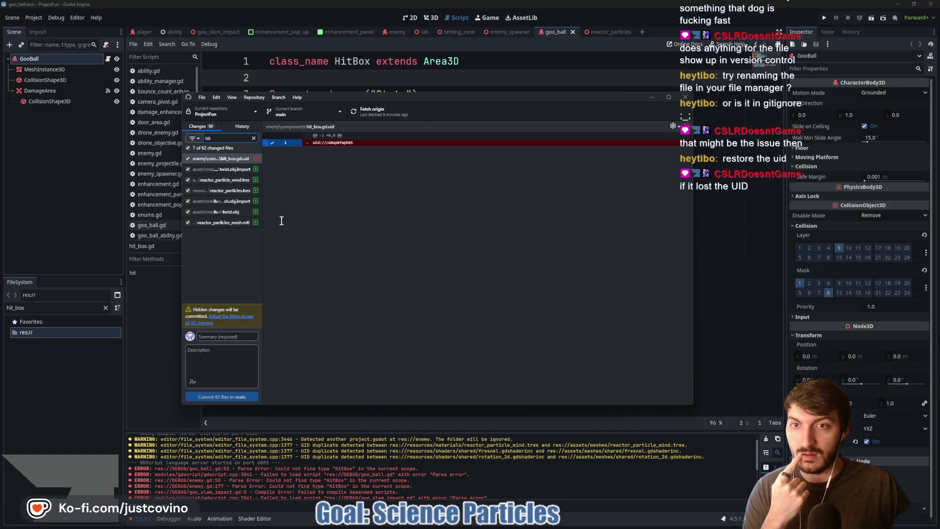
left_click(254, 139)
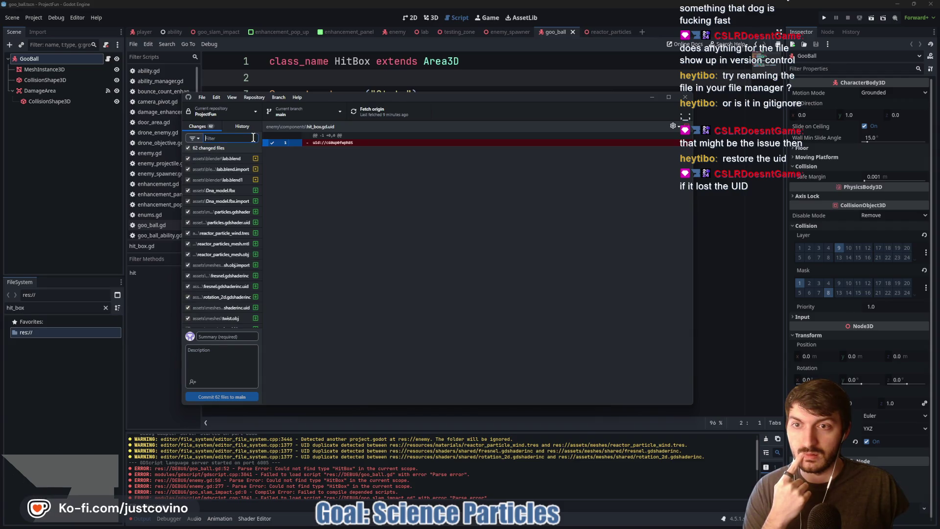
left_click(254, 97)
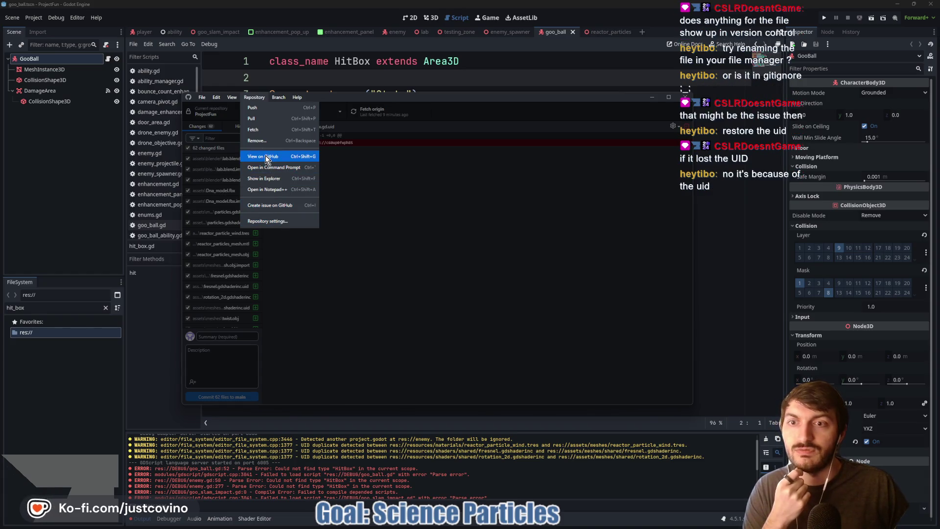
Step: Review the .gitignore rules under Repository settings > Ignored files, then close without saving
left_click(282, 221)
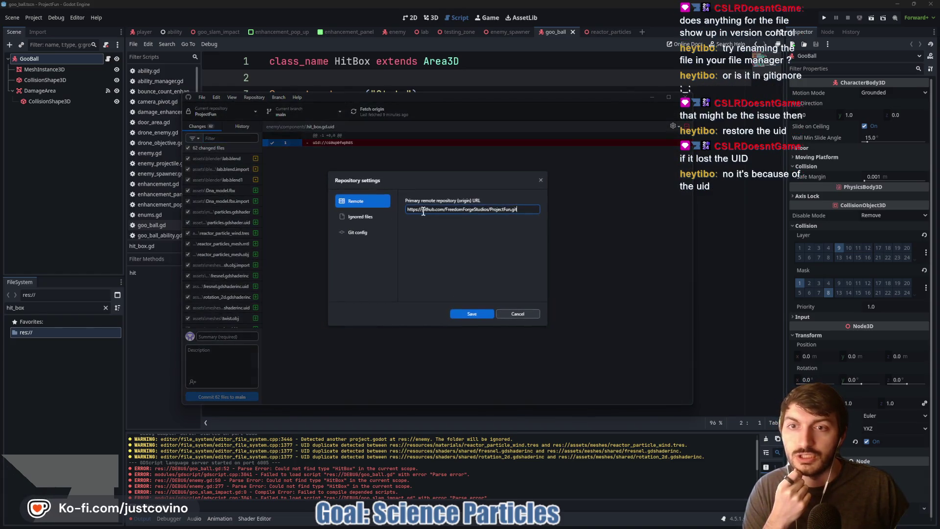
left_click(363, 221)
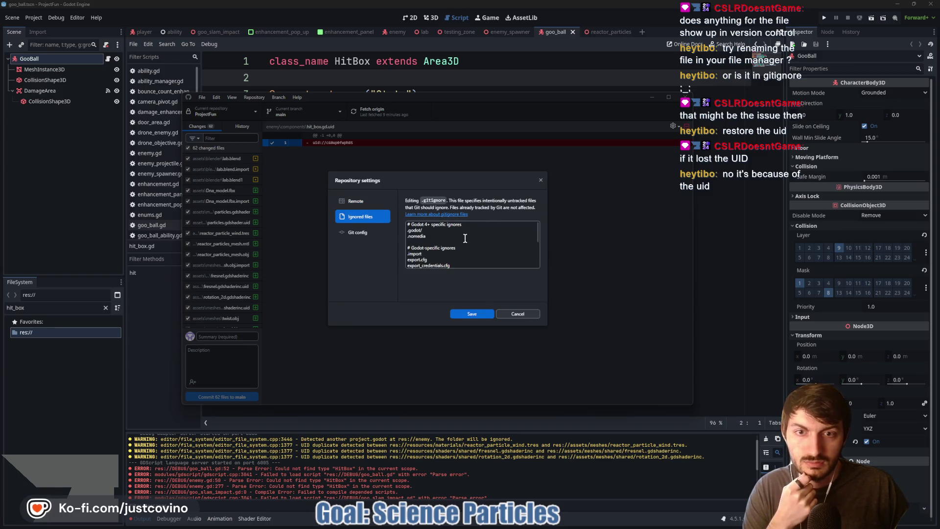
scroll(510, 243, "down", 2)
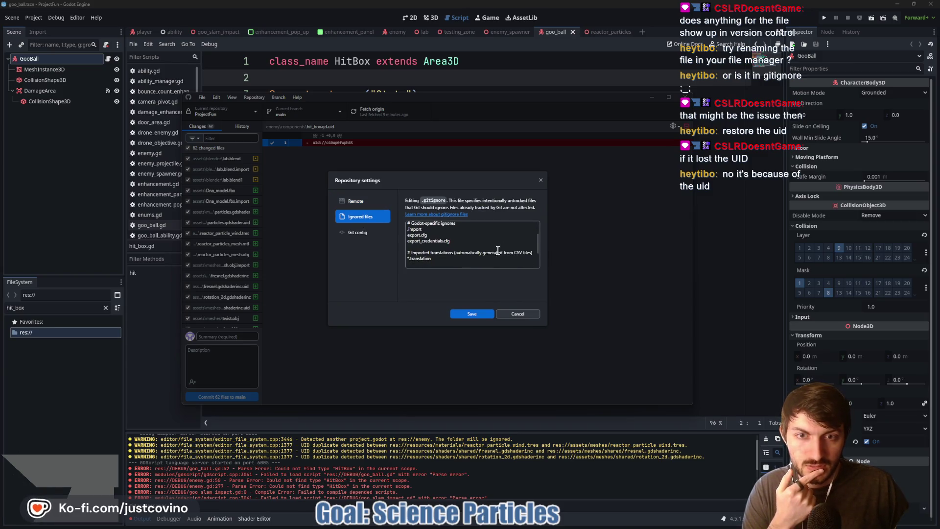
scroll(475, 243, "down", 2)
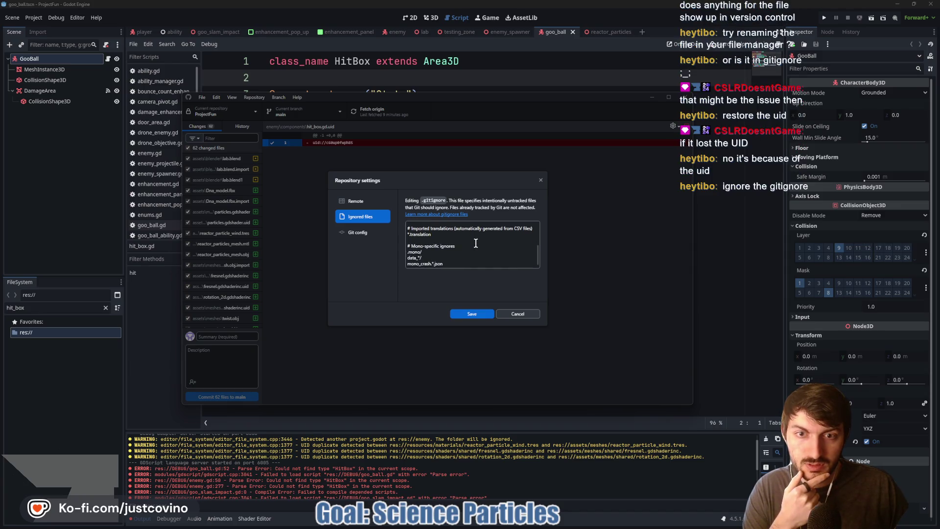
scroll(475, 244, "down", 1)
scroll(476, 243, "up", 6)
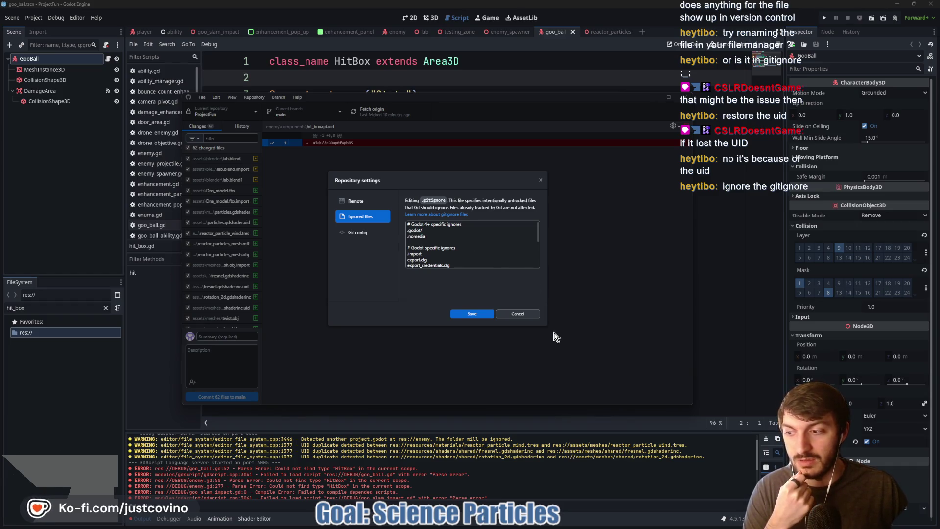
left_click(536, 314)
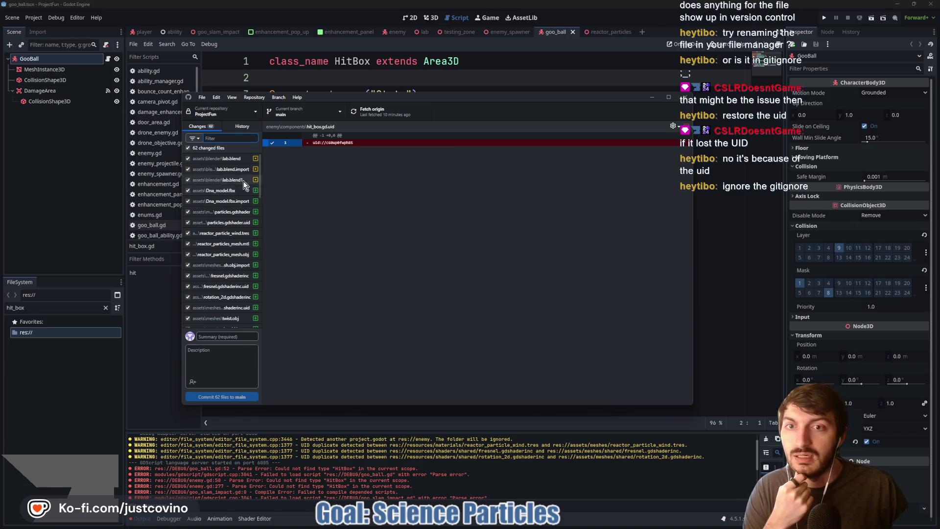
Step: Discard the hit_box.gd.uid change, leaving 61 changed files, and return to Godot's hit_box.gd script
scroll(231, 245, "down", 3)
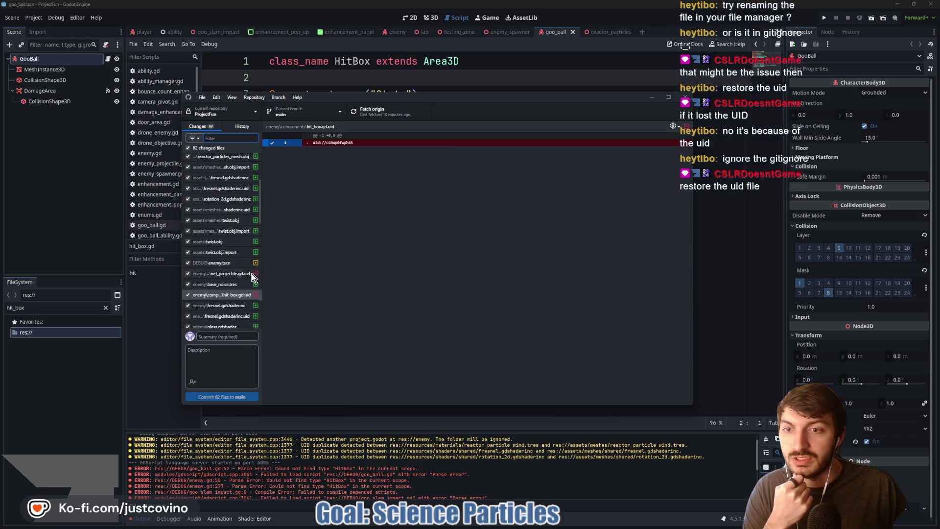
left_click(212, 296)
right_click(212, 296)
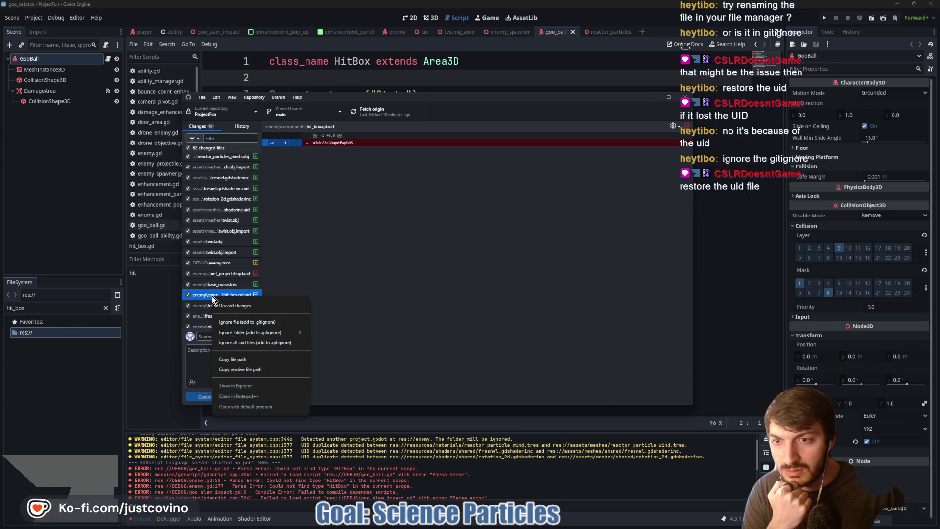
left_click(188, 299)
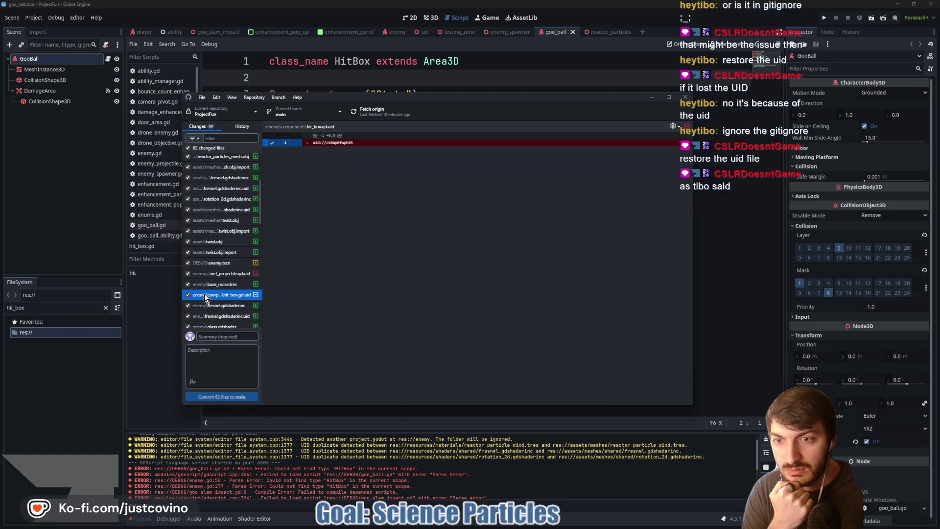
right_click(205, 297)
left_click(220, 302)
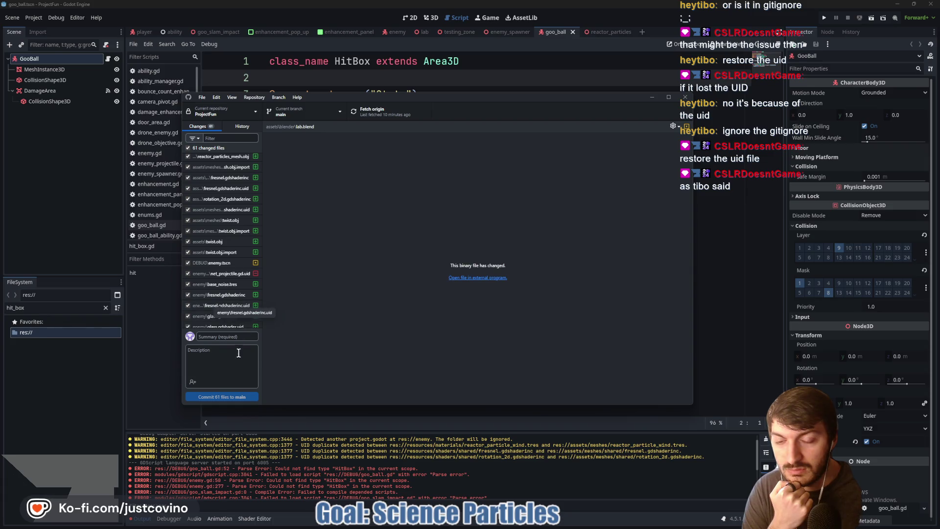
left_click(133, 416)
left_click(409, 330)
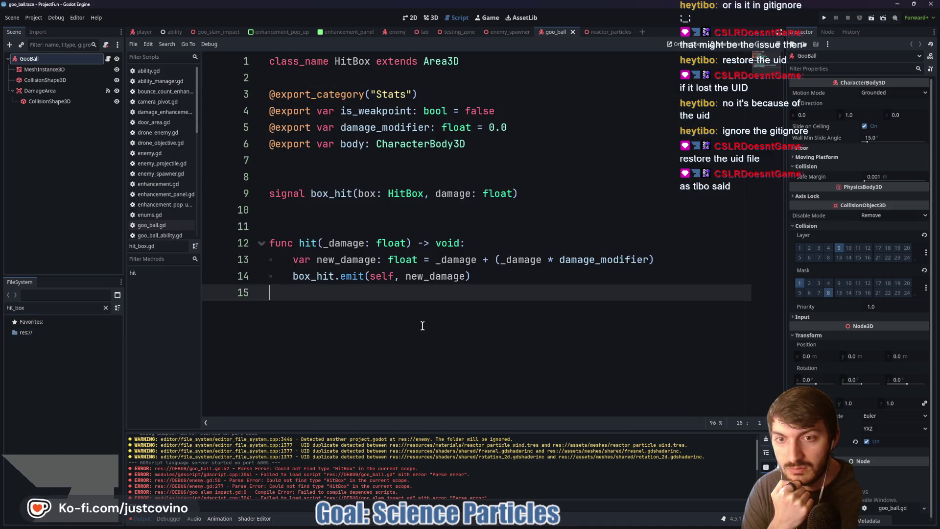
Step: Clear the output and run the lab scene, which still halts on goo_ball.gd's HitBox error; close the game
left_click(766, 441)
left_click(419, 36)
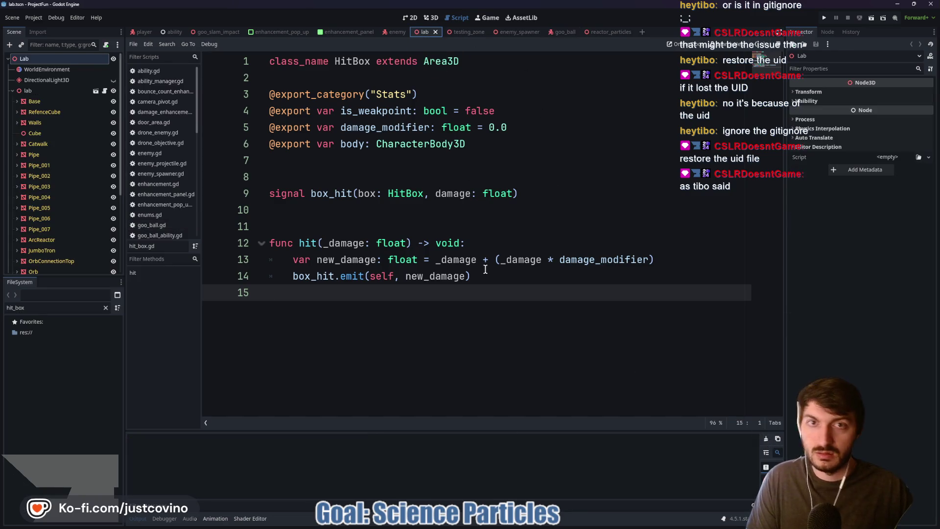
key("F6")
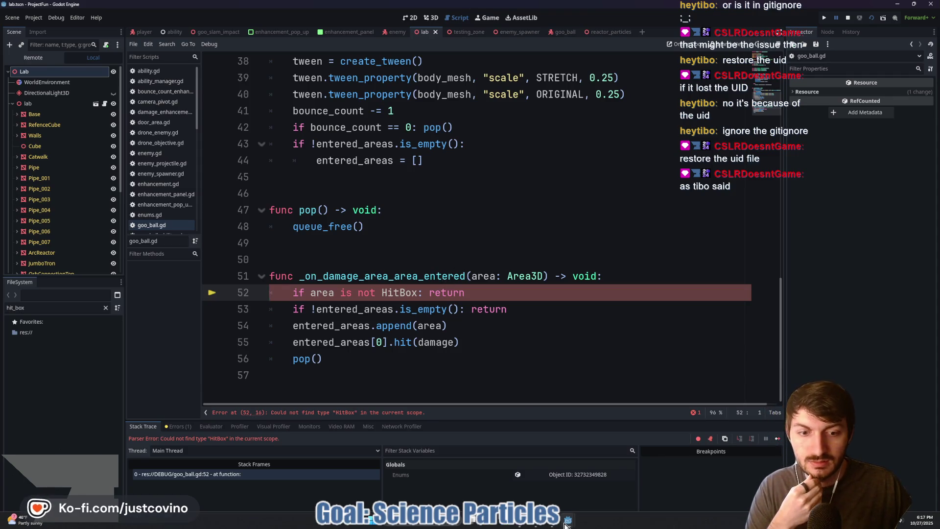
mouse_move(567, 522)
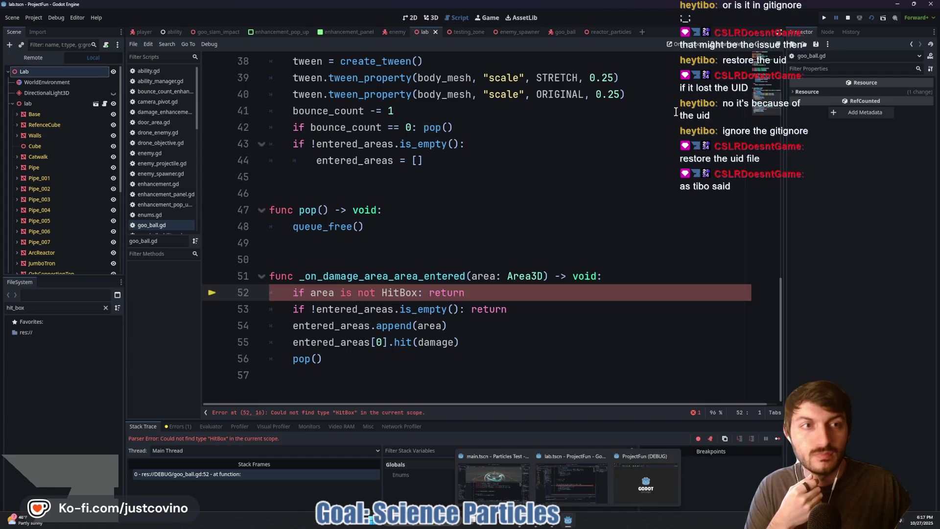
left_click(673, 456)
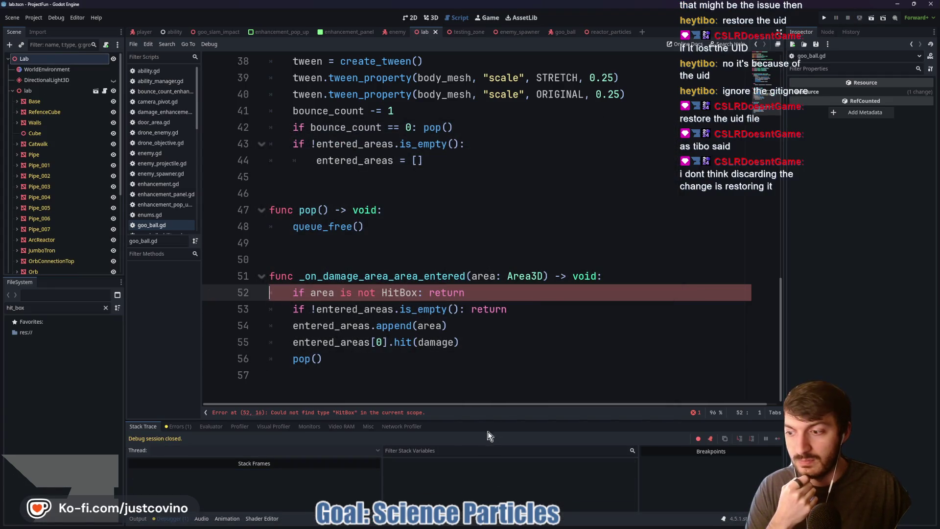
left_click(519, 525)
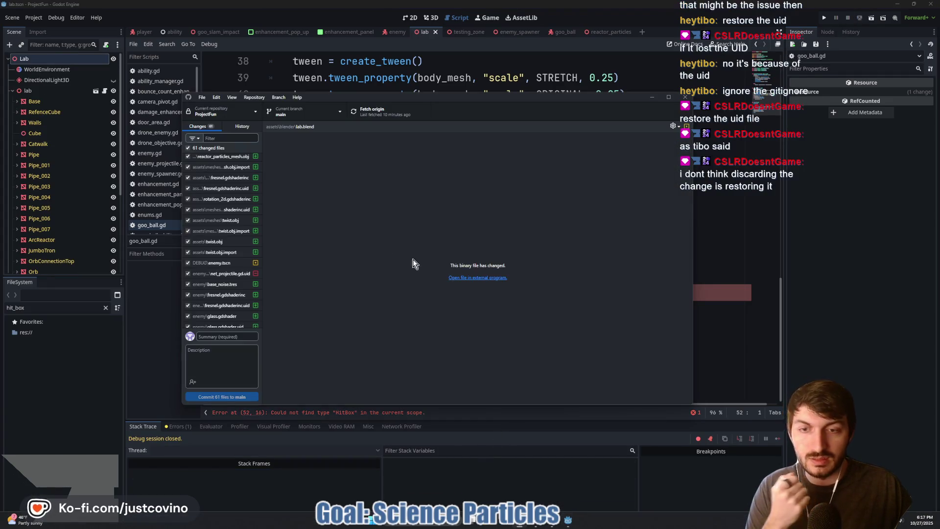
Step: Start the commit summary with 'Read', after erasing a stray 'f'
left_click(230, 334)
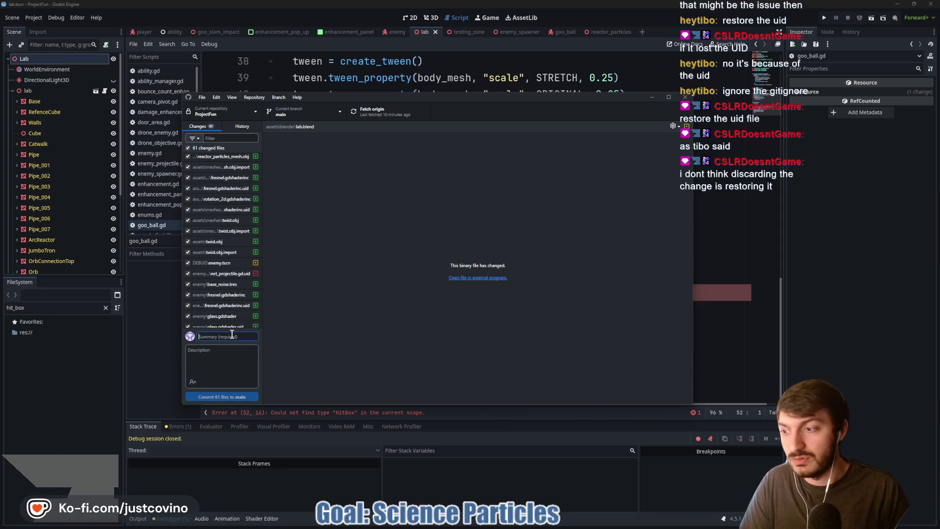
type("f")
key("BackSpace")
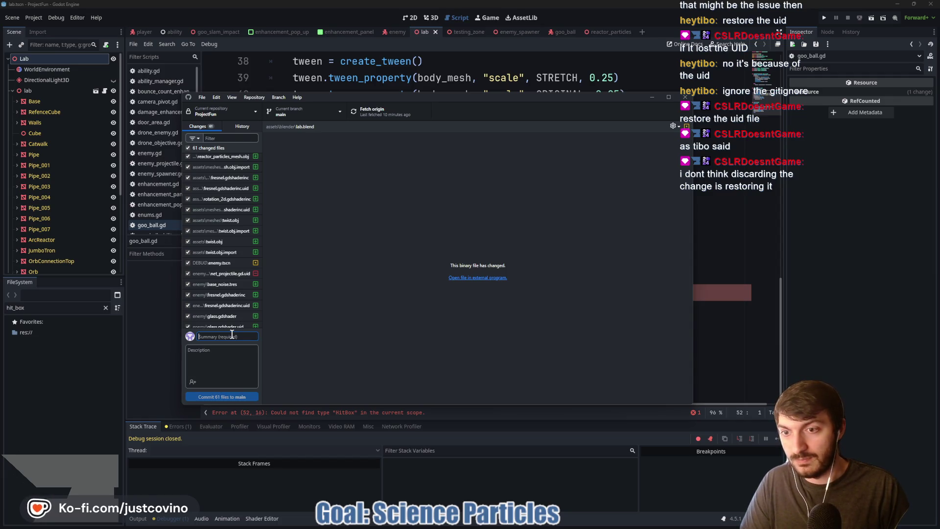
type("Read")
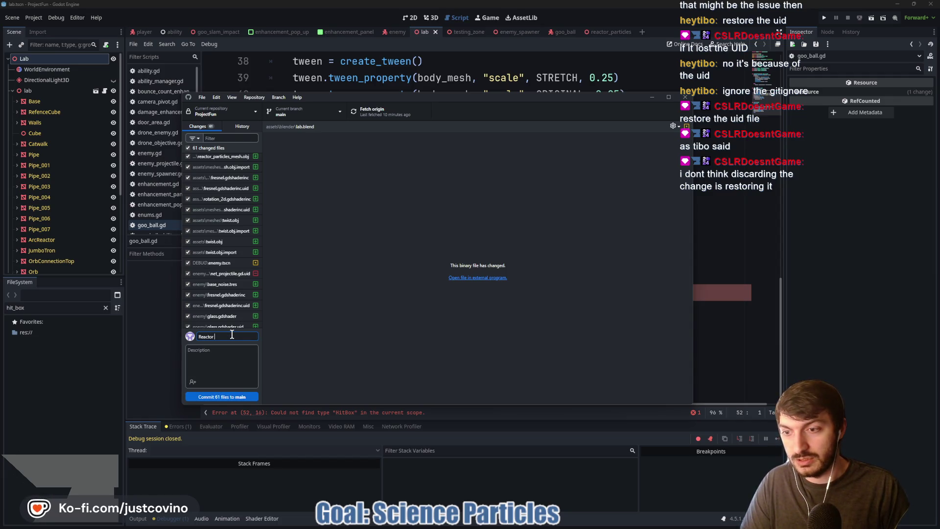
left_click(183, 58)
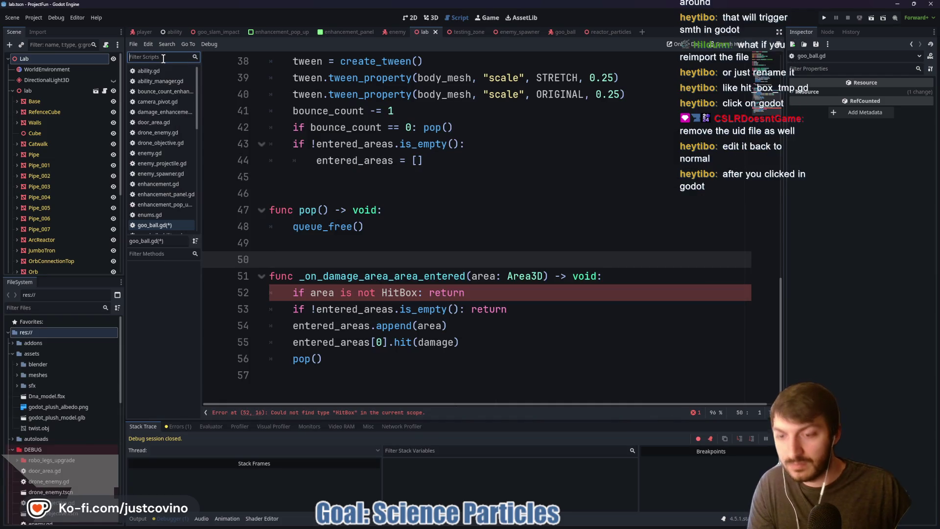
Step: Open hit_box.gd using the 'hitb' script filter, then reload the project without saving changes
type("hitb")
left_click(162, 71)
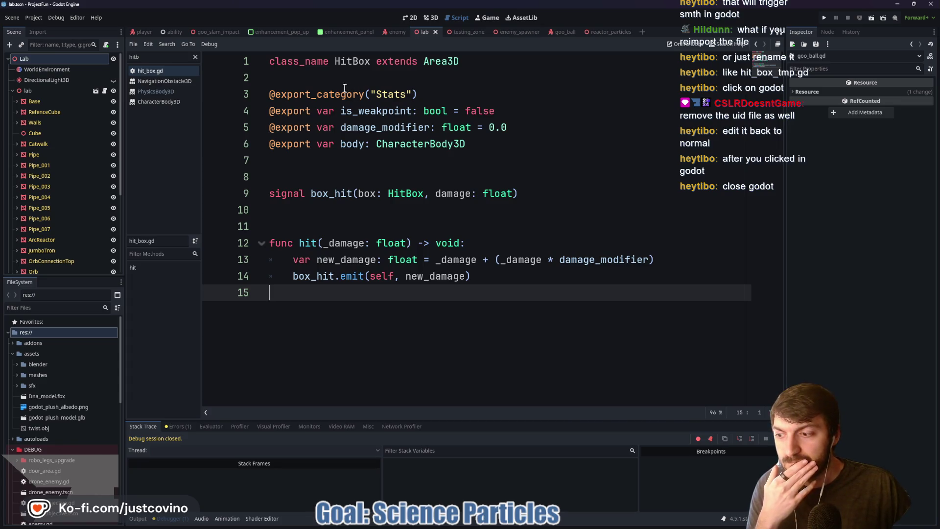
left_click(382, 210)
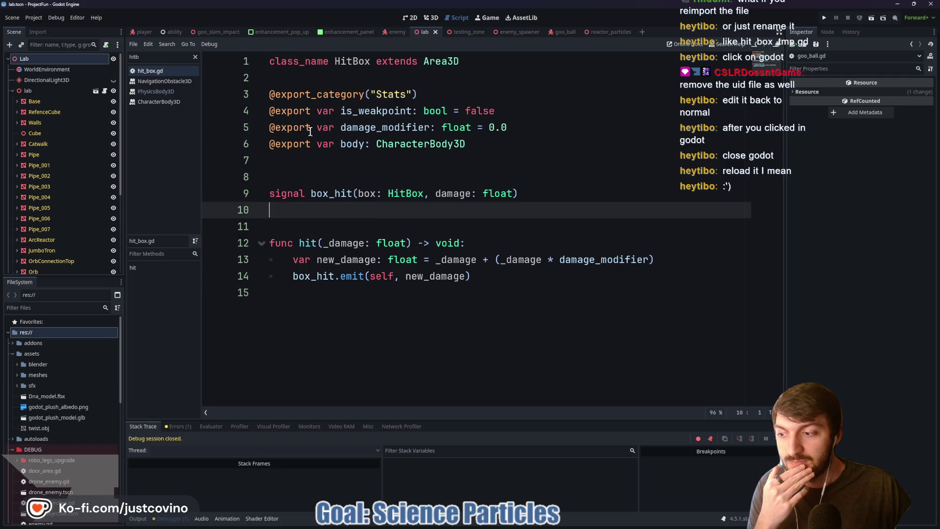
left_click(34, 17)
left_click(67, 128)
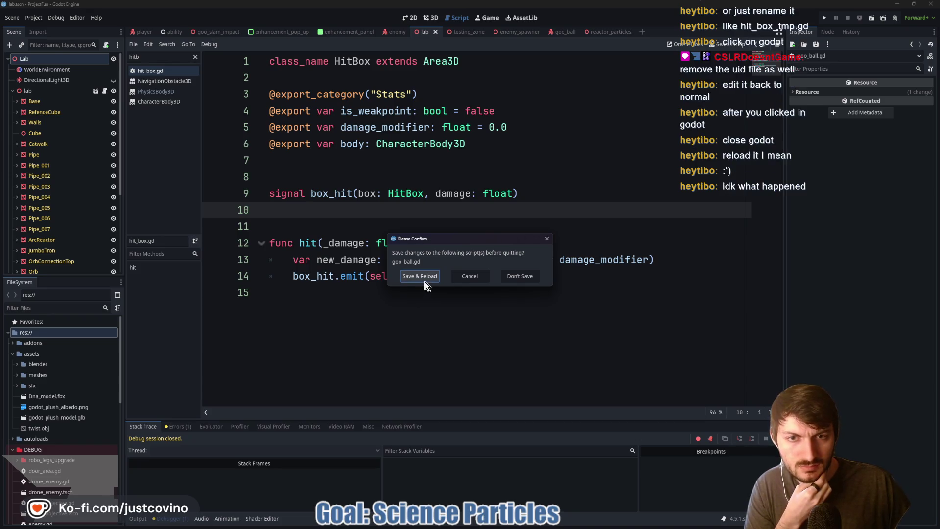
left_click(520, 276)
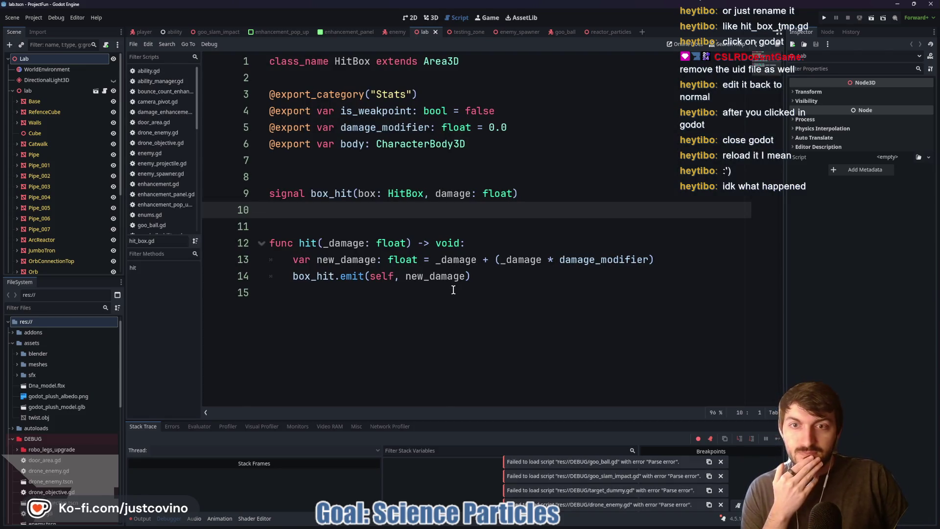
Step: Find hit_box.gd in the FileSystem dock and start re-saving it with Save As
left_click(371, 61)
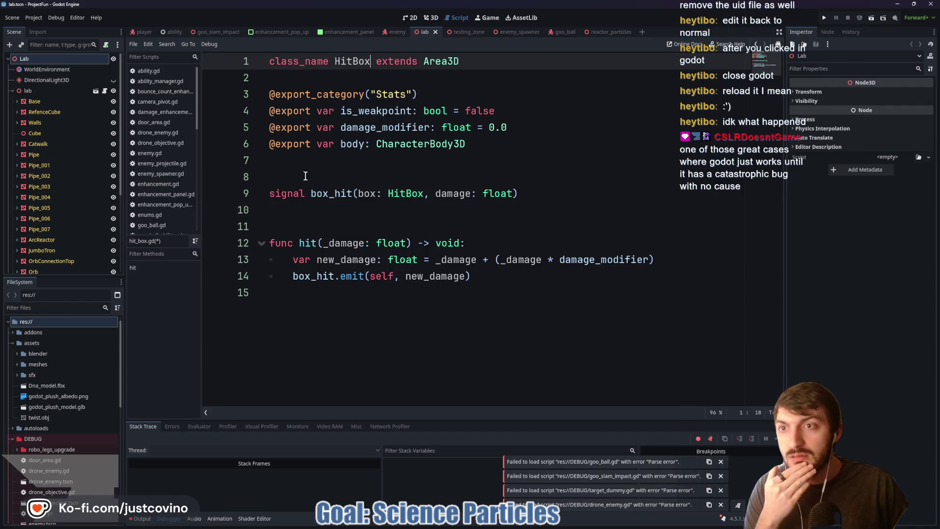
left_click(36, 308)
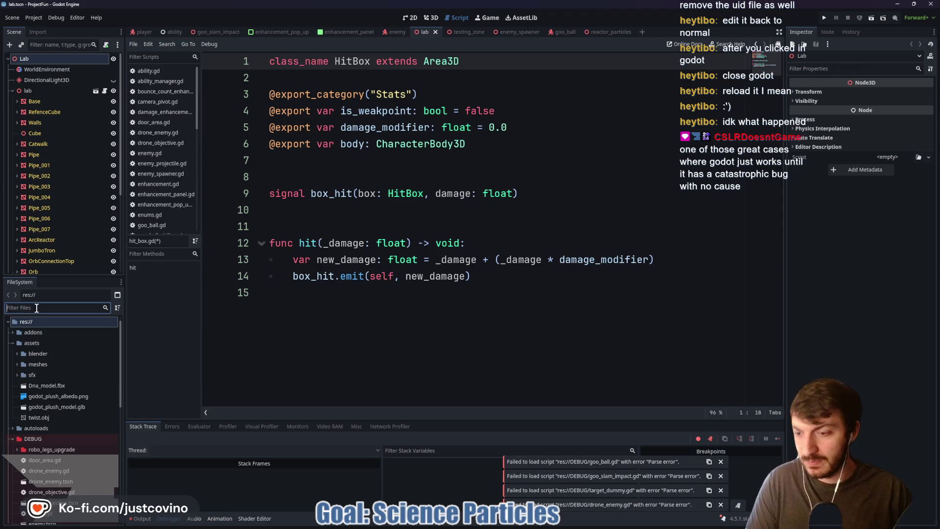
type("hit")
key("BackSpace")
key("BackSpace")
key("BackSpace")
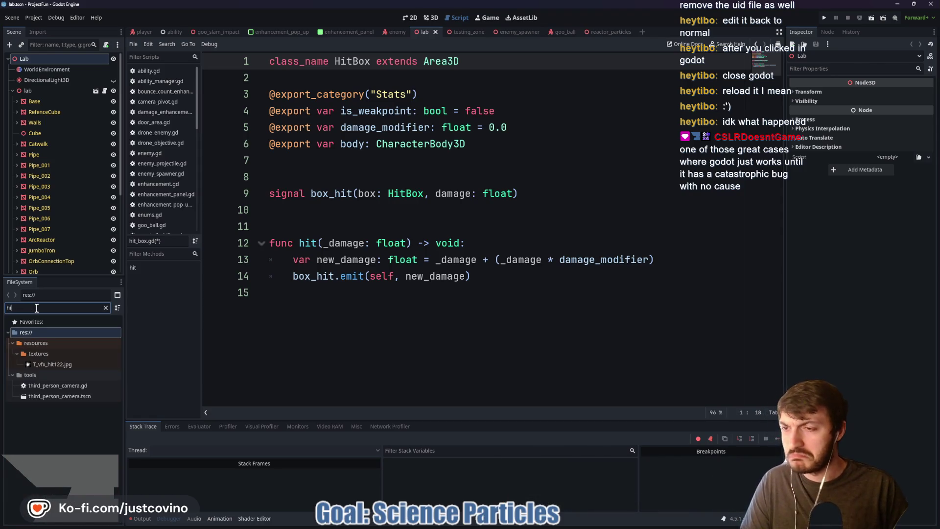
scroll(181, 196, "down", 4)
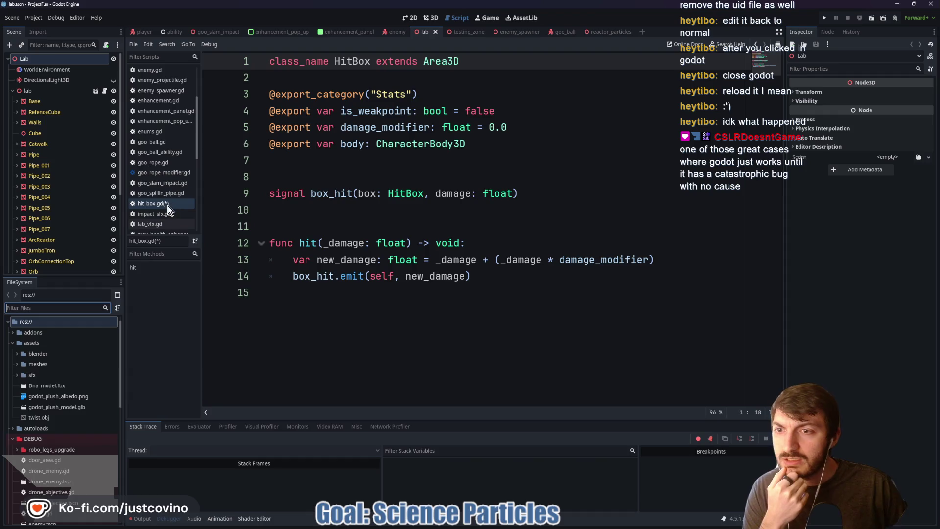
right_click(167, 205)
left_click(179, 221)
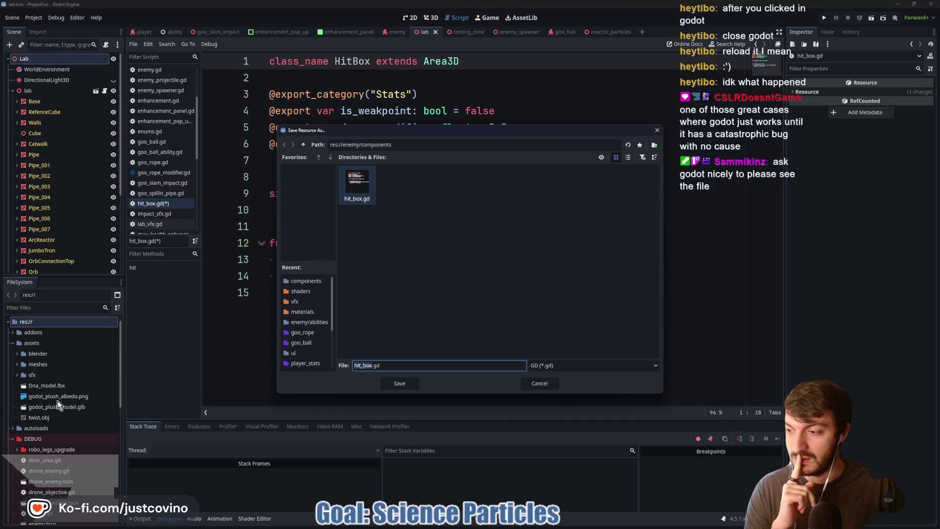
Step: Overwrite hit_box.gd in res://enemy/components with a fresh save and check the Output log
left_click(399, 383)
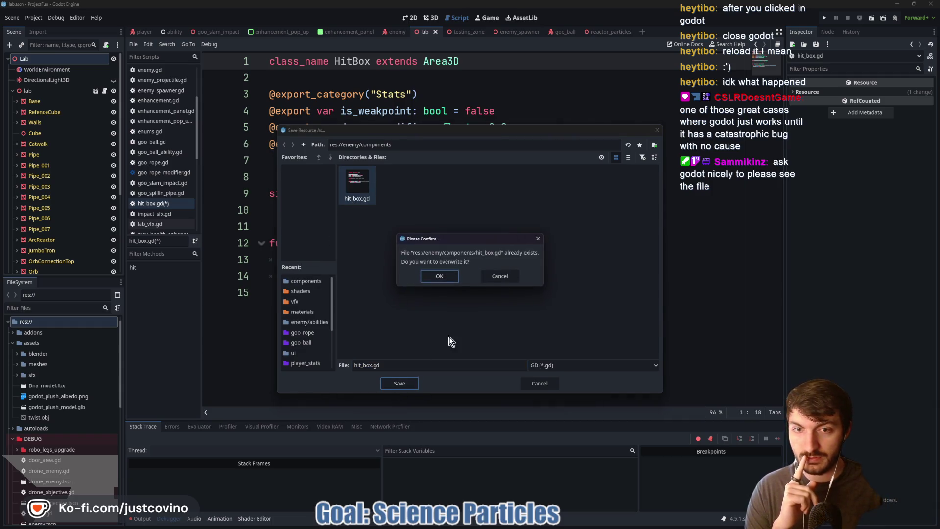
left_click(438, 277)
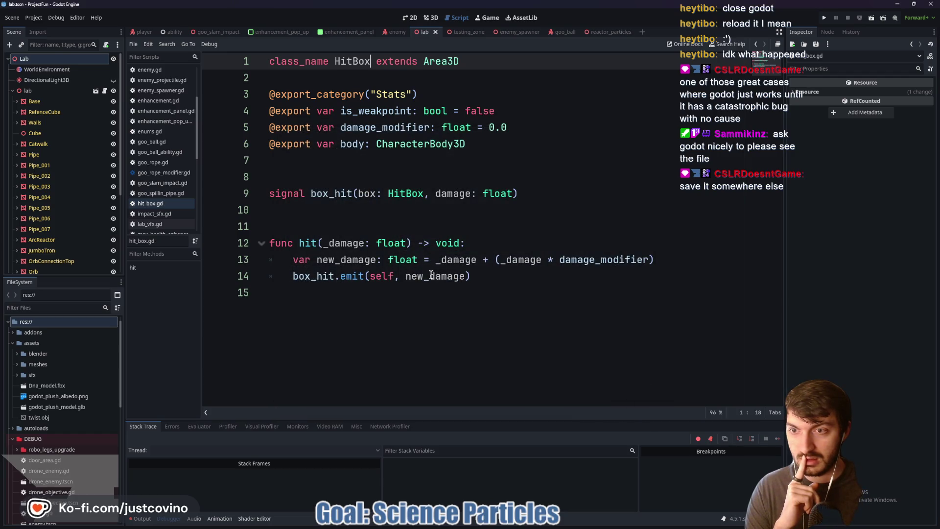
left_click(312, 232)
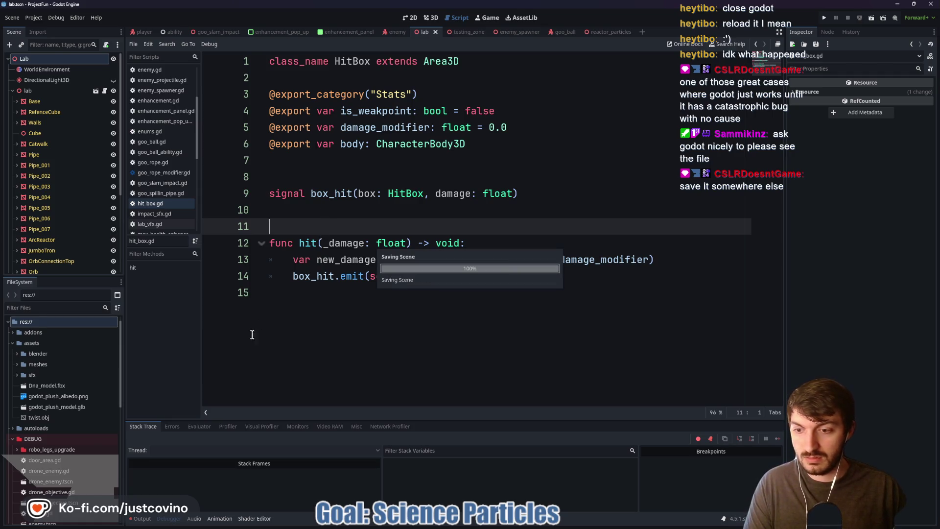
left_click(145, 518)
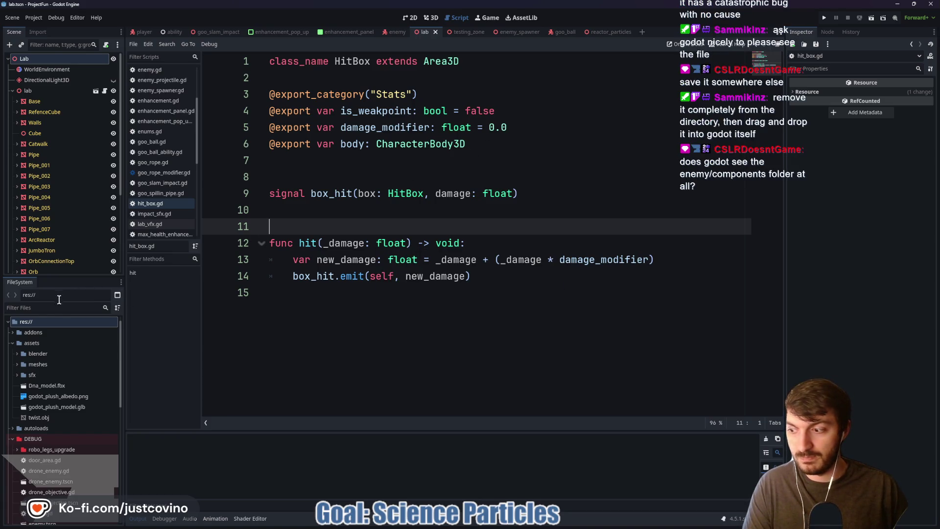
Step: Locate hit_box.gd in the FileSystem at res://enemy/components with Show in FileSystem
left_click(30, 306)
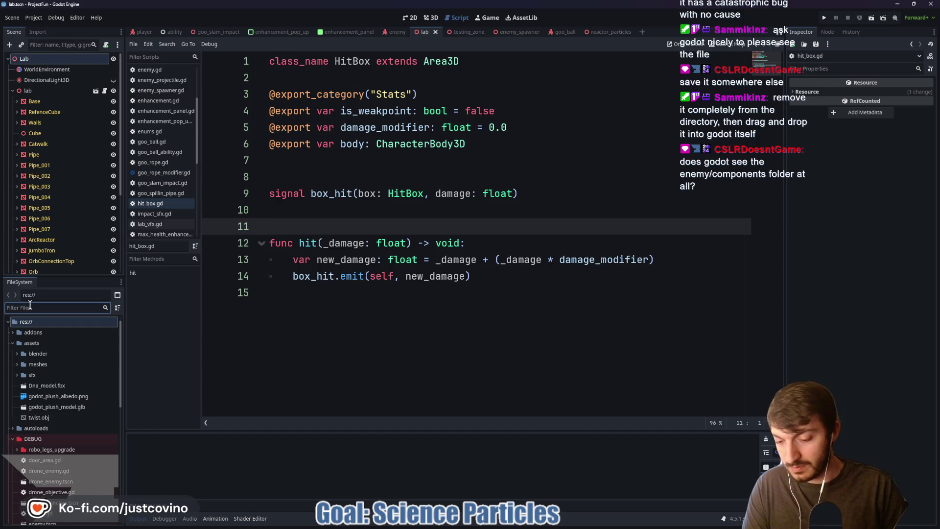
type("hit")
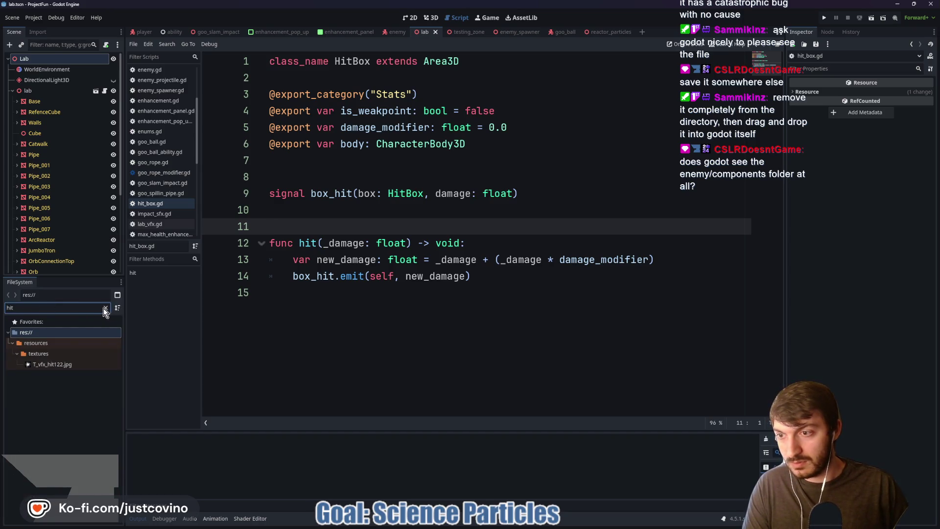
left_click(105, 308)
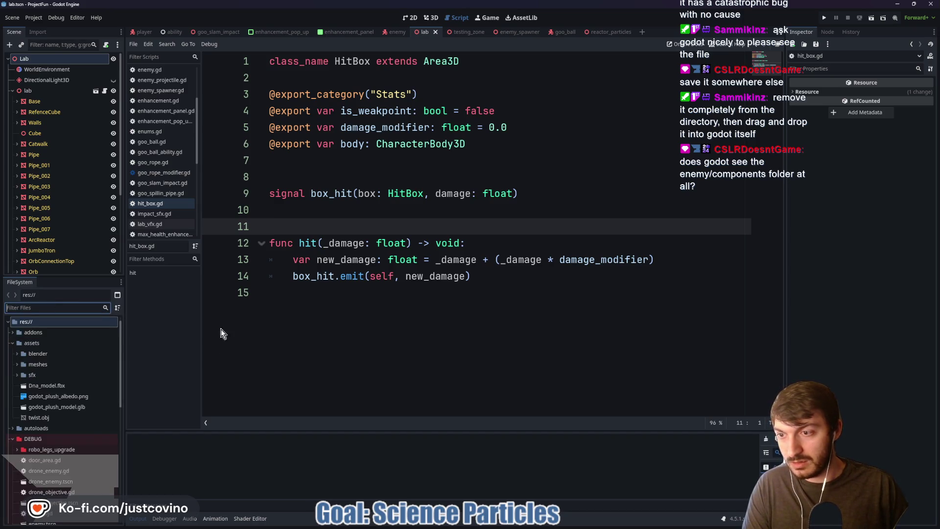
right_click(145, 203)
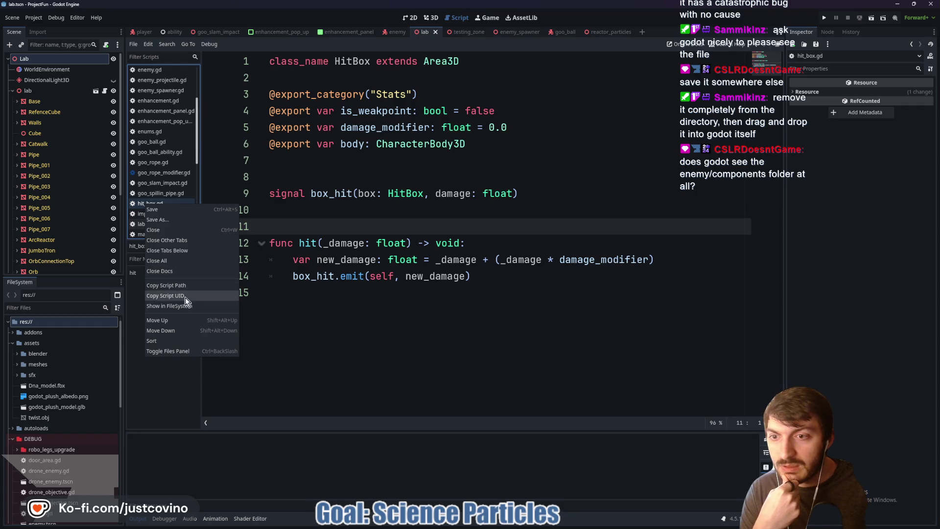
left_click(186, 305)
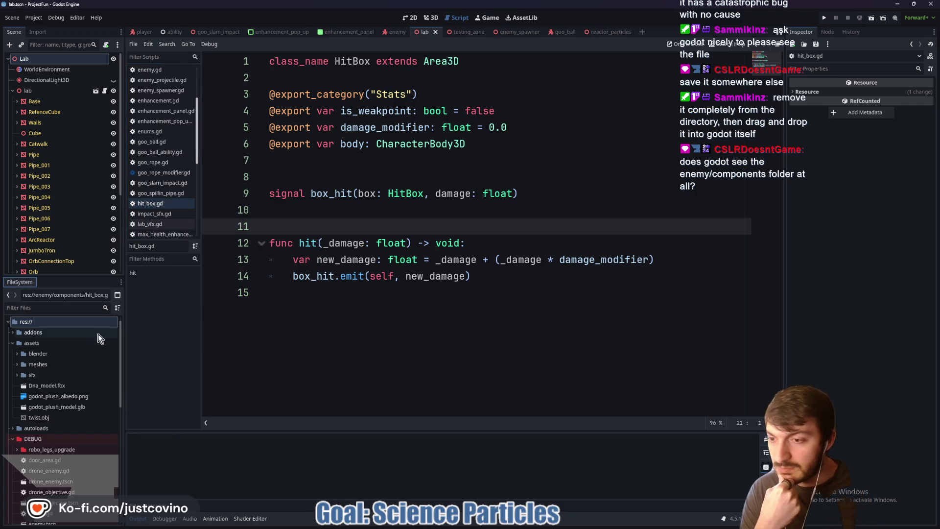
scroll(64, 380, "down", 3)
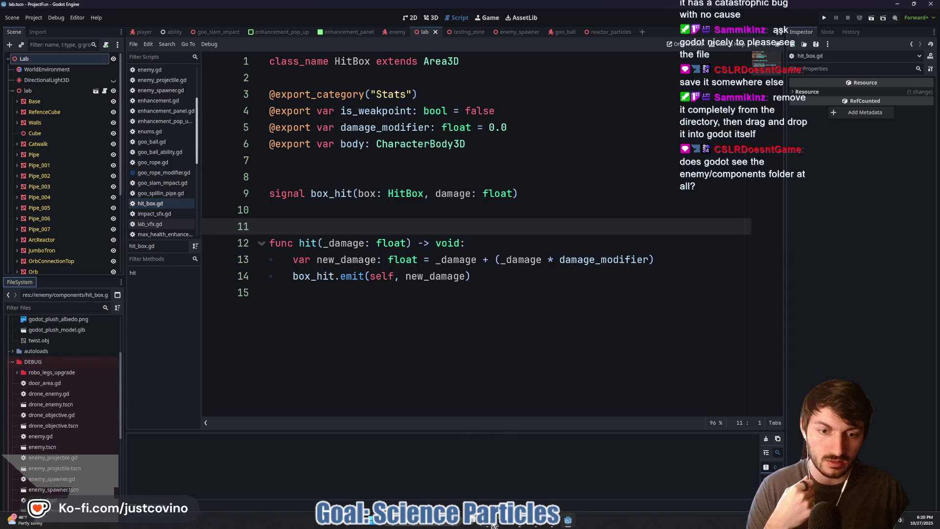
Step: In File Explorer, select hit_box.gd and hit_box.gd.uid, then go up to the enemy folder
key("alt+Tab")
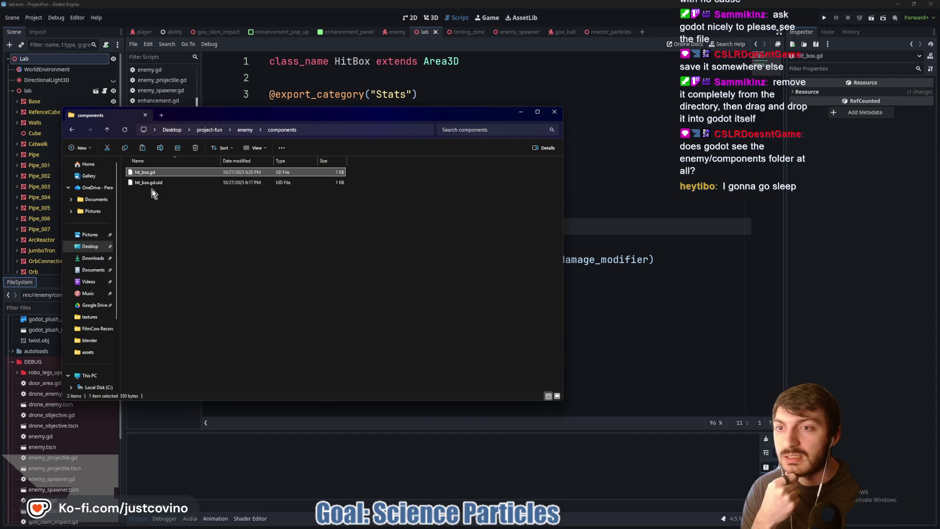
left_click_drag(152, 191, 148, 159)
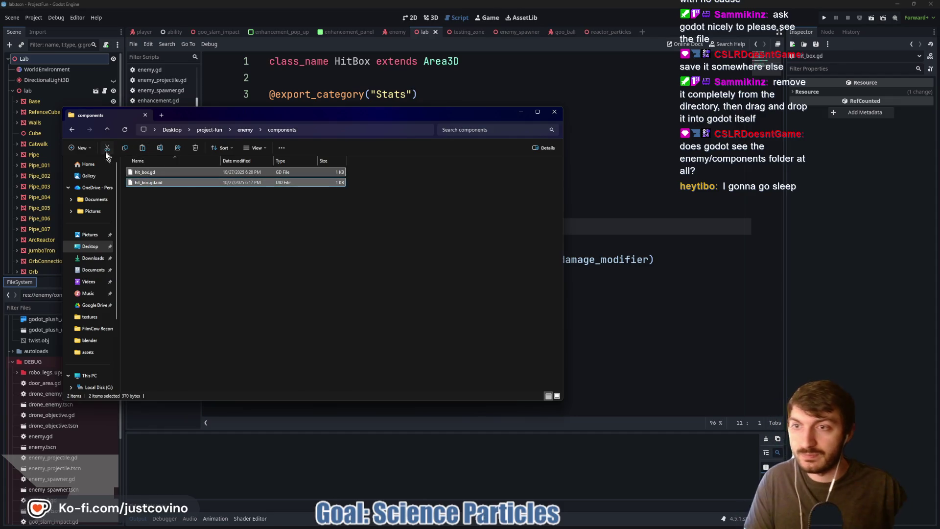
left_click(106, 130)
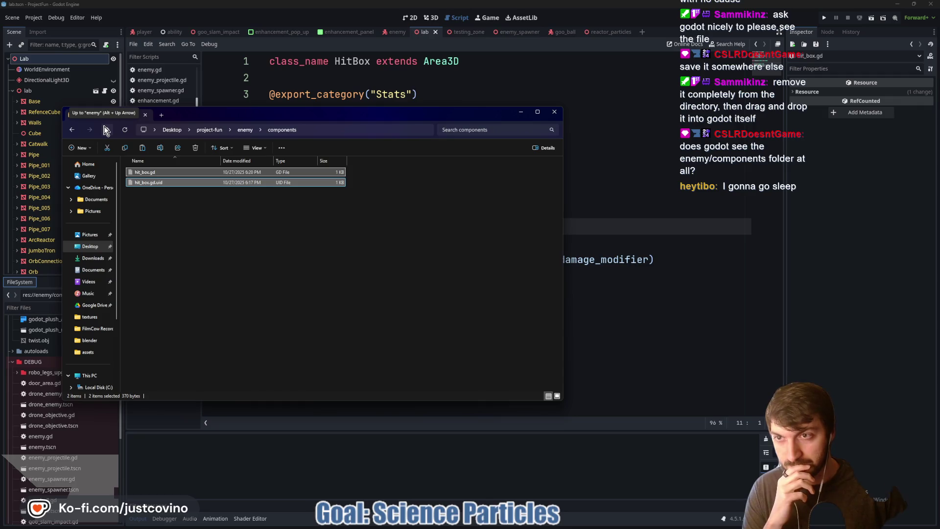
left_click(175, 353)
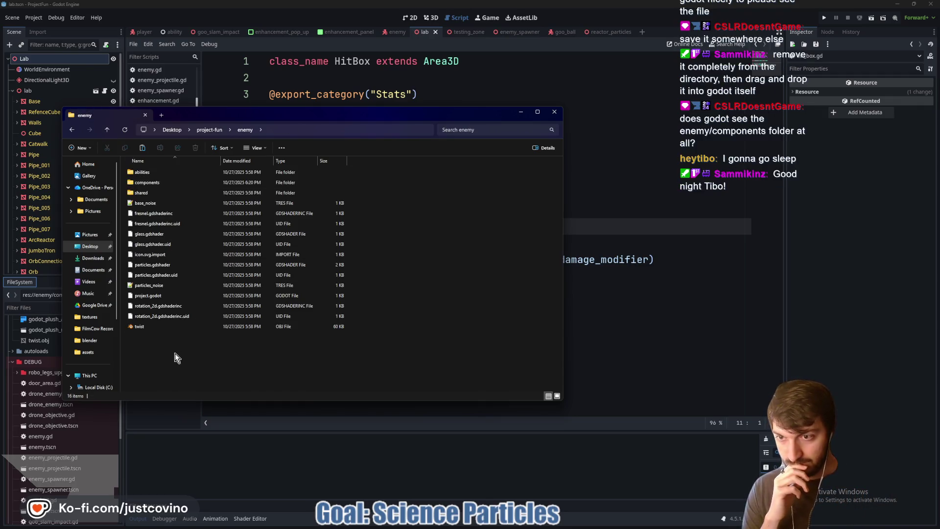